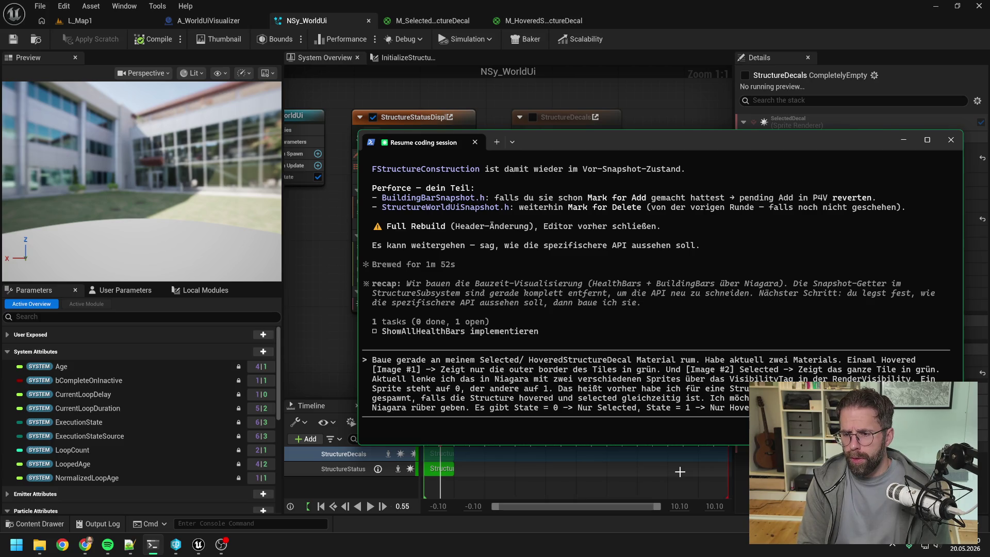
- Draft a German follow-up asking how to merge the decal states and pass State via Dynamic Material Parameters
key(shift+Return)
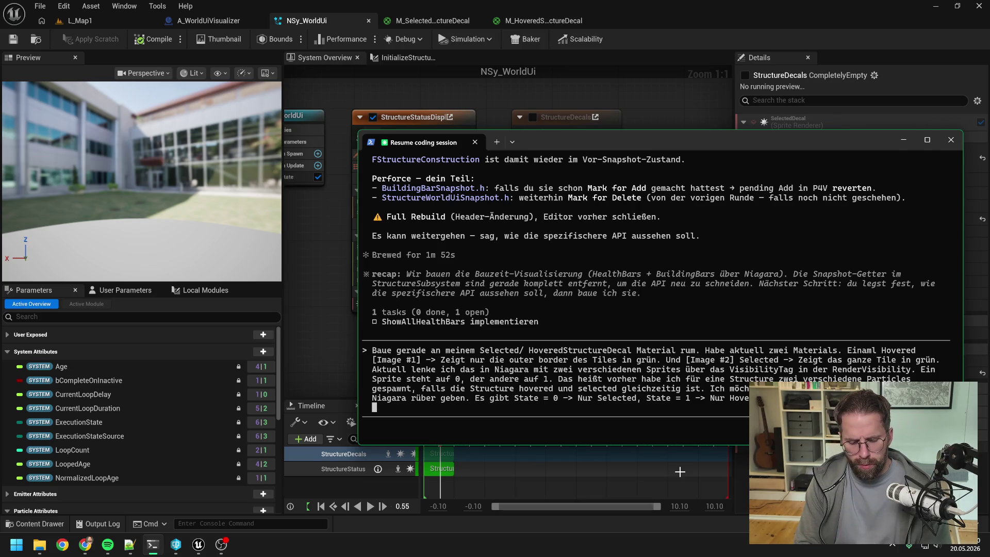
text(Si)
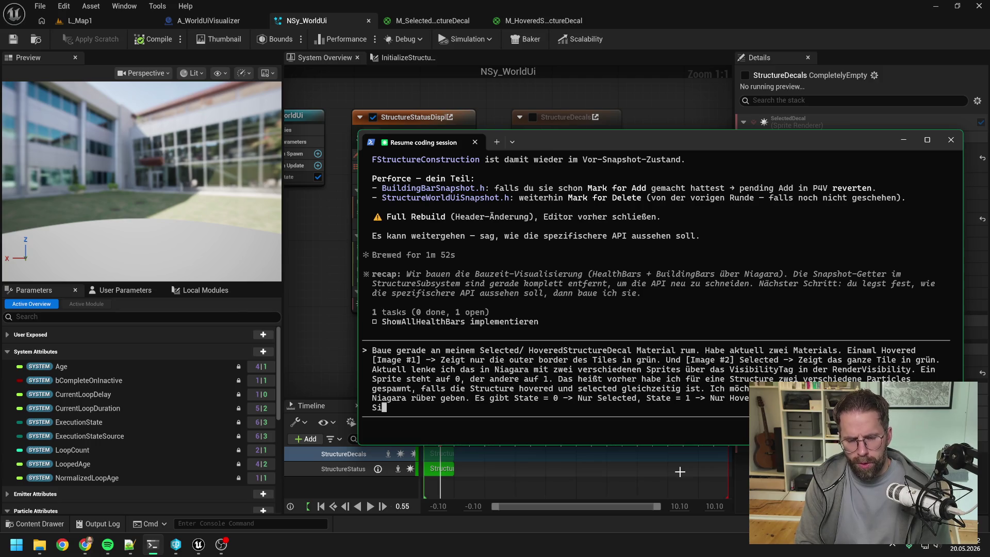
text(ehst du )
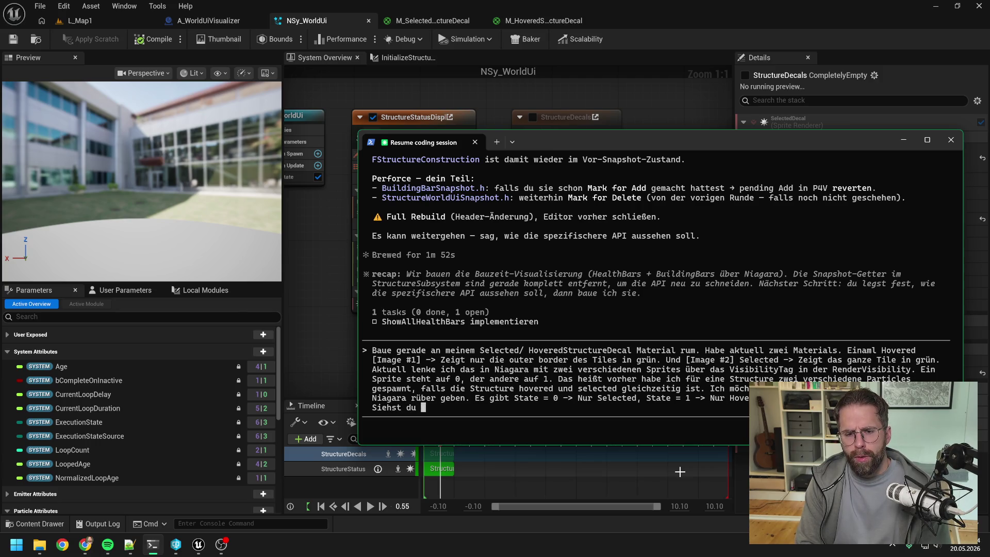
text(einen guten Weg, um )
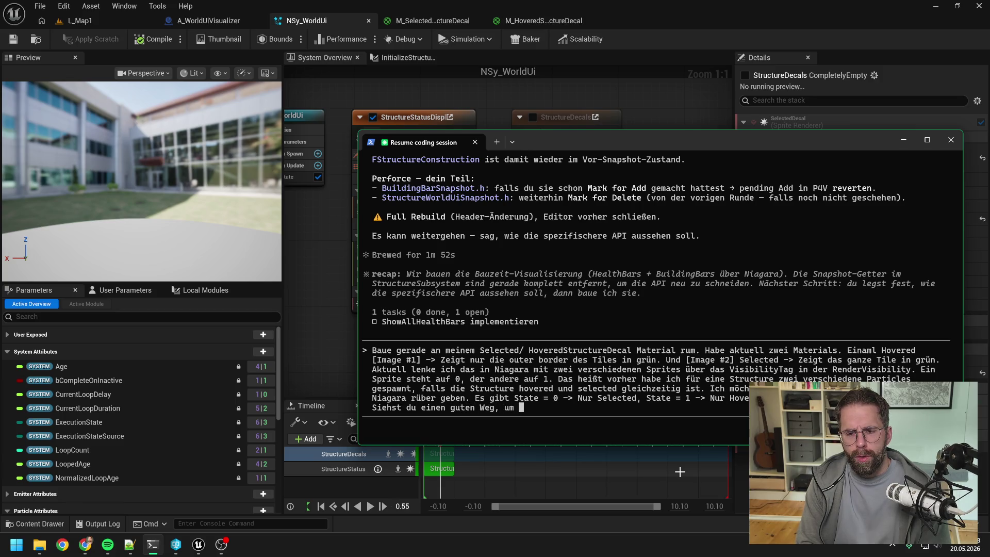
text(das mit dem aktuellen S)
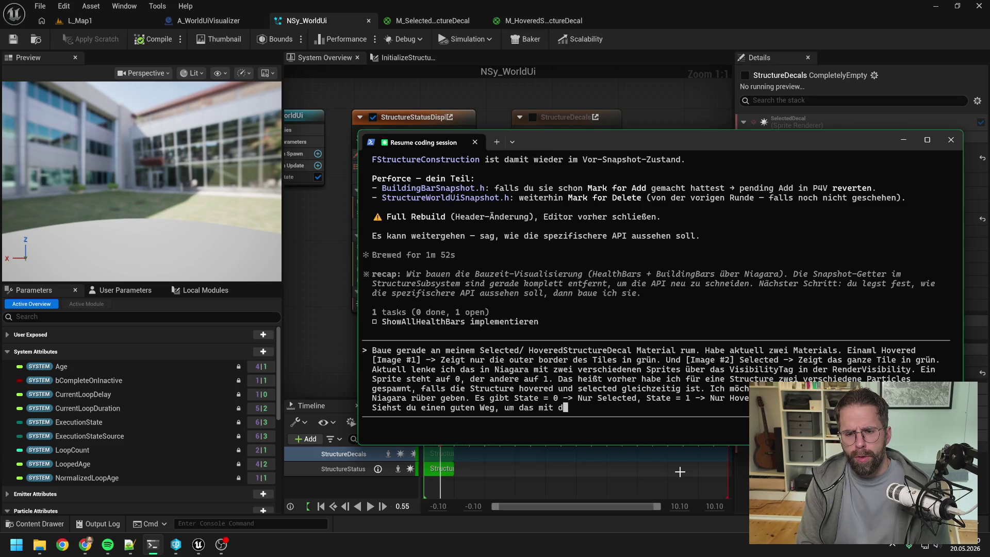
text(etup)
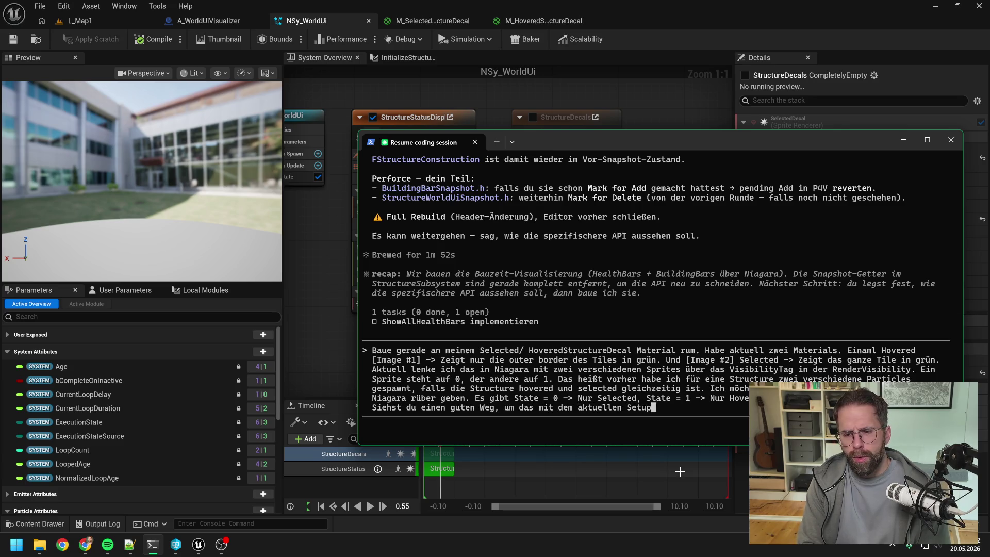
text( in Niagara zusammen)
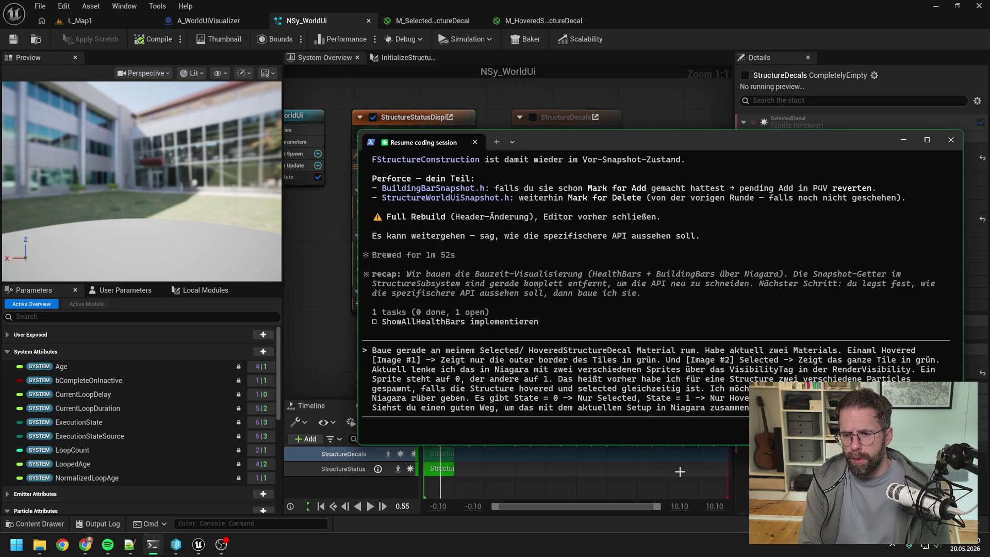
text(und )
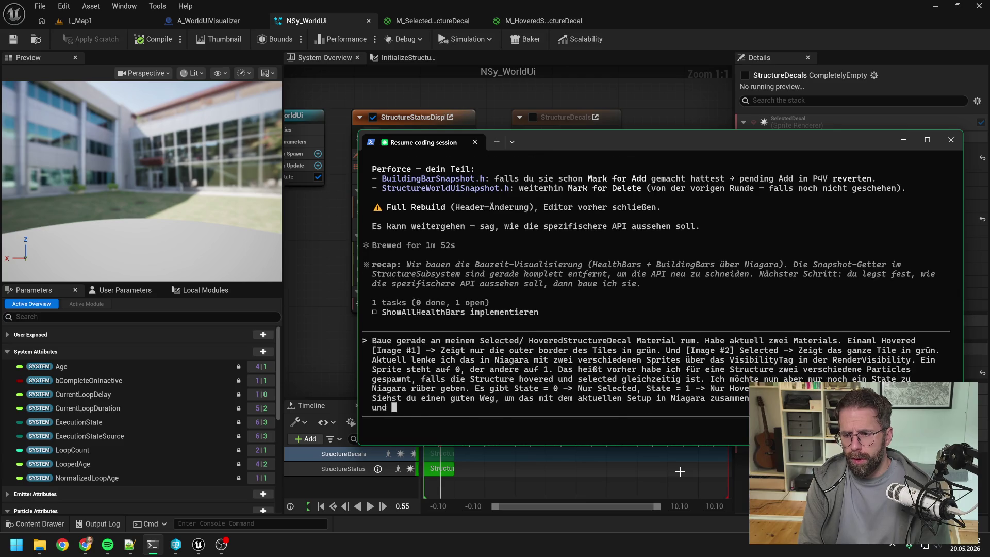
text(übergeben den)
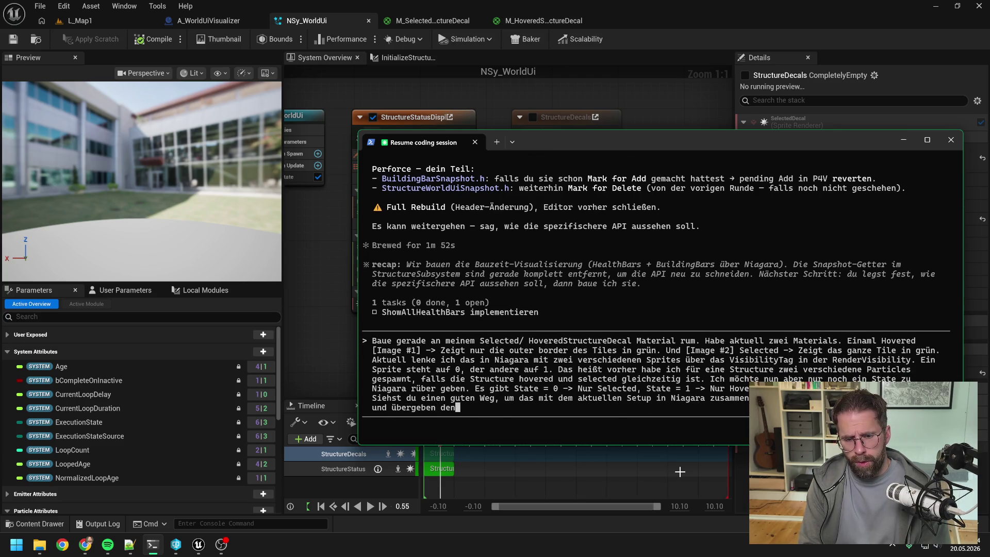
text( State ins Mat)
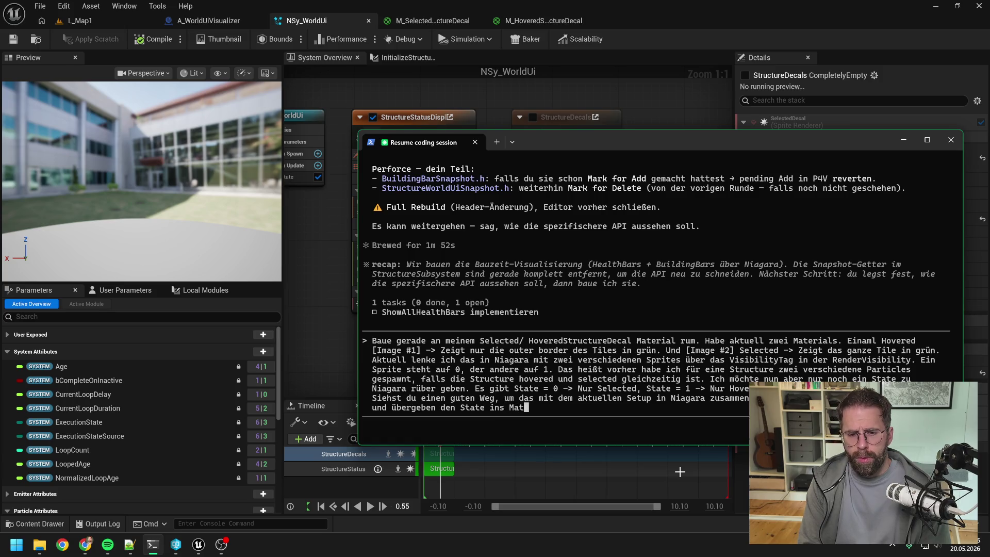
text(erial per Dynamic)
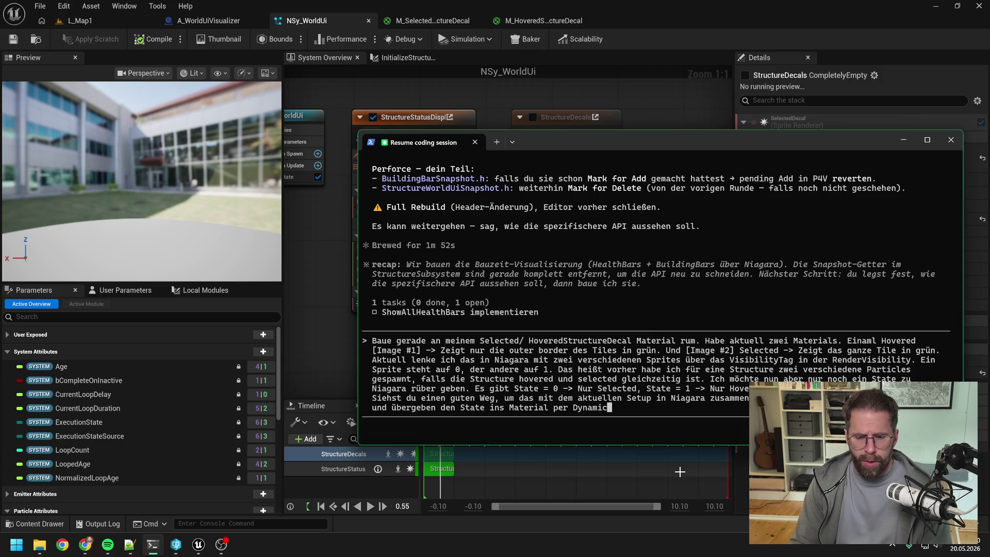
click(327, 352)
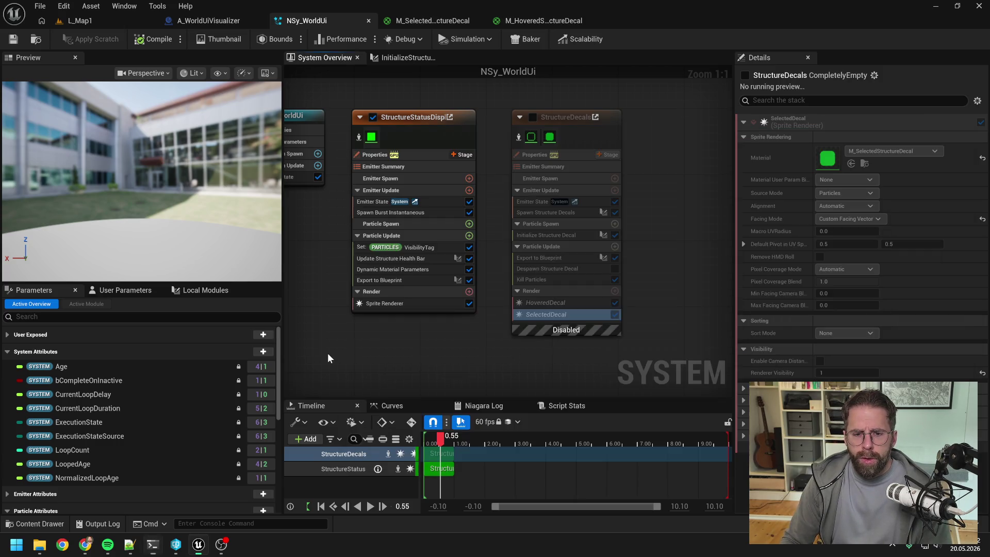
- Enable StructureDecals and search its Particle Update modules for 'dyna', then disable the emitter again
click(615, 247)
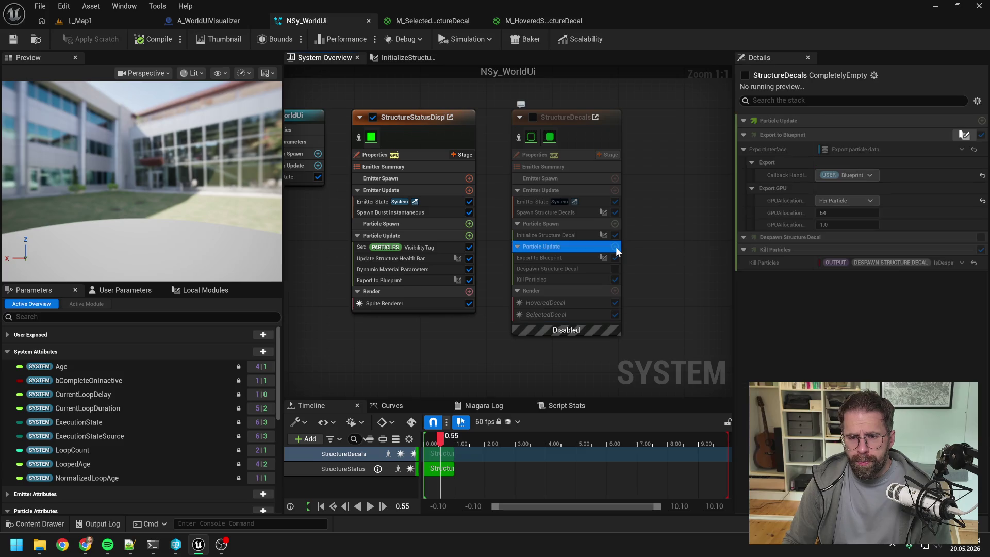
click(532, 118)
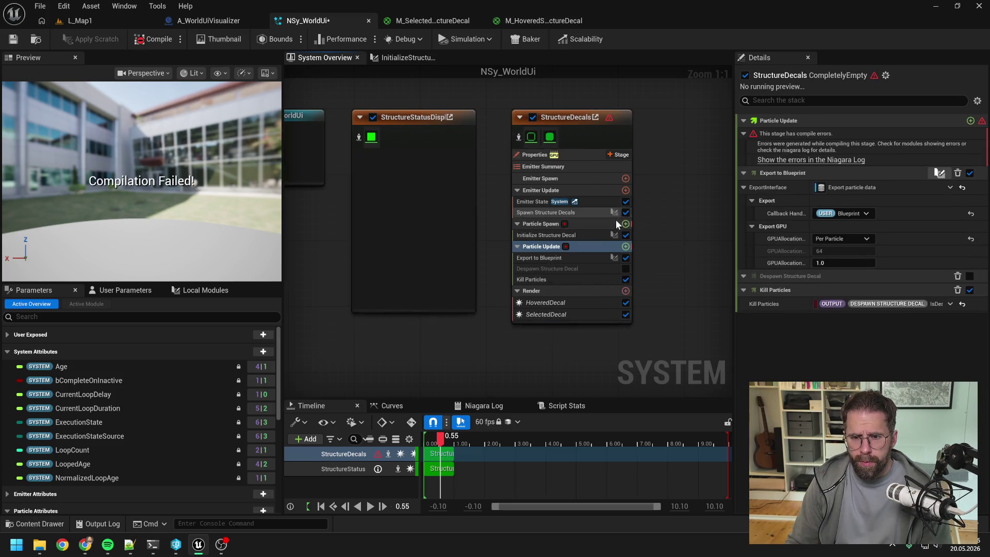
click(626, 246)
text(dyna)
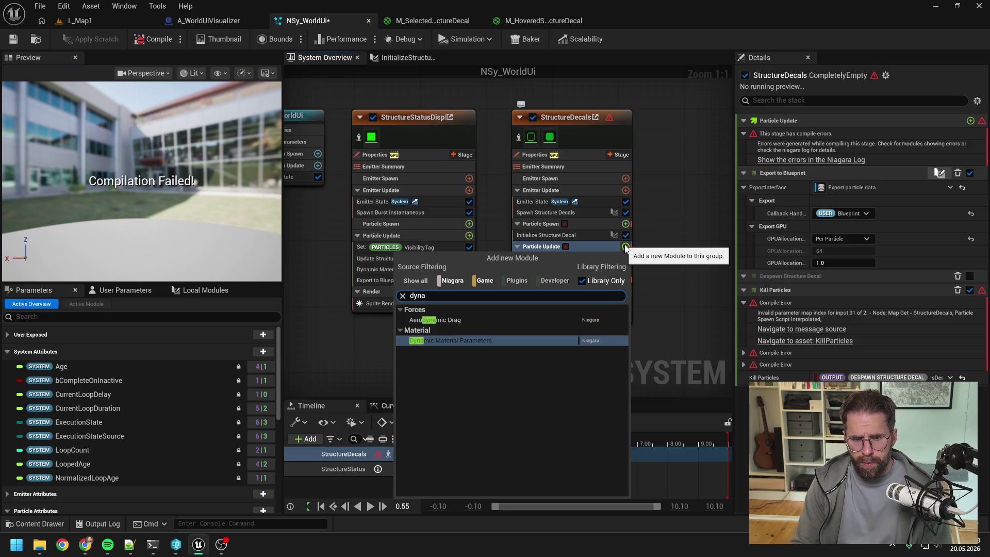
key(Escape)
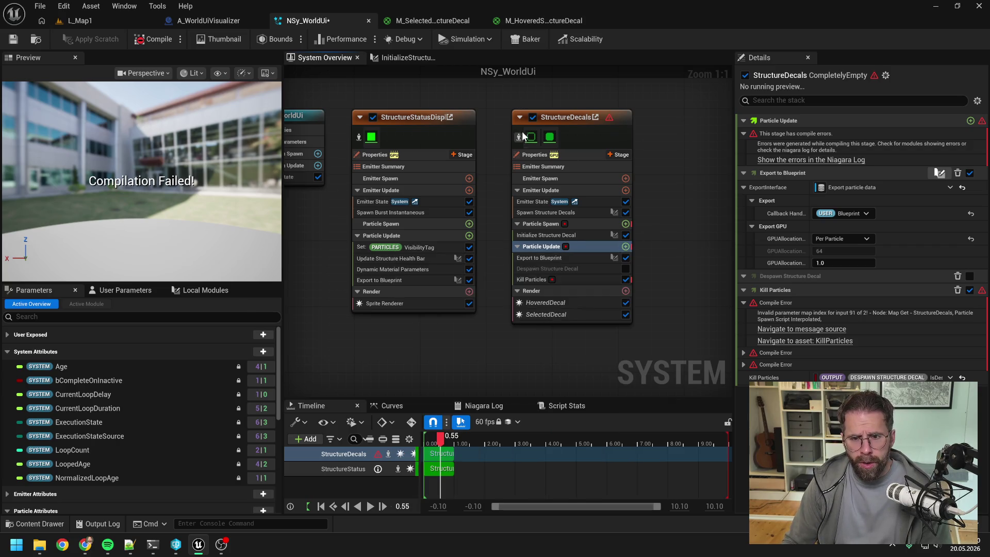
click(532, 118)
click(154, 545)
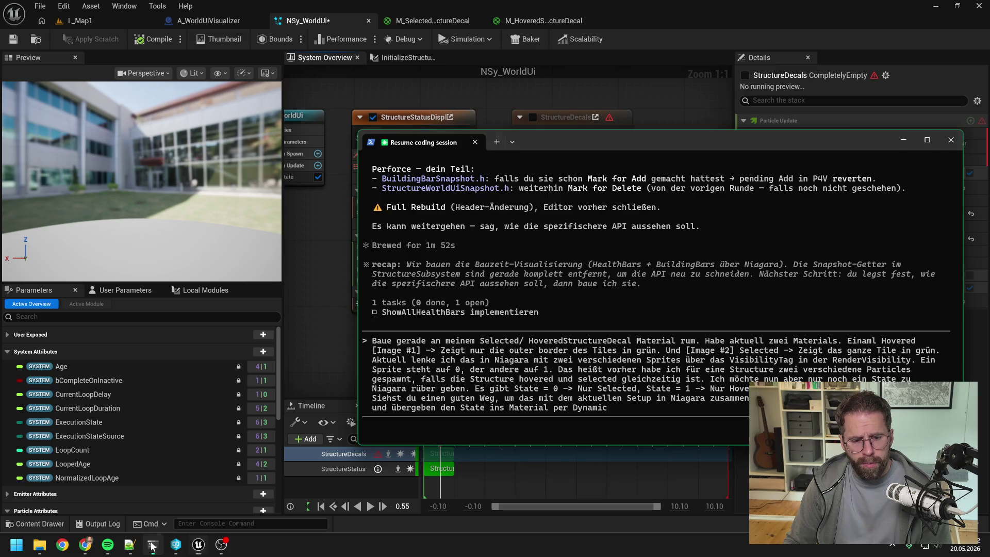
- Finish the question with 'DynamicMaterialParameters?' and send it to Claude
text(micMater)
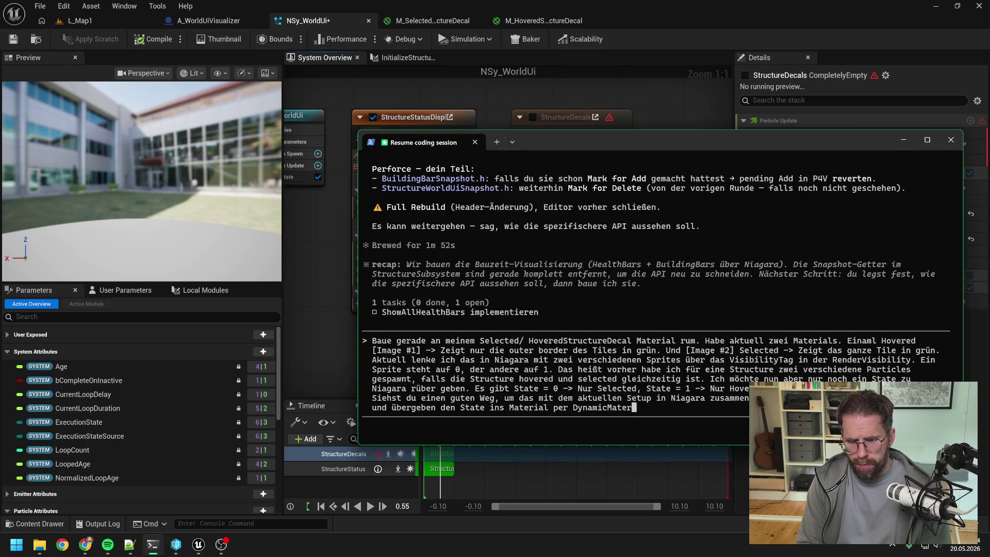
text(ialParamewtr)
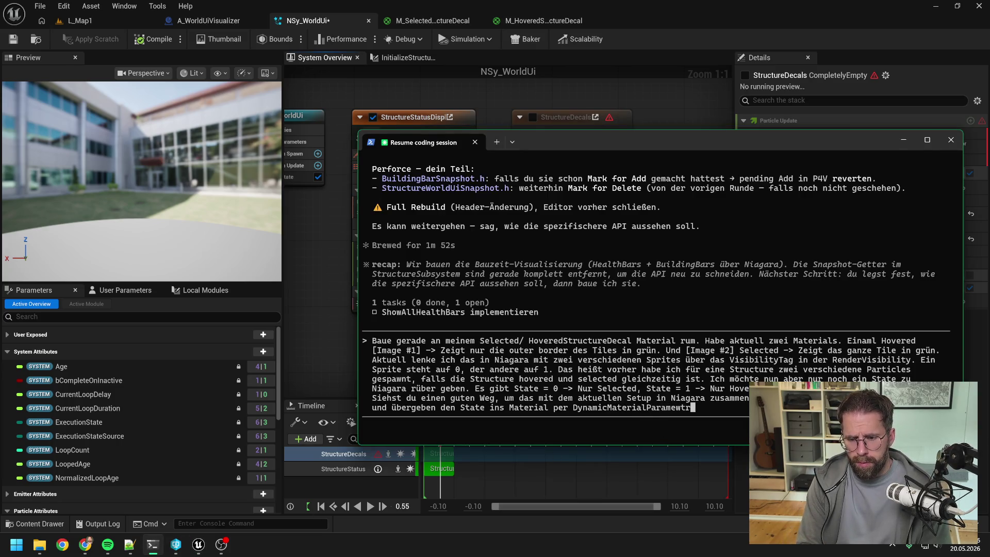
key(BackSpace)
key(BackSpace)
key(BackSpace)
text(te)
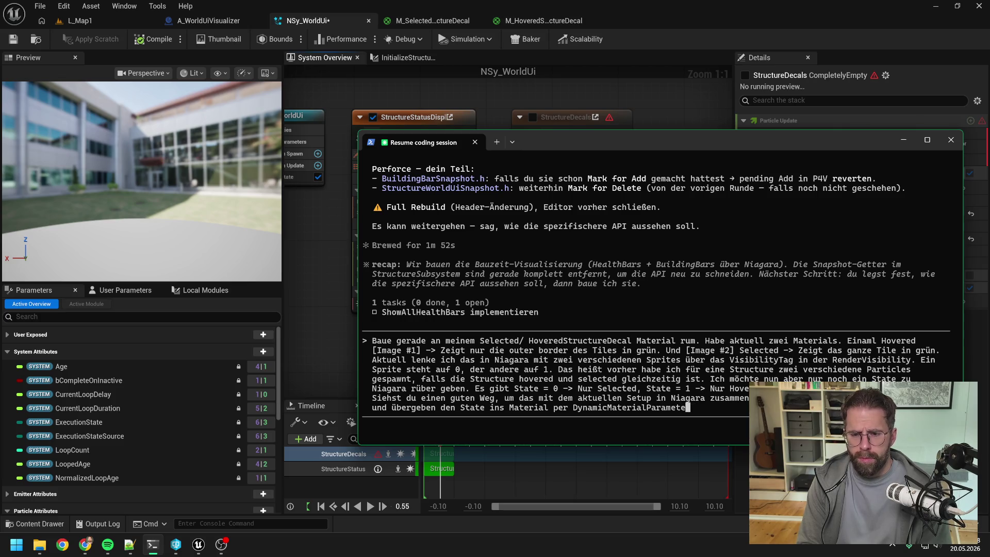
text(rs?)
key(Return)
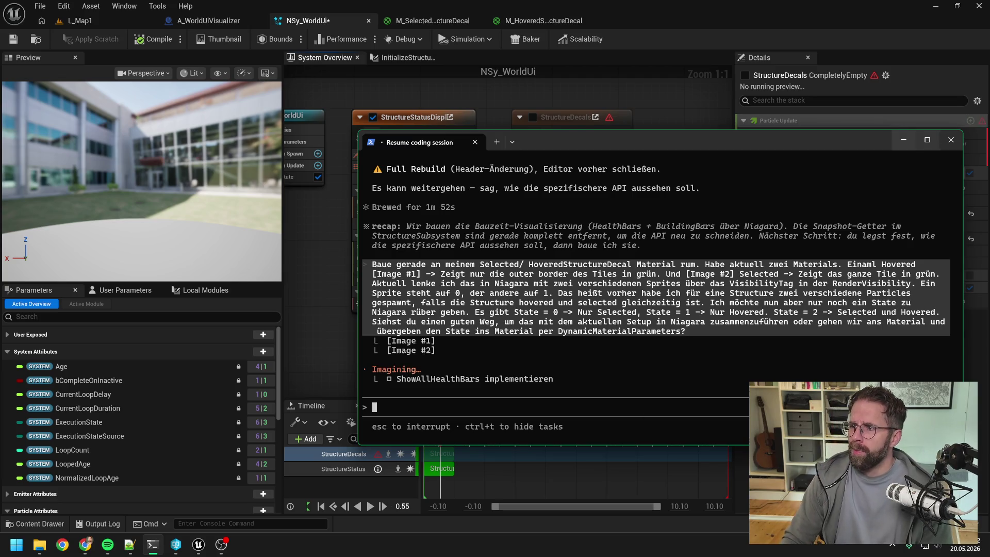
key(alt+Tab)
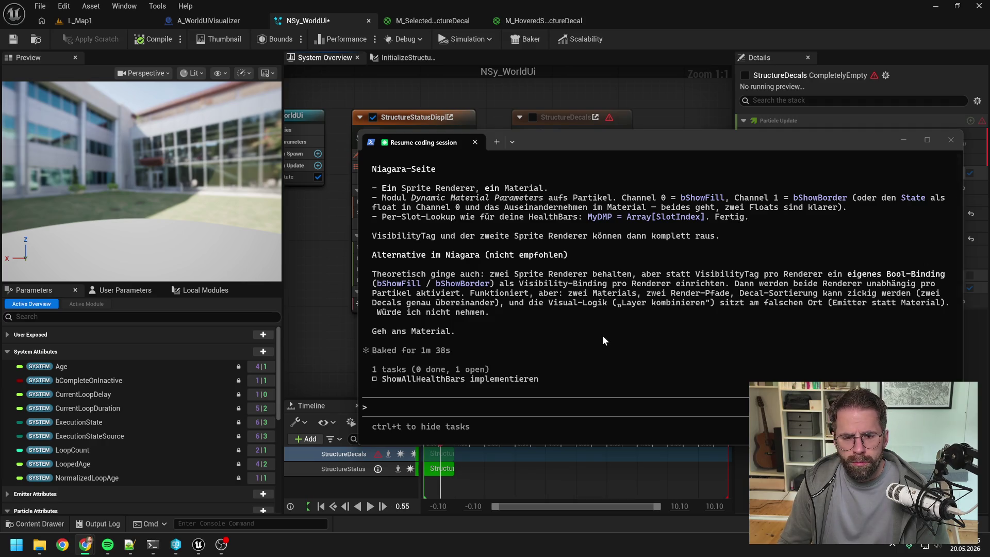
click(571, 294)
scroll(572, 294, up, 15)
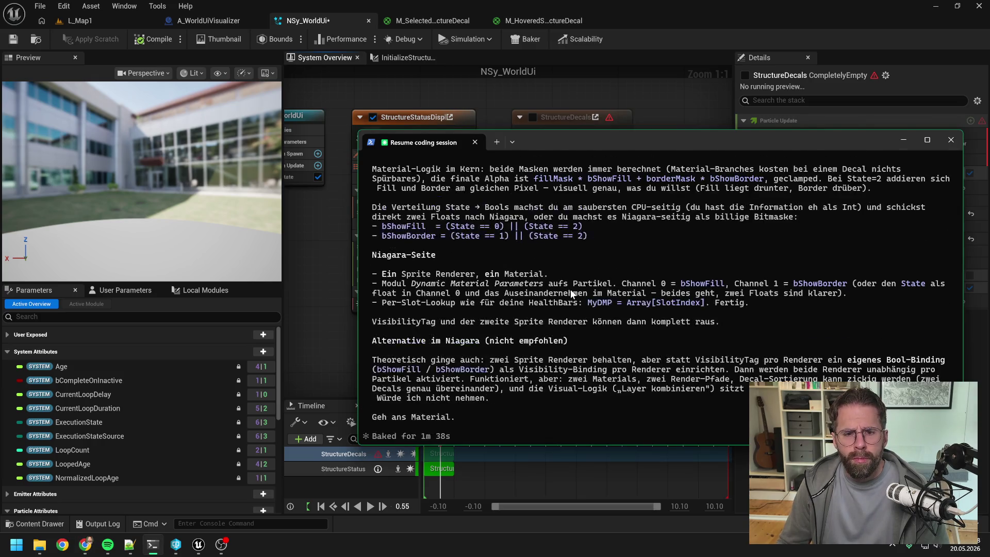
scroll(577, 292, up, 2)
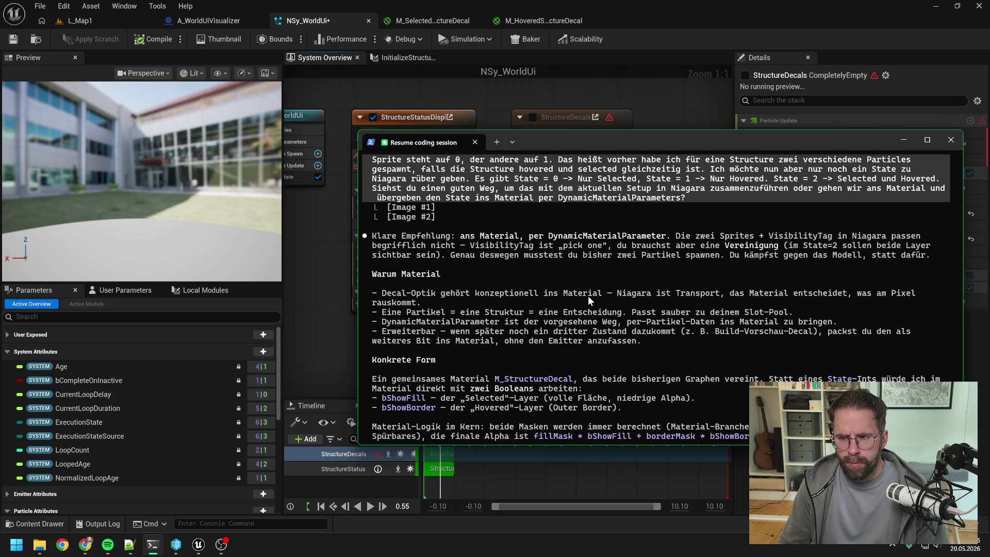
scroll(590, 294, down, 1)
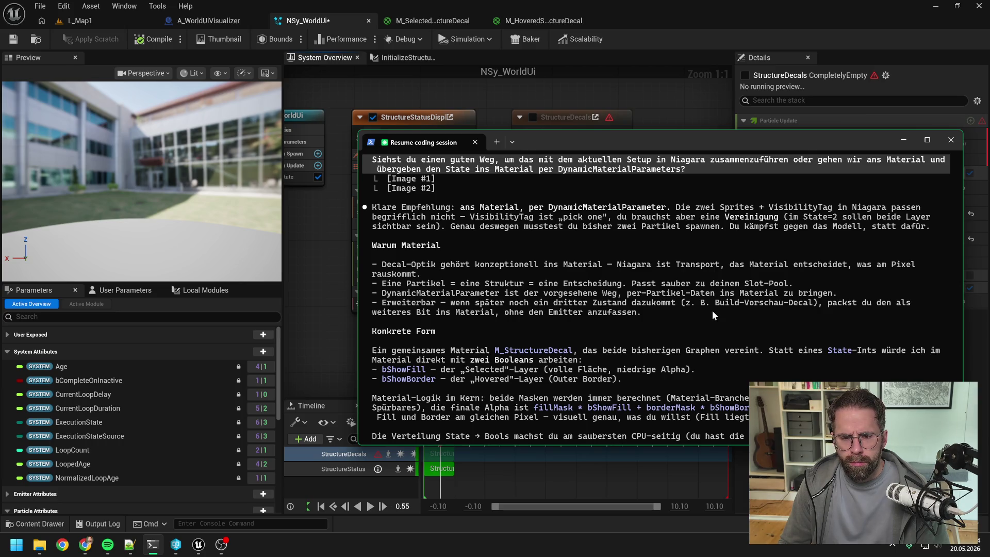
scroll(712, 311, down, 1)
scroll(735, 298, down, 2)
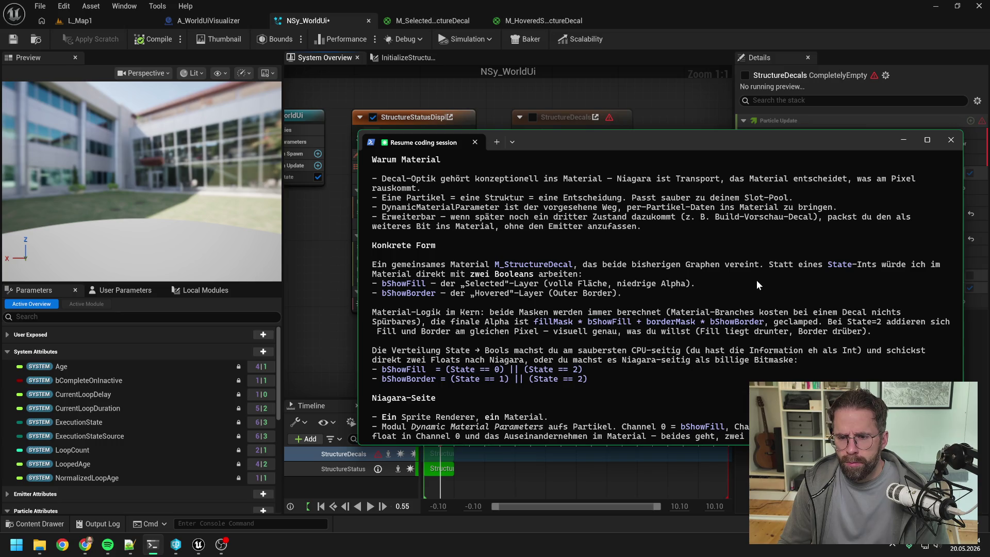
scroll(757, 284, down, 1)
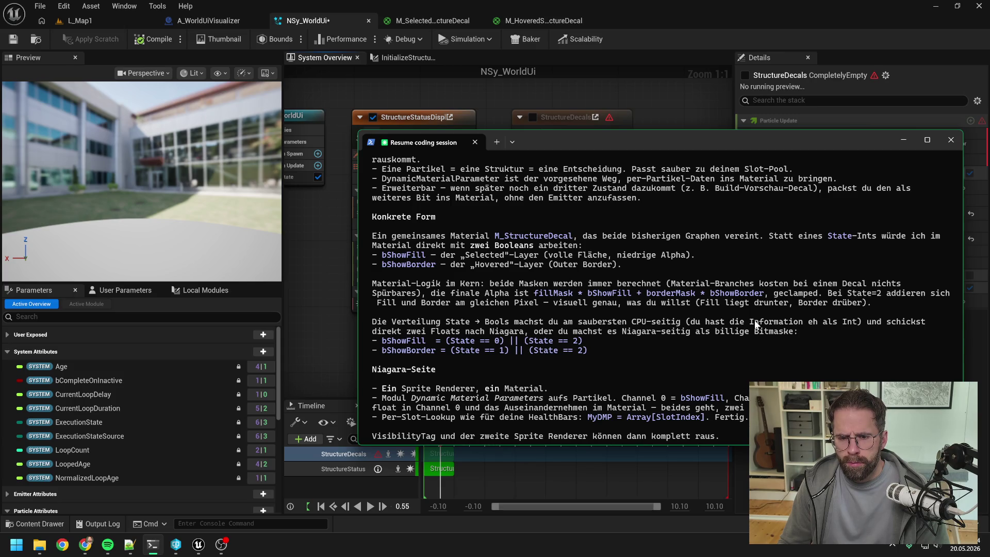
scroll(762, 298, down, 2)
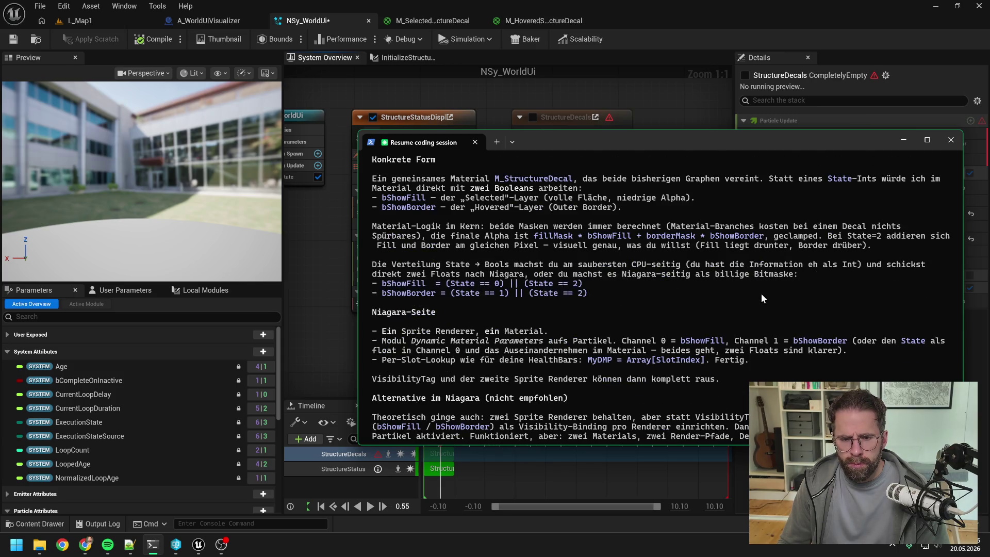
key(alt+Tab)
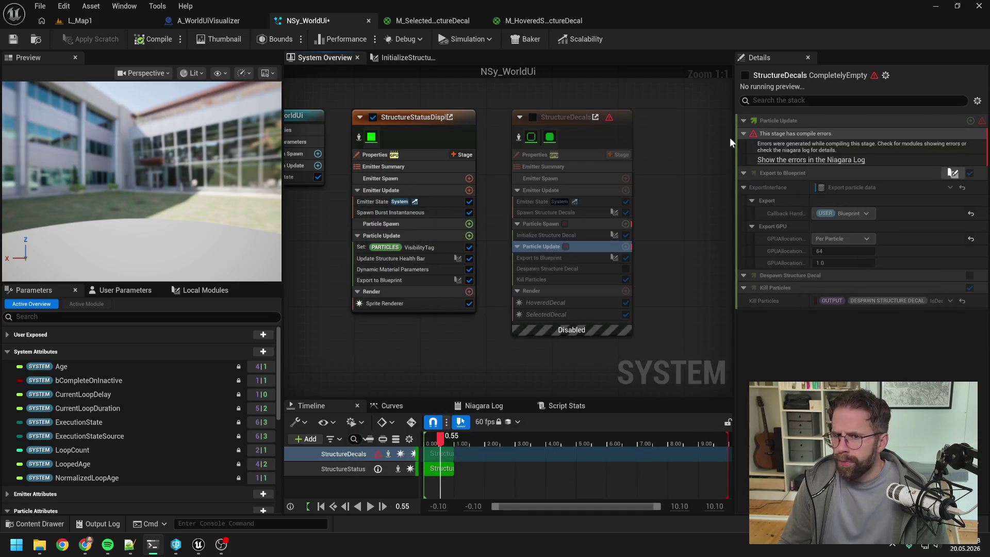
- Duplicate M_HoveredStructureDecal in the Content Drawer and name the copy M_StructureDecal
click(536, 21)
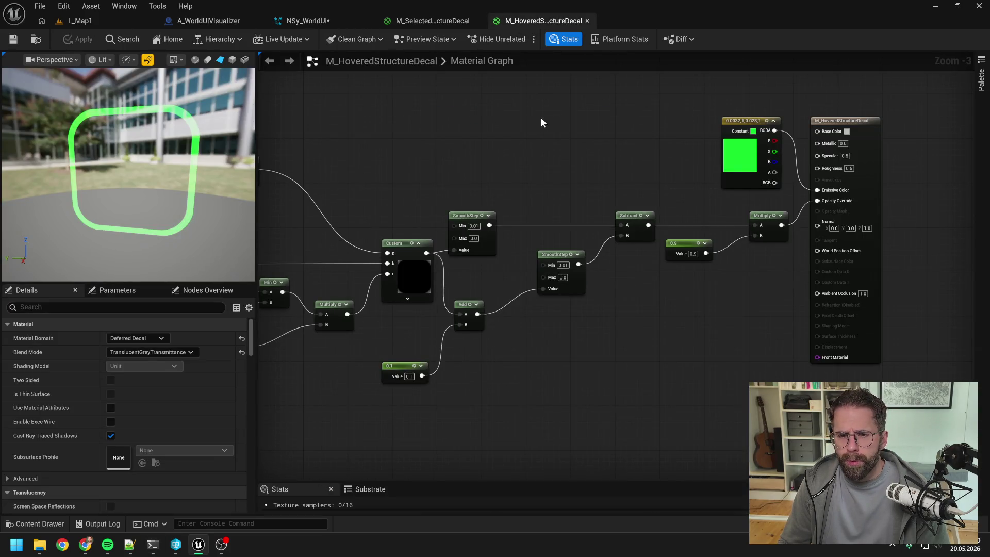
scroll(619, 116, down, 3)
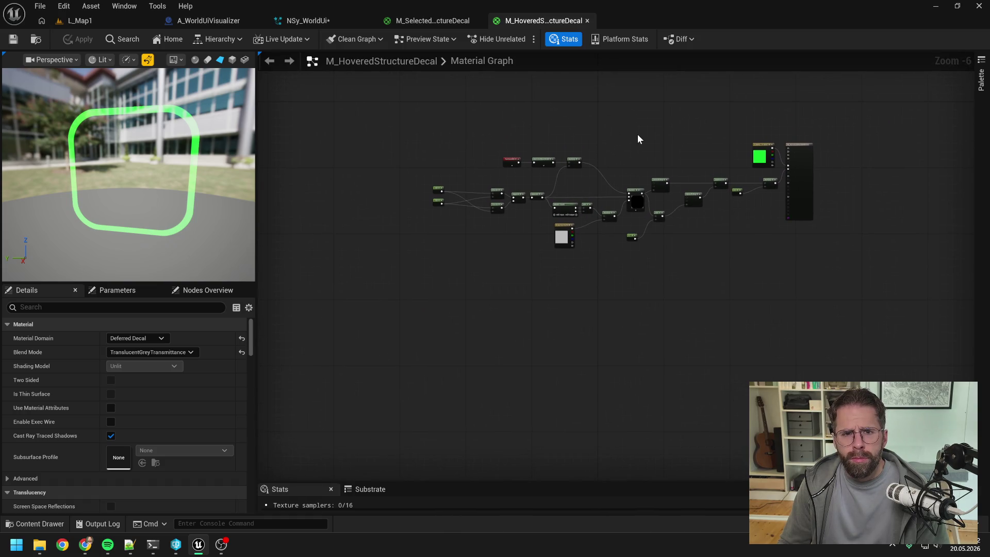
key(ctrl+space)
click(388, 399)
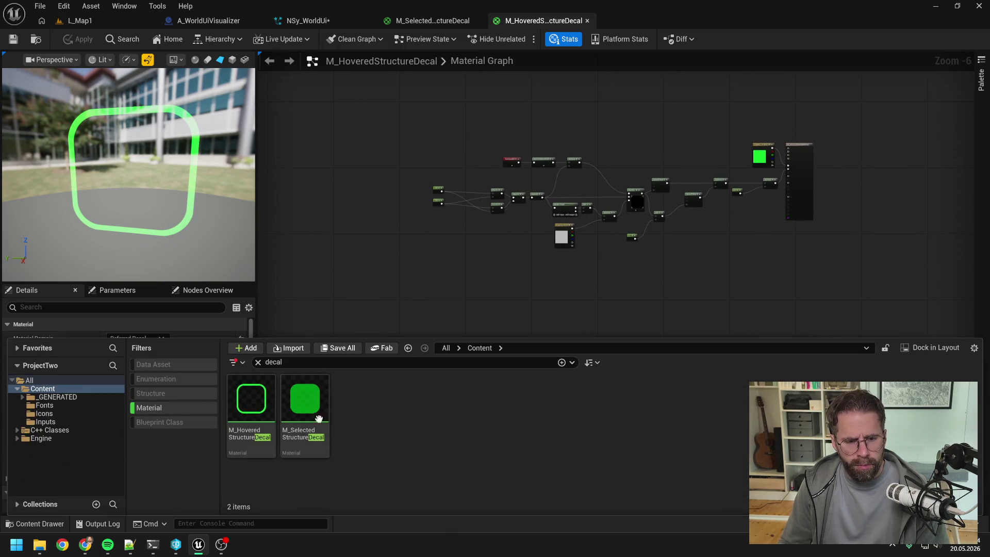
click(251, 432)
key(ctrl+d)
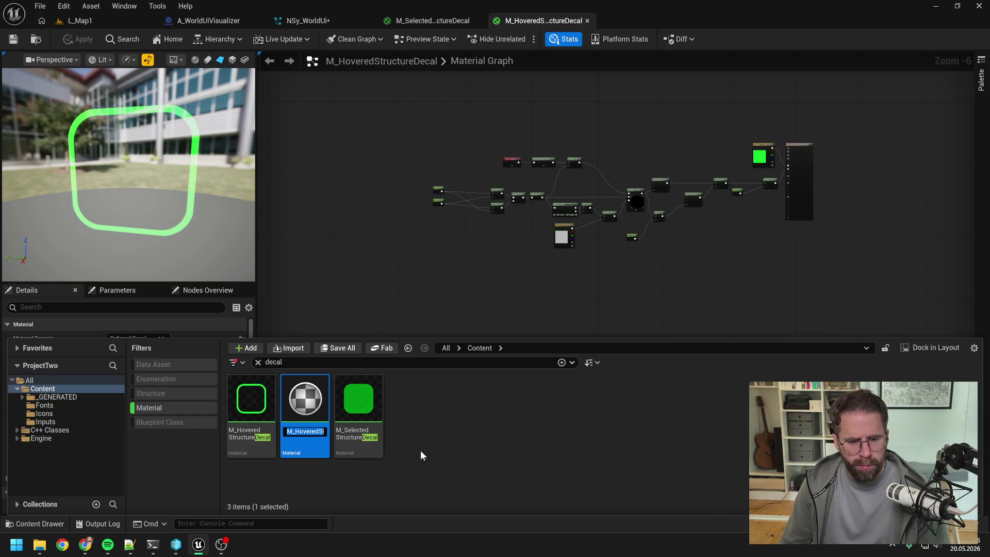
key(Left)
key(Right)
key(Right)
key(Delete)
key(Delete)
key(Delete)
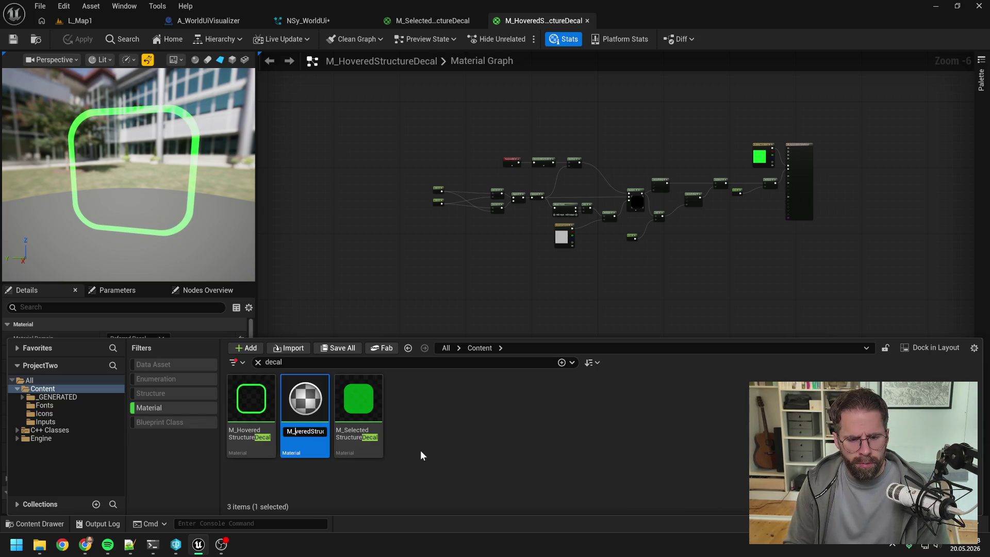
key(End)
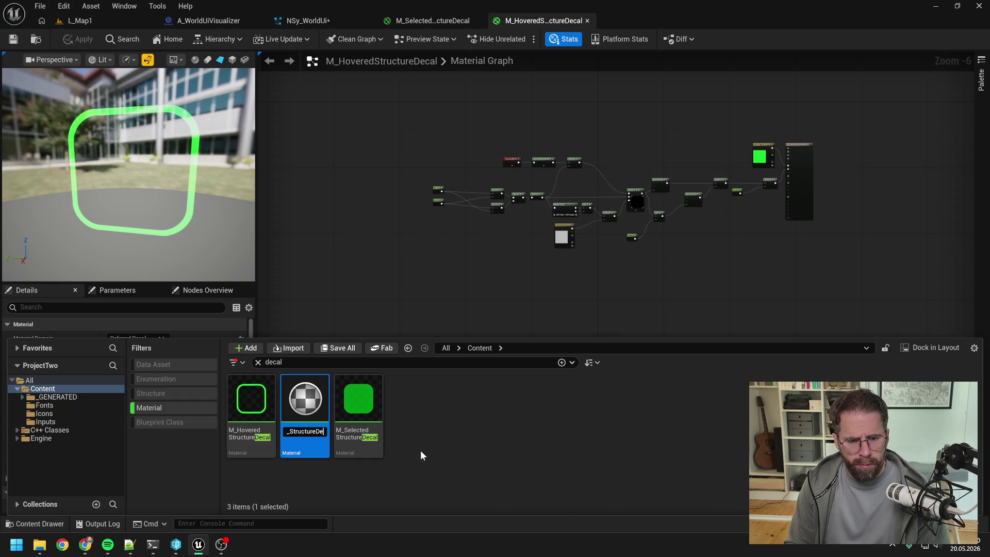
key(Return)
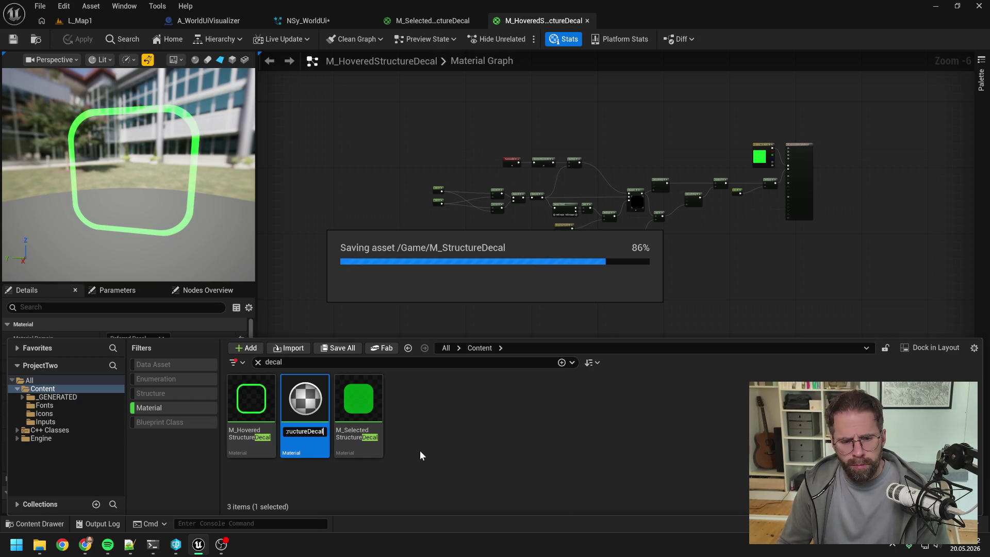
- Open M_StructureDecal in the material editor
click(420, 454)
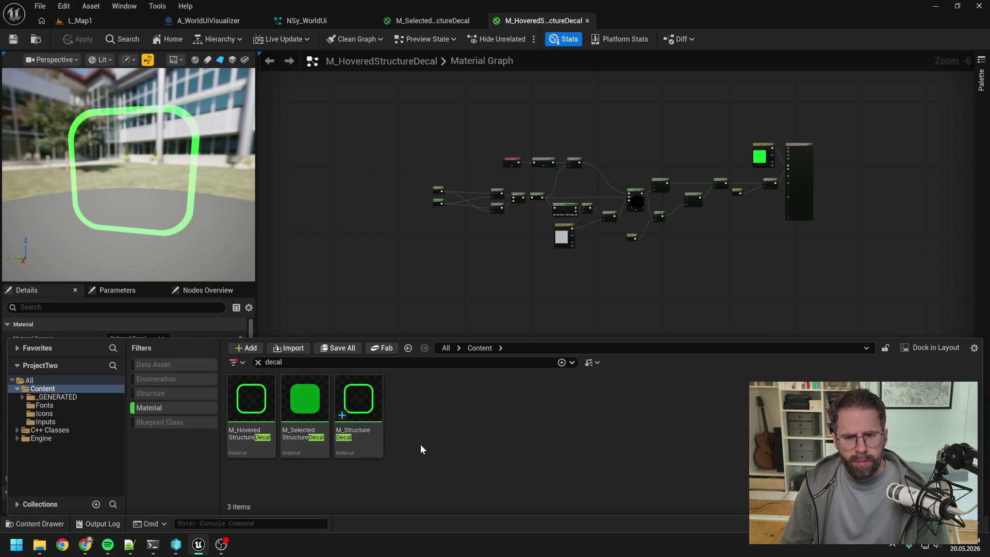
double_click(374, 394)
scroll(463, 300, down, 5)
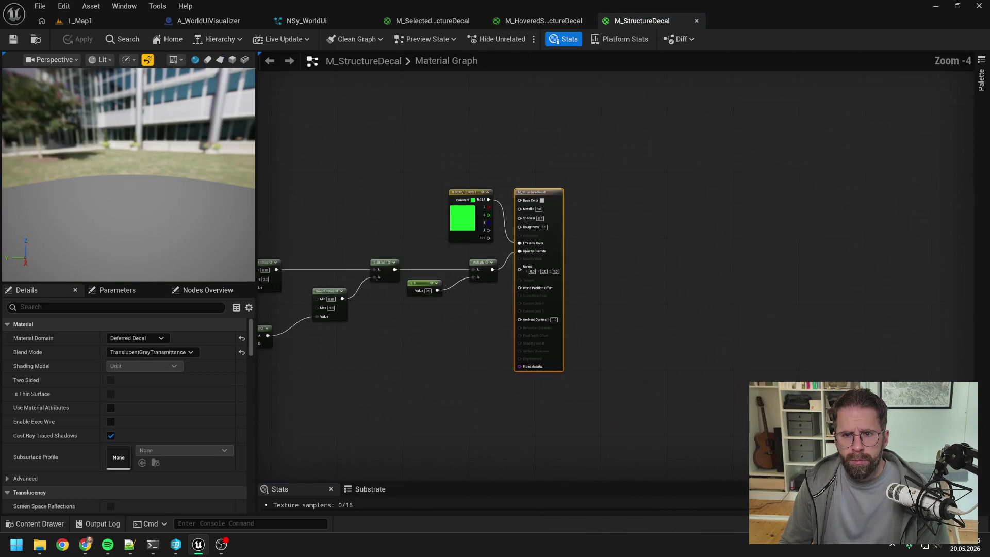
- Copy most of the node network from M_SelectedStructureDecal
click(544, 20)
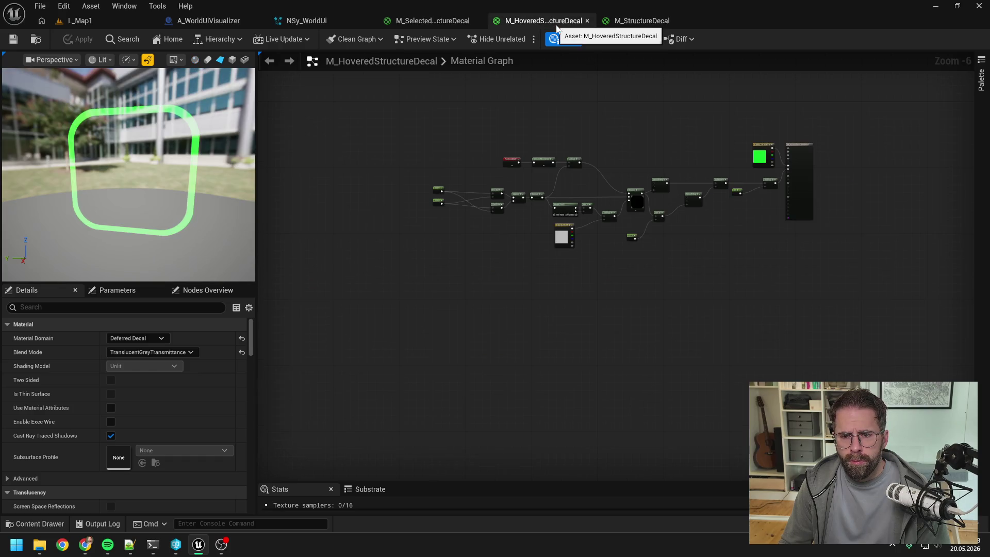
click(451, 23)
drag(498, 158, 676, 137)
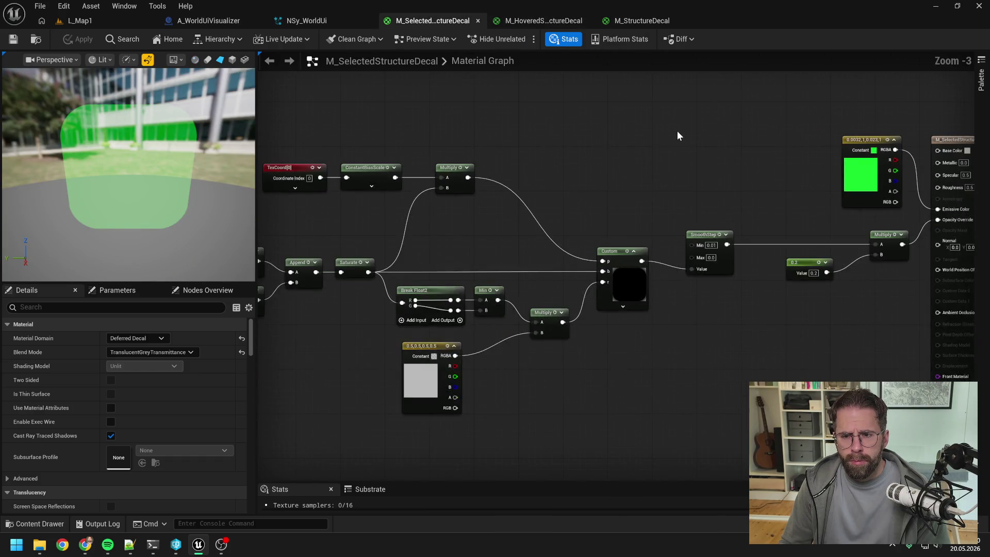
scroll(676, 131, down, 5)
drag(456, 109, 717, 223)
scroll(742, 193, up, 2)
key(ctrl+c)
- Paste the nodes into M_StructureDecal and place them below the existing outline network
click(629, 21)
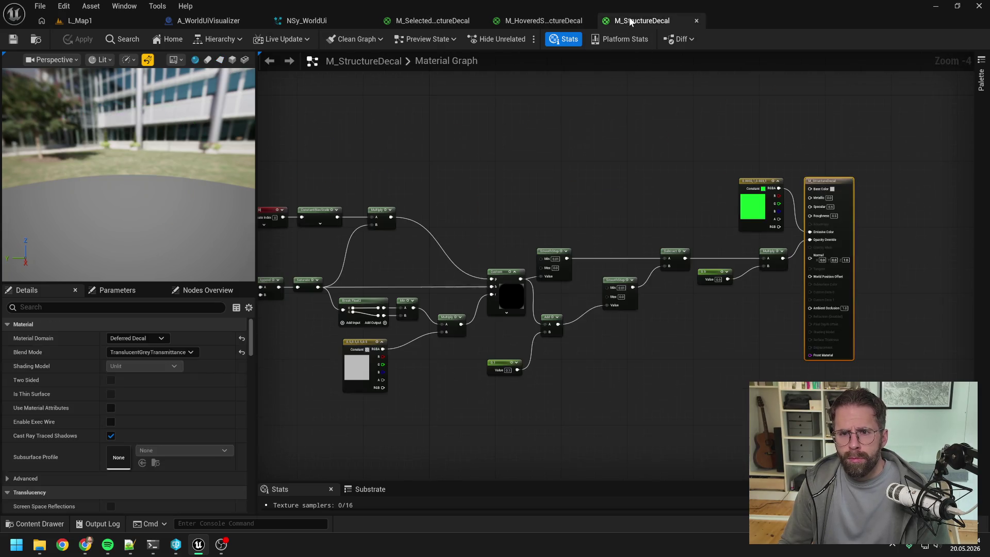
scroll(595, 68, down, 3)
key(ctrl+v)
scroll(559, 228, up, 1)
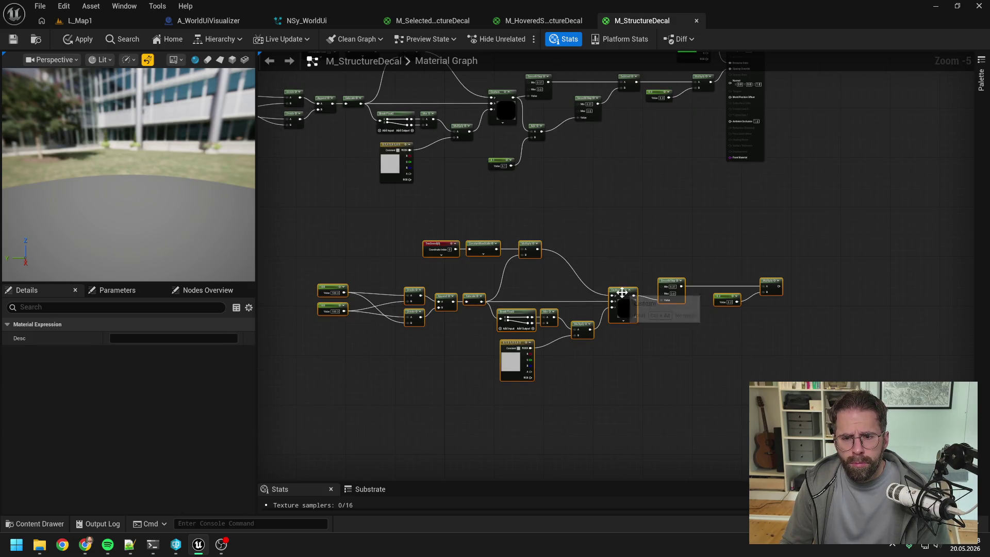
drag(623, 293, 501, 248)
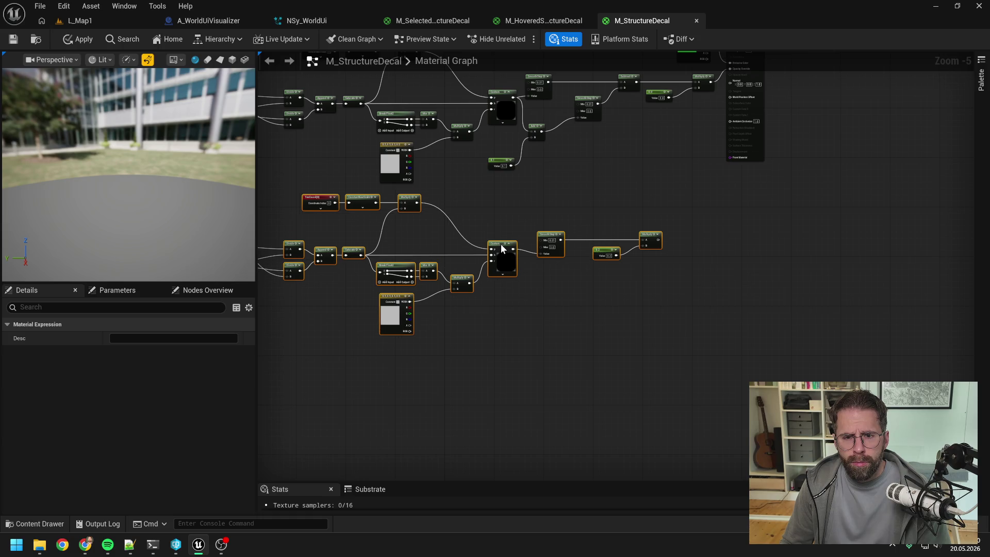
click(552, 201)
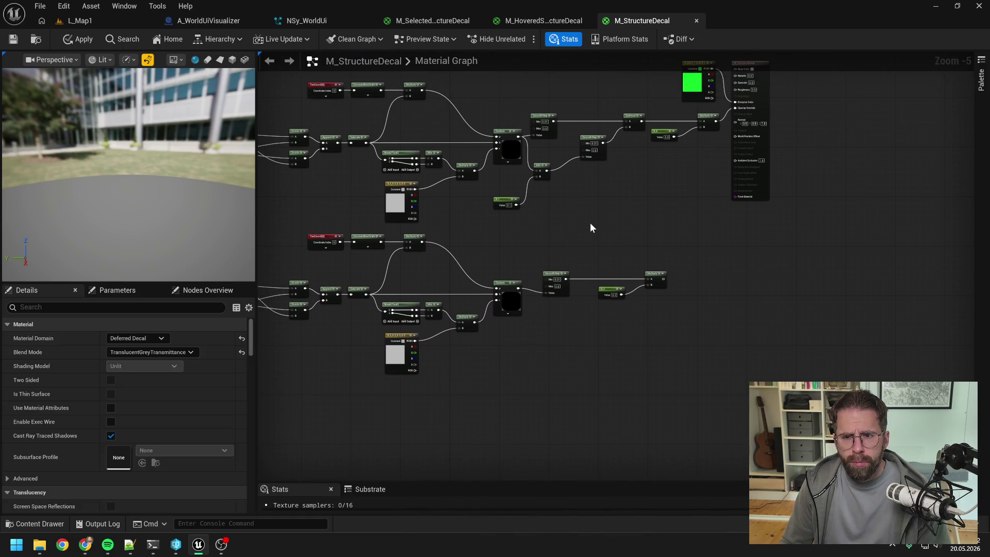
scroll(630, 201, up, 1)
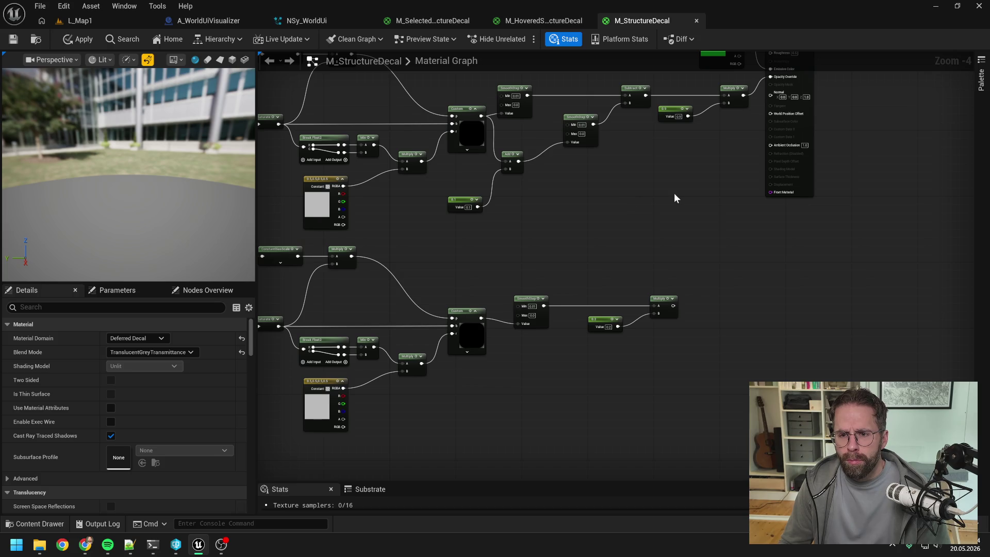
drag(674, 193, 585, 242)
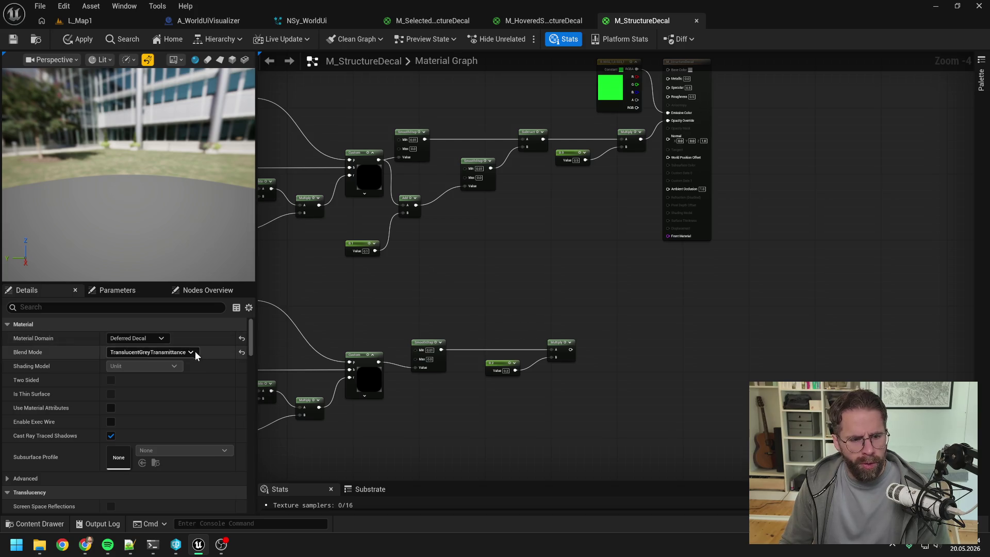
- Check the material's parameter list, then search the graph's node menu for 'bool'
click(118, 291)
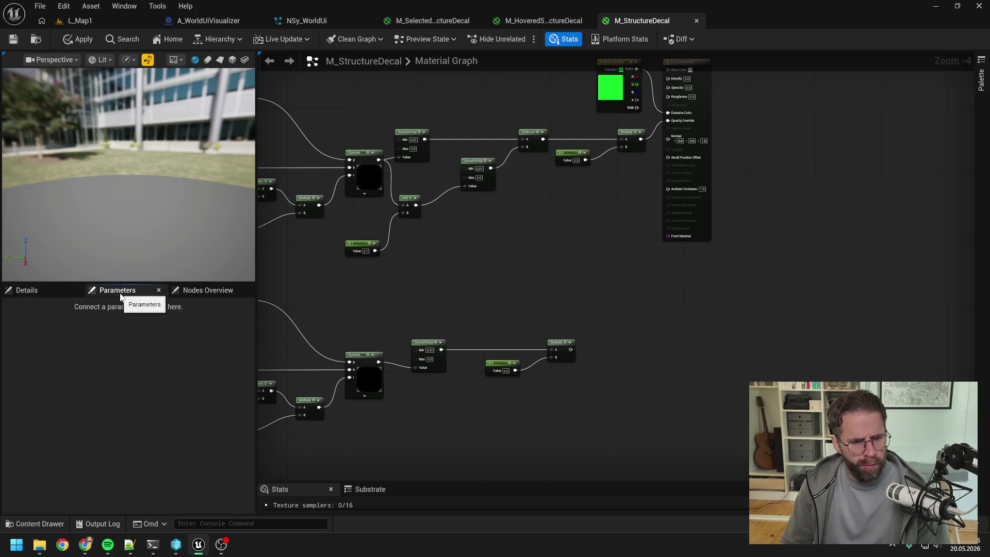
click(43, 292)
click(118, 289)
click(28, 290)
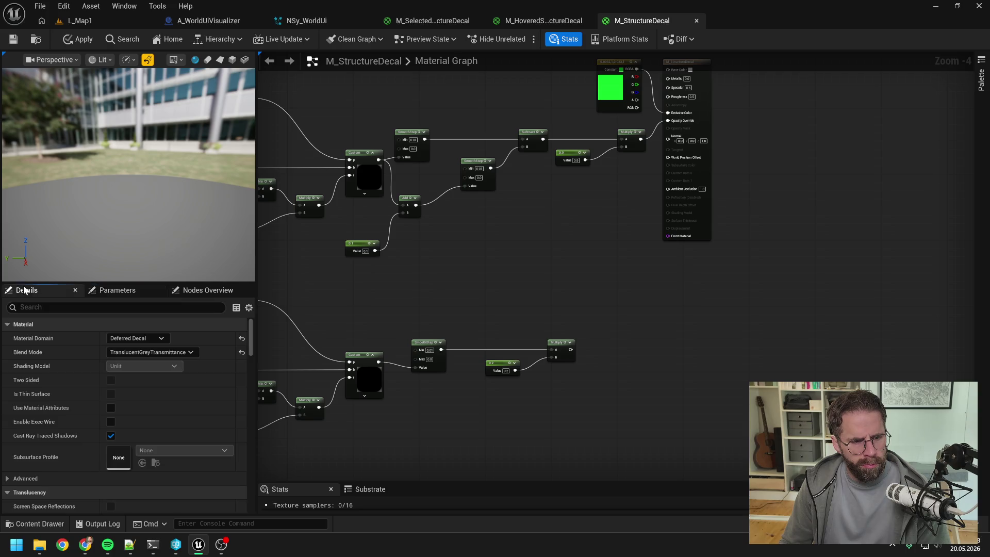
right_click(485, 293)
text(bool)
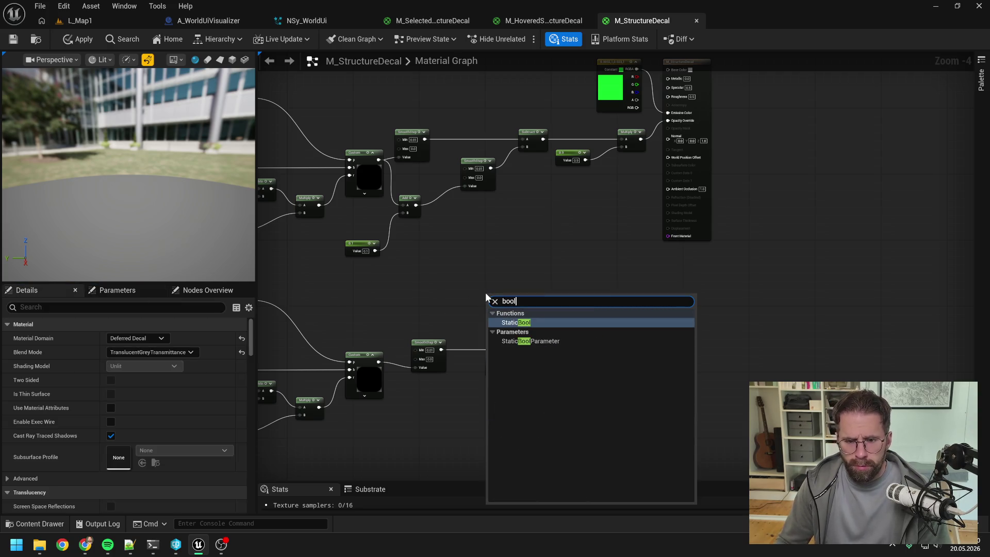
click(526, 340)
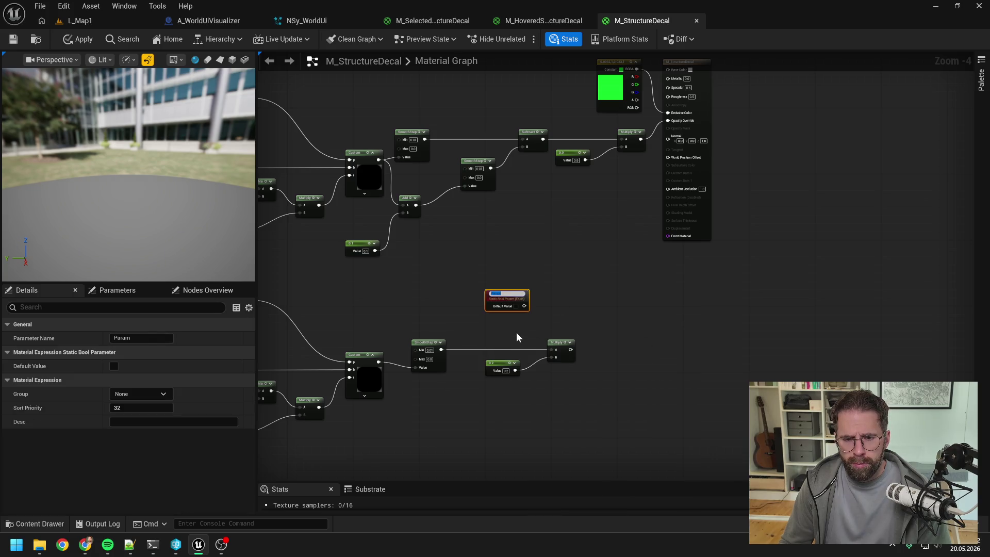
scroll(508, 327, up, 3)
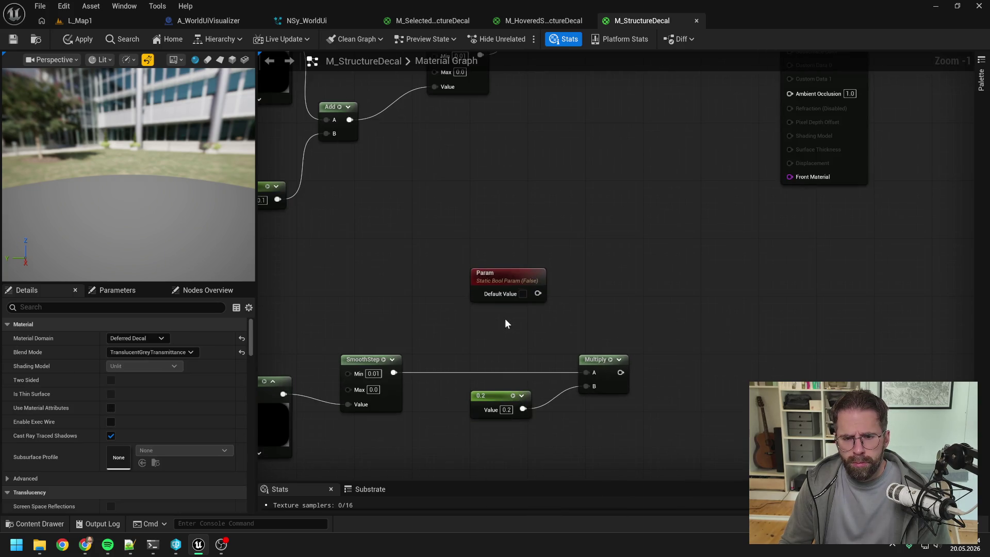
click(514, 282)
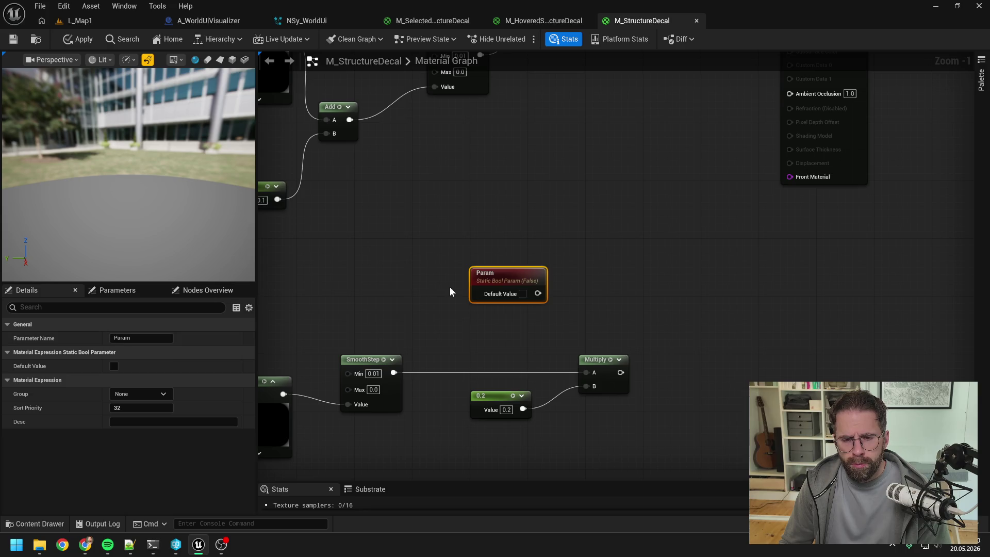
scroll(447, 290, down, 3)
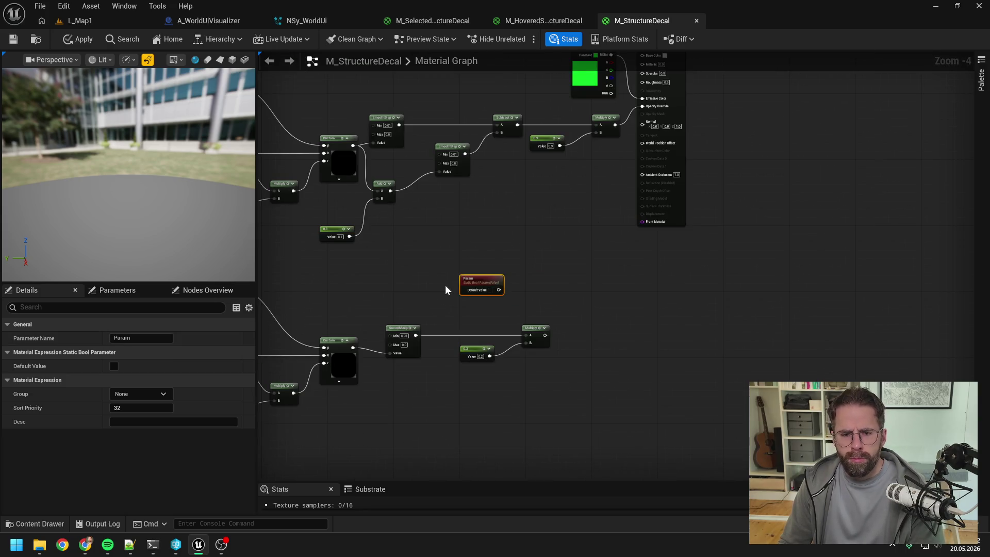
click(445, 290)
drag(446, 290, 521, 309)
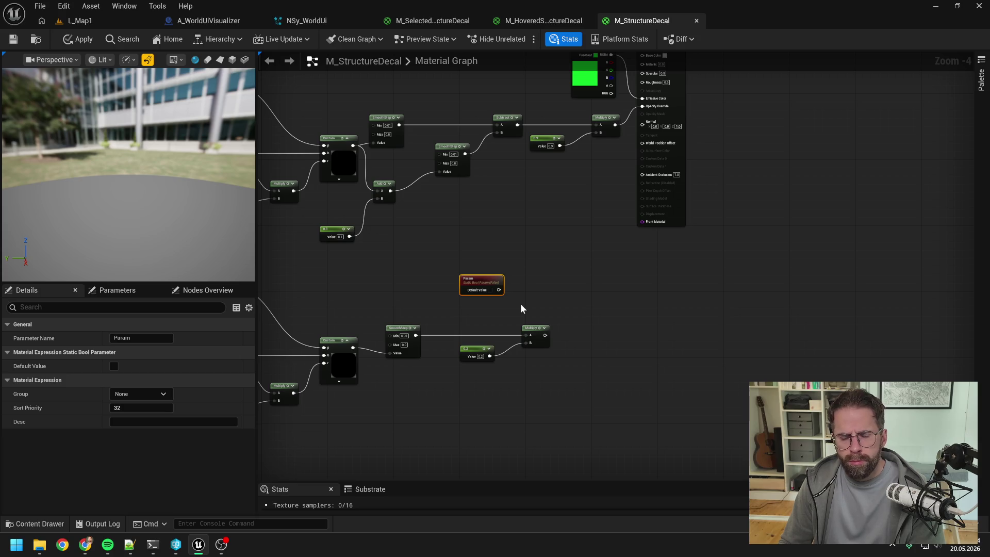
key(Delete)
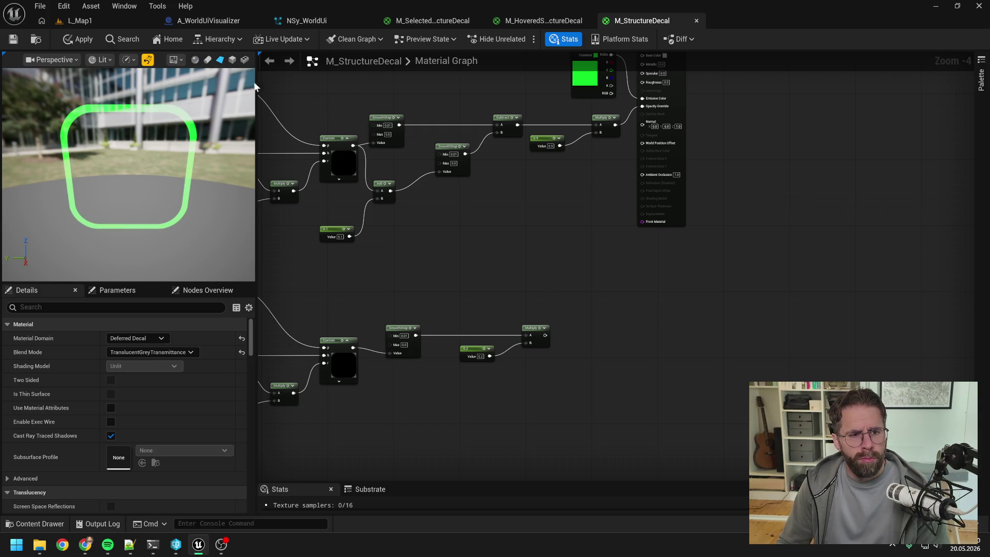
drag(516, 201, 488, 222)
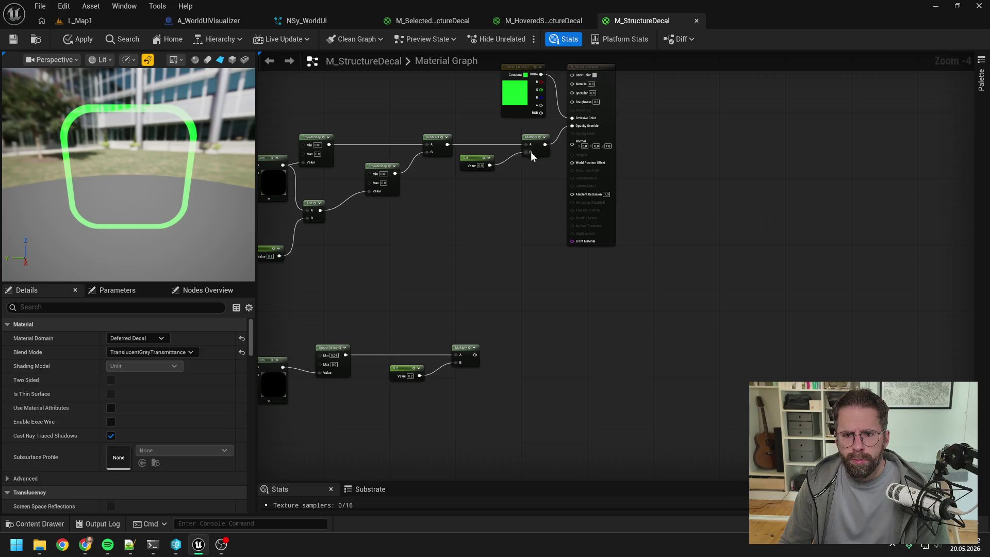
- Add a Multiply combining the upper Multiply output with the lower network's result
drag(545, 144, 561, 273)
text(multiply)
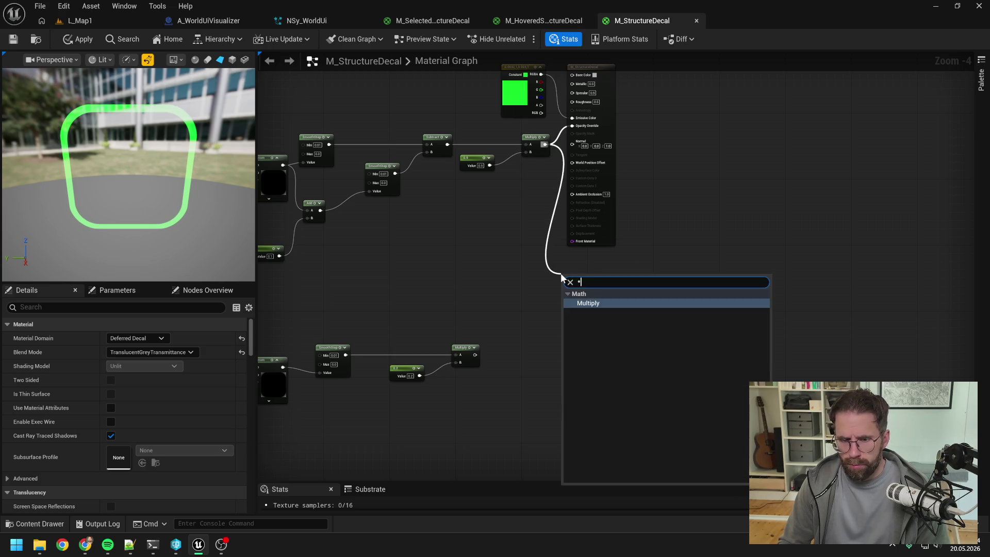
key(Return)
mouse_move(477, 353)
mouse_down()
mouse_move(551, 296)
mouse_move(497, 354)
mouse_move(555, 307)
mouse_move(571, 125)
mouse_up()
click(602, 274)
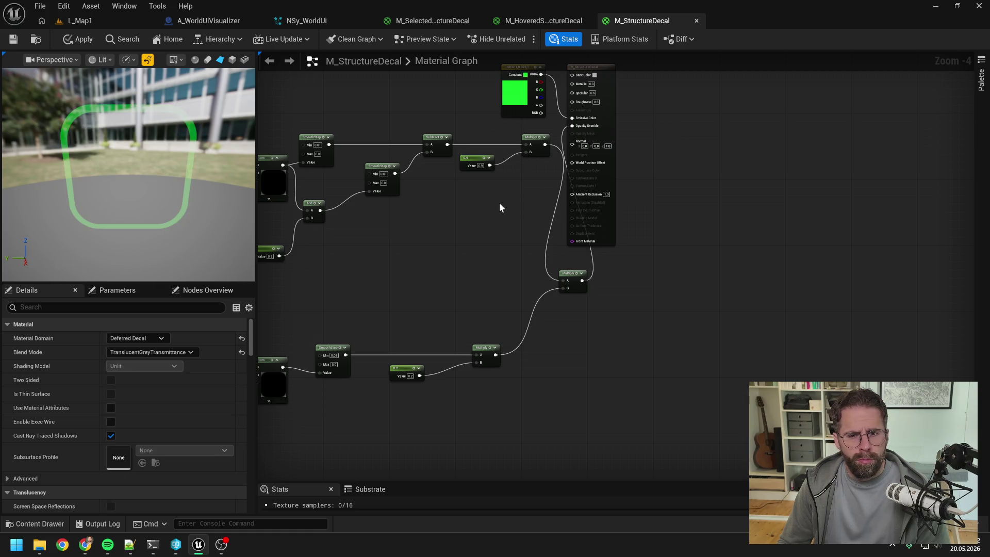
- Move the green constant and material output to the right of both node chains
drag(499, 203, 637, 195)
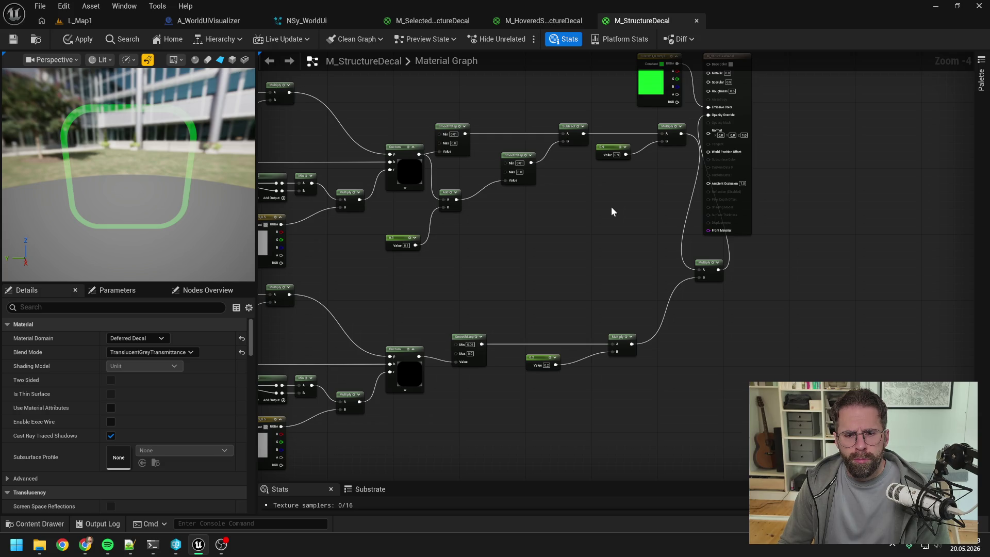
scroll(608, 207, down, 1)
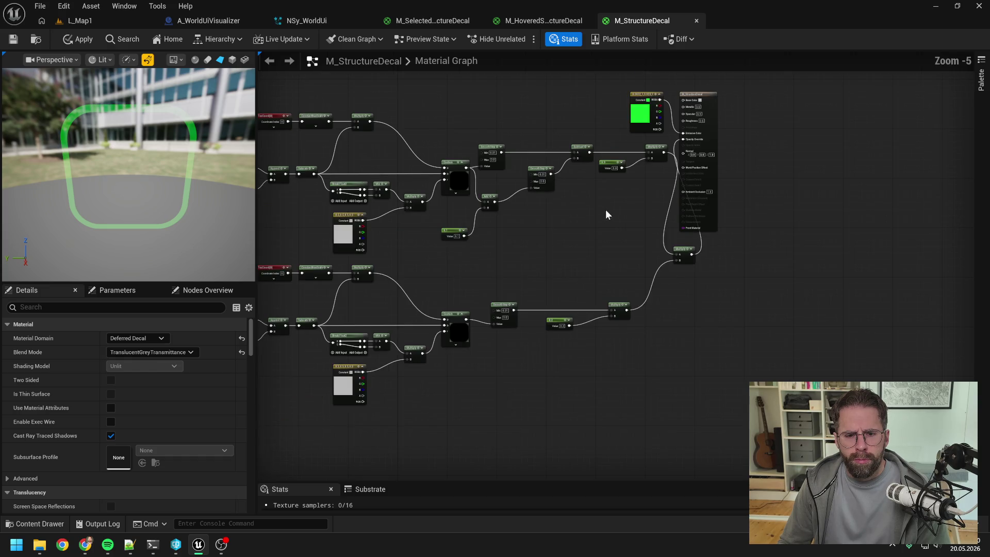
drag(605, 209, 693, 213)
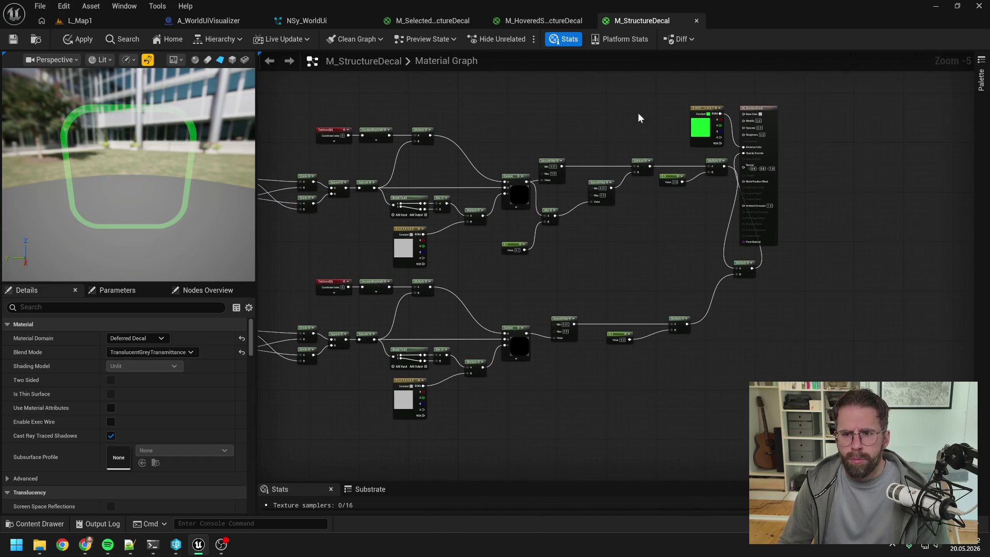
mouse_move(639, 113)
mouse_down()
mouse_move(758, 128)
mouse_move(835, 120)
mouse_up()
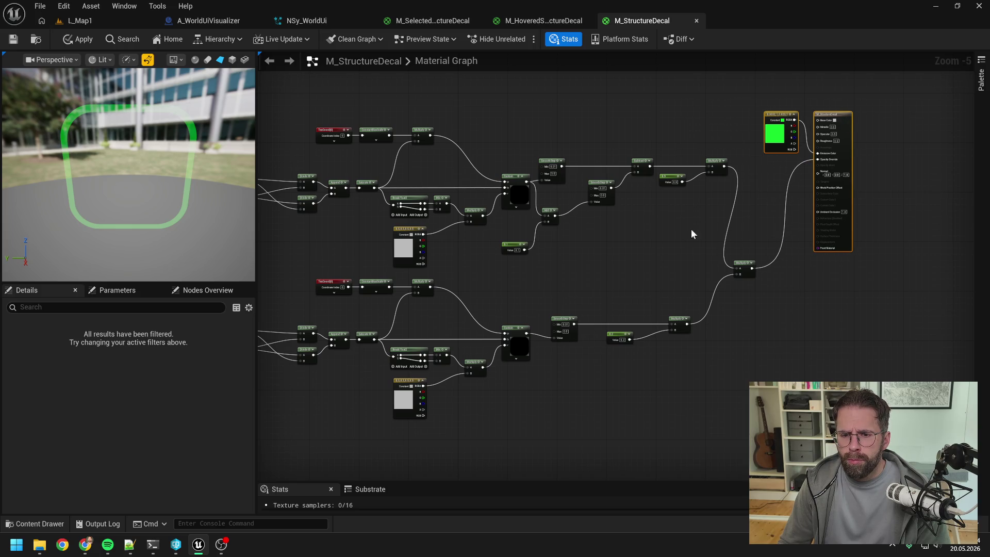
click(669, 233)
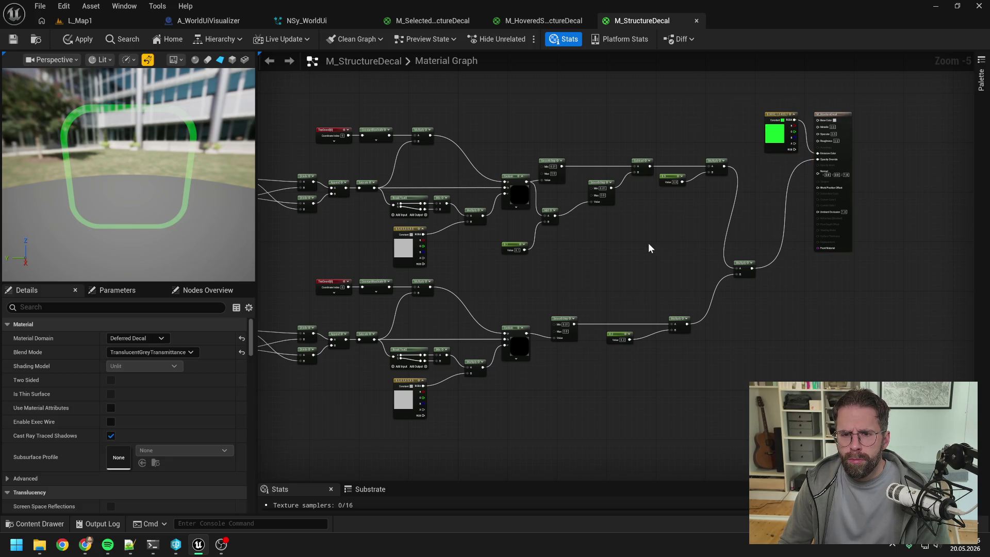
mouse_move(638, 256)
mouse_down()
mouse_move(647, 227)
mouse_move(687, 221)
mouse_up()
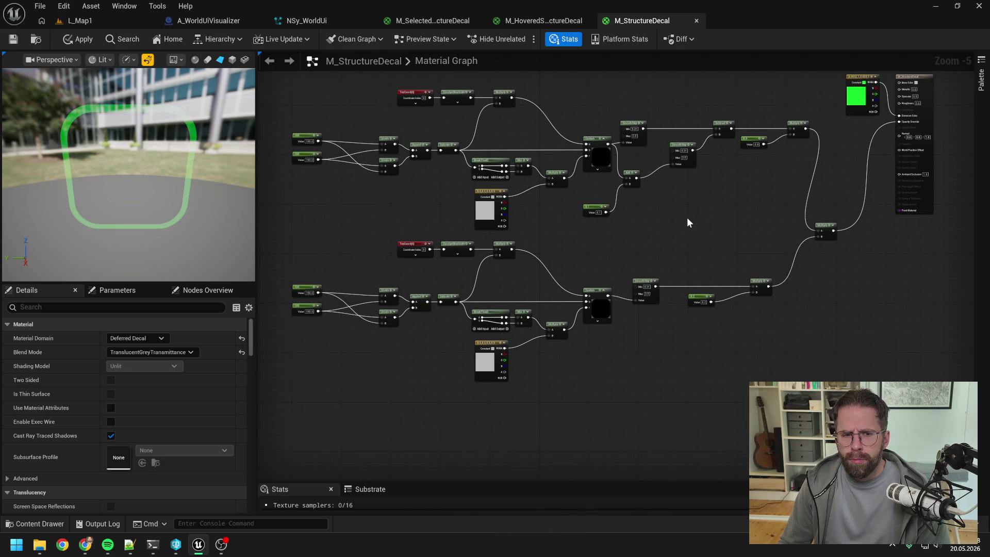
drag(137, 174, 137, 172)
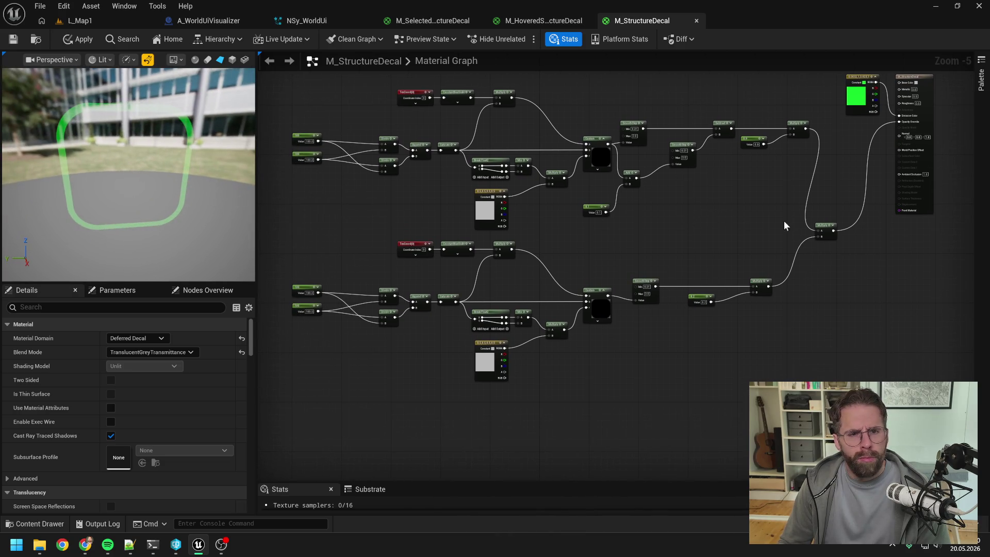
mouse_move(768, 225)
mouse_down()
mouse_move(707, 221)
mouse_move(669, 234)
mouse_move(691, 195)
mouse_up()
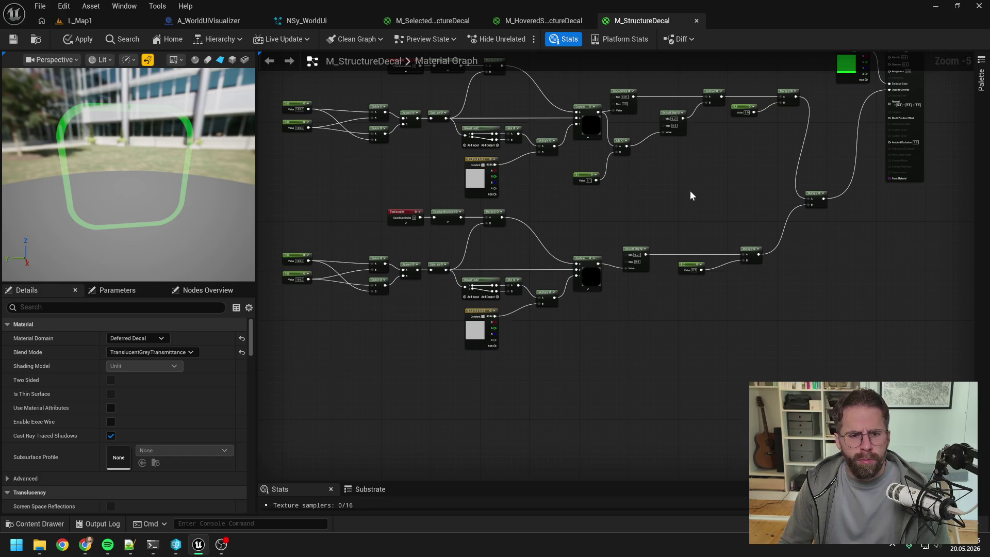
mouse_move(690, 192)
mouse_down()
mouse_move(733, 257)
mouse_move(676, 234)
mouse_move(592, 244)
mouse_up()
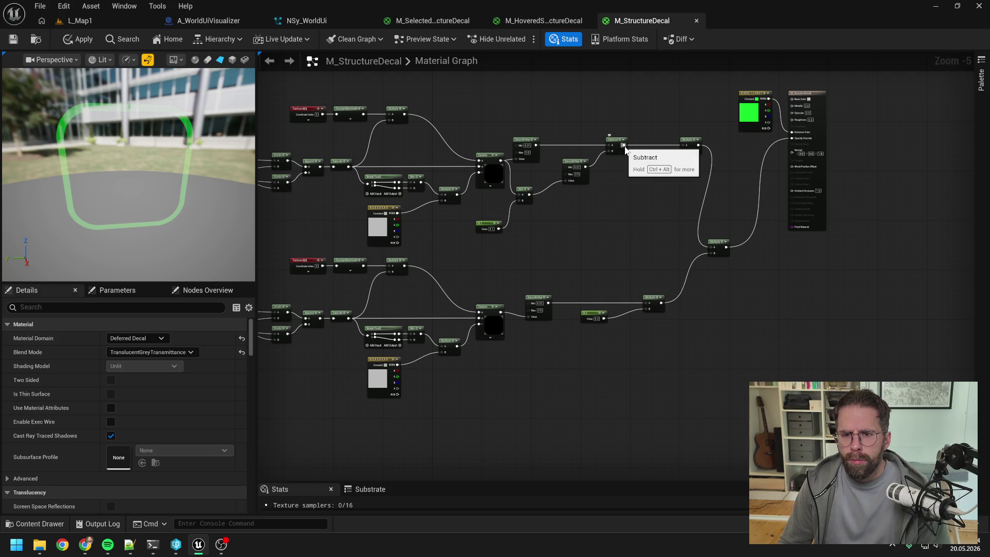
- Wire the 0.9 constant and lower SmoothStep into the Multiply, then undo the Opacity Override link
mouse_move(656, 161)
mouse_down()
mouse_move(640, 195)
mouse_move(710, 246)
mouse_up()
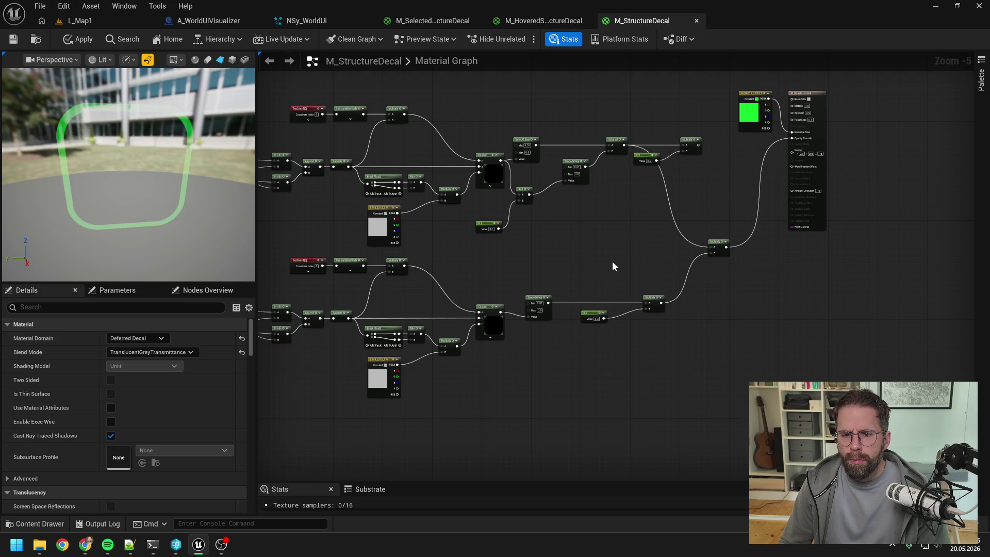
drag(548, 302, 711, 253)
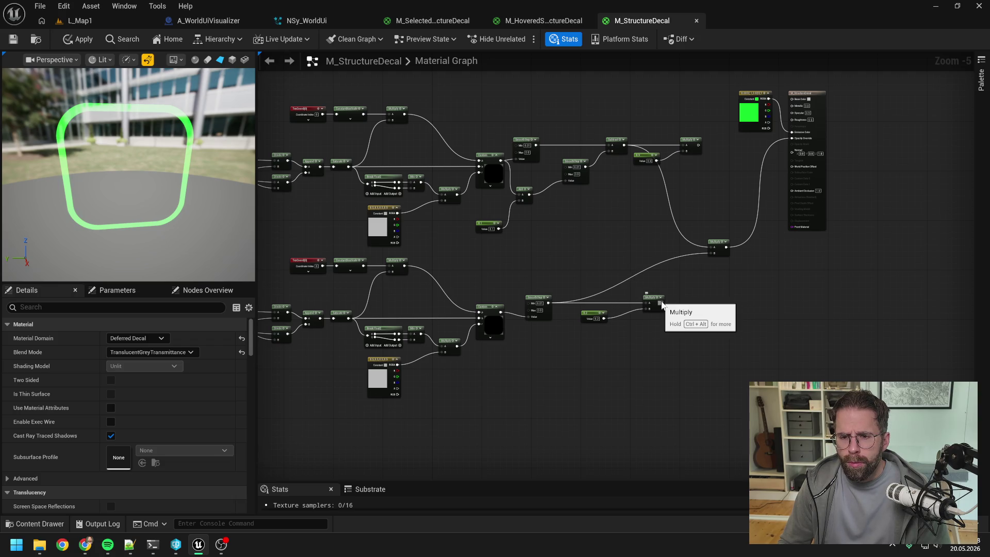
drag(661, 303, 794, 138)
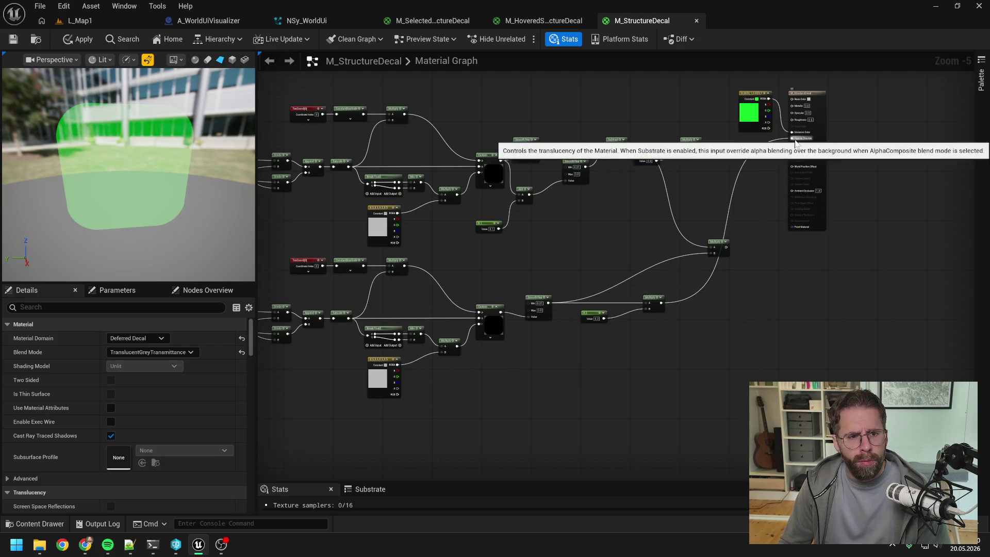
alt+click(661, 303)
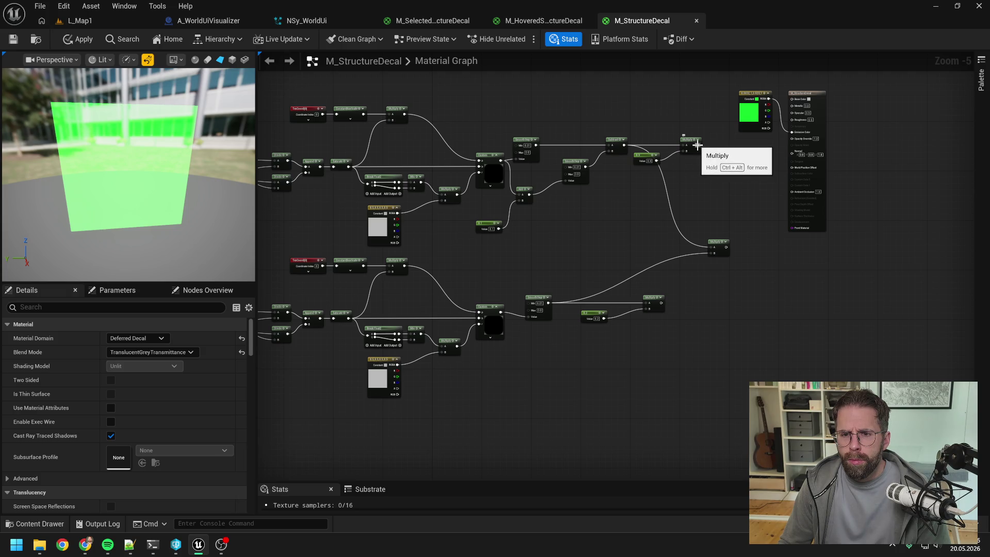
mouse_move(700, 145)
mouse_down()
mouse_move(781, 149)
mouse_move(794, 137)
mouse_up()
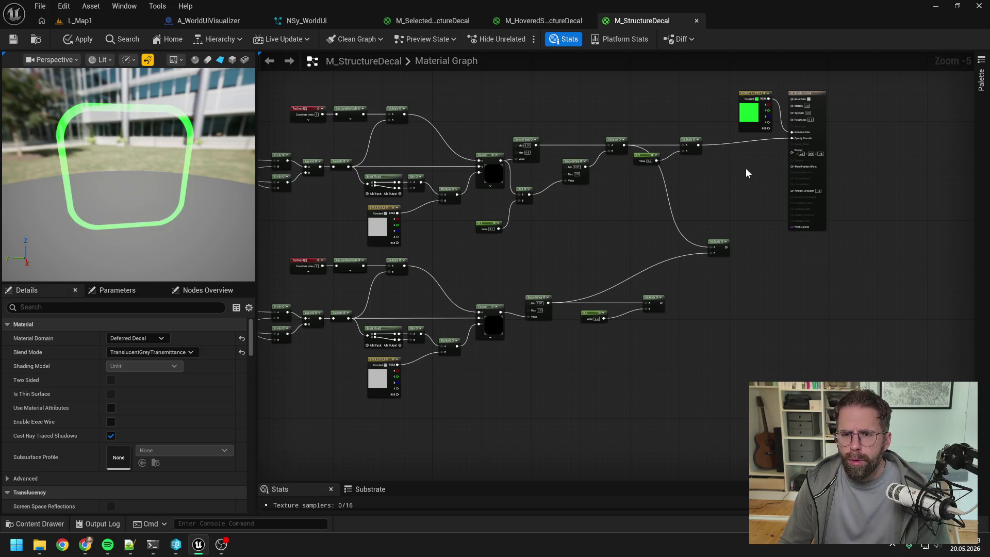
alt+click(700, 145)
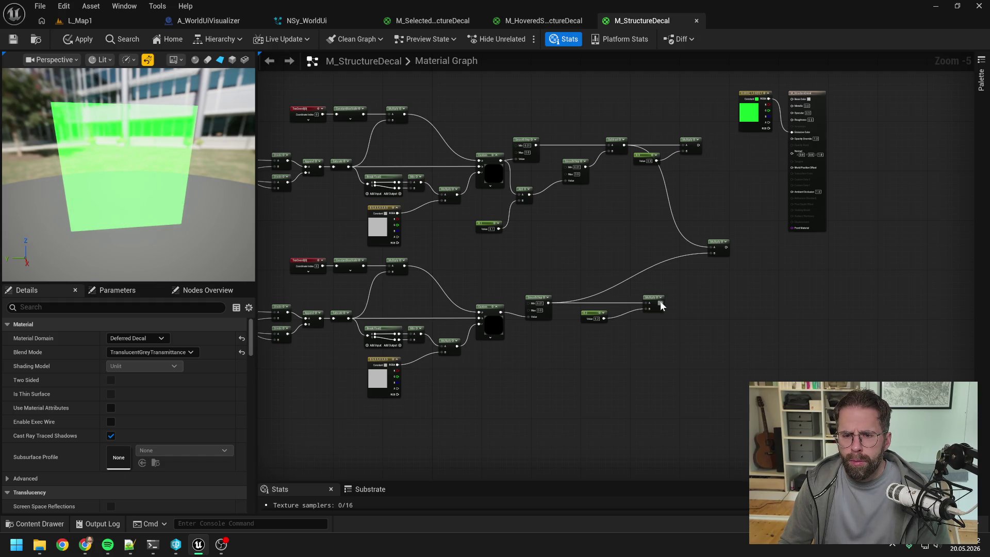
mouse_move(661, 303)
mouse_down()
mouse_move(770, 155)
mouse_move(793, 140)
mouse_move(753, 169)
mouse_move(795, 138)
mouse_up()
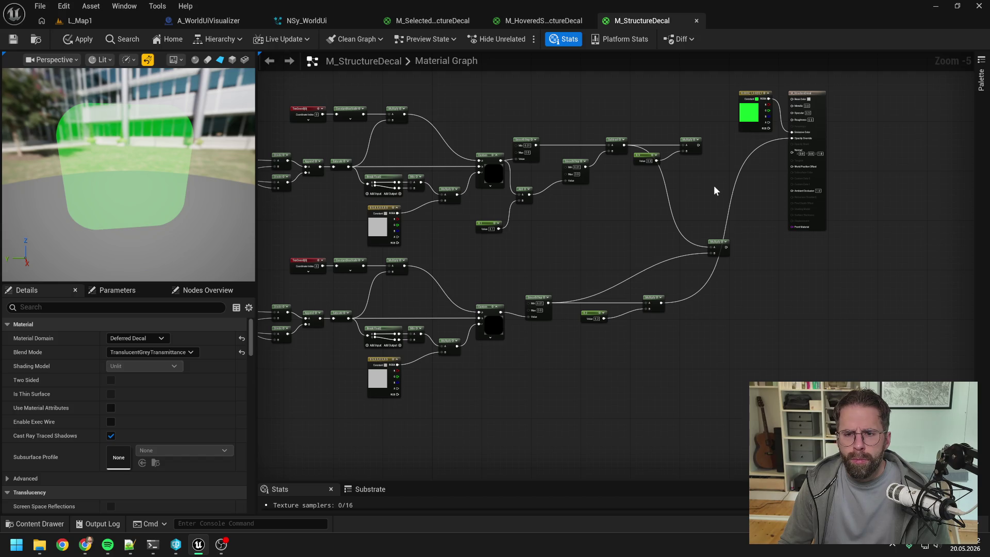
key(ctrl+z)
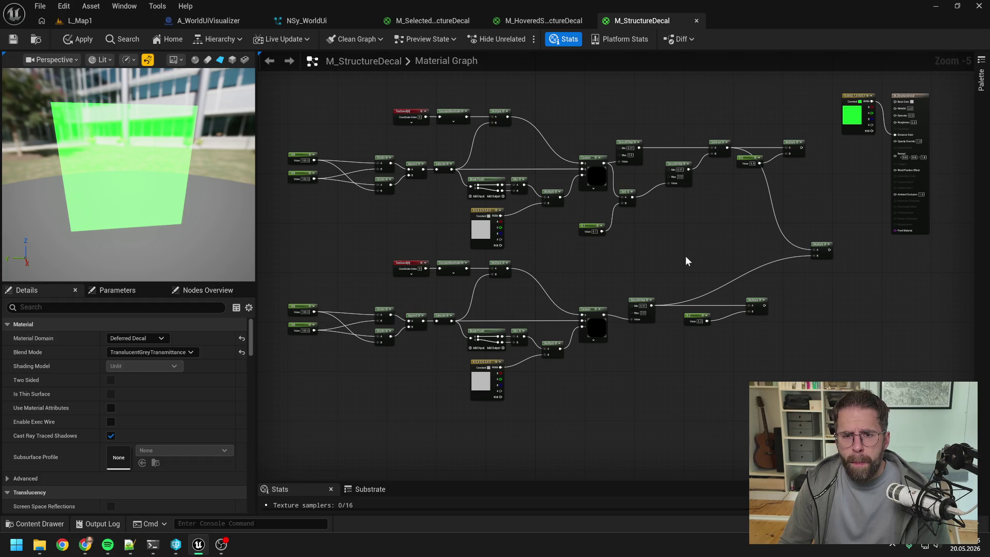
drag(685, 256, 644, 251)
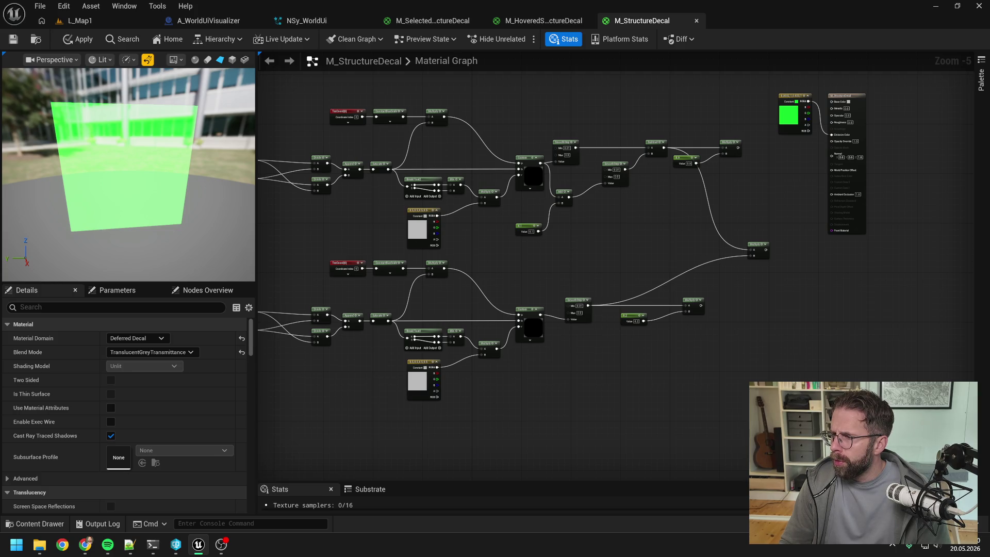
- Swap the combining Multiply for an Add node fed by the upper and lower Multiplies
drag(719, 215, 782, 271)
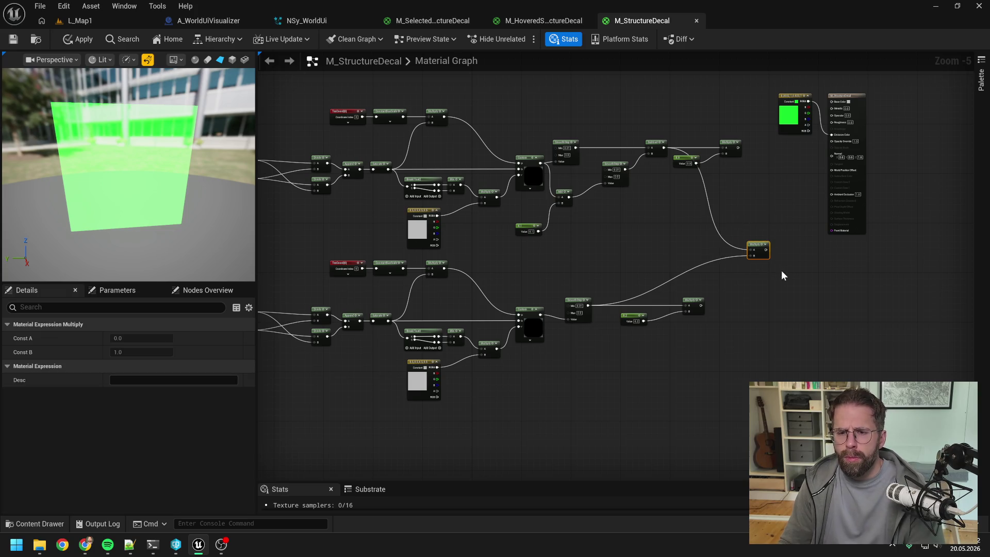
key(Delete)
drag(737, 148, 767, 224)
text(add)
key(Return)
click(740, 281)
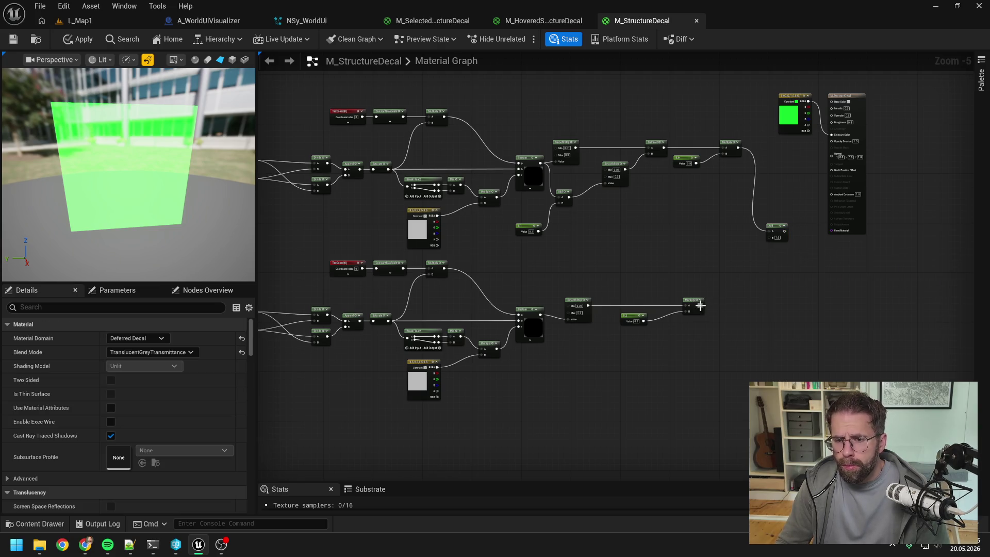
mouse_move(701, 305)
mouse_down()
mouse_move(769, 237)
mouse_move(831, 141)
mouse_up()
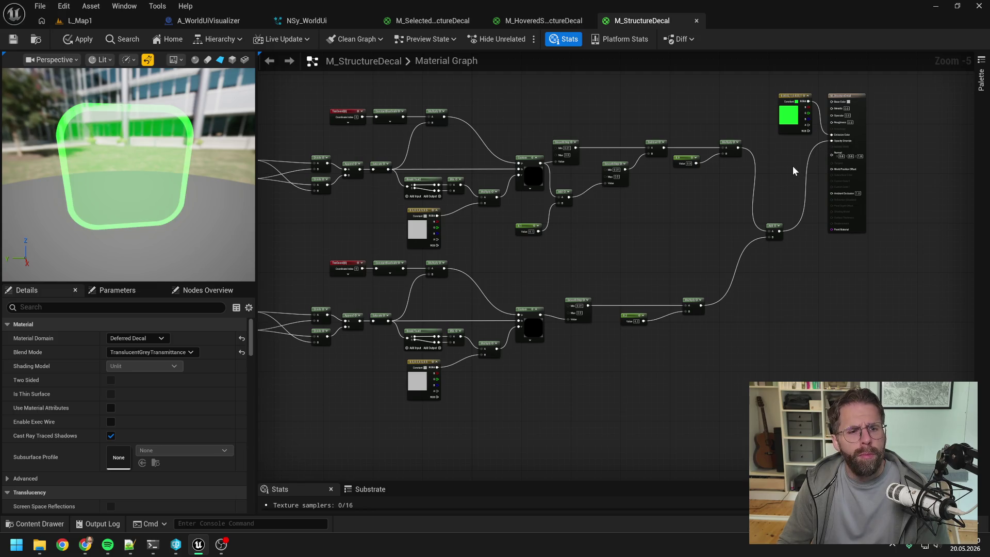
- Move the green constant and material output beside the Add node and apply the material
key(alt+Tab)
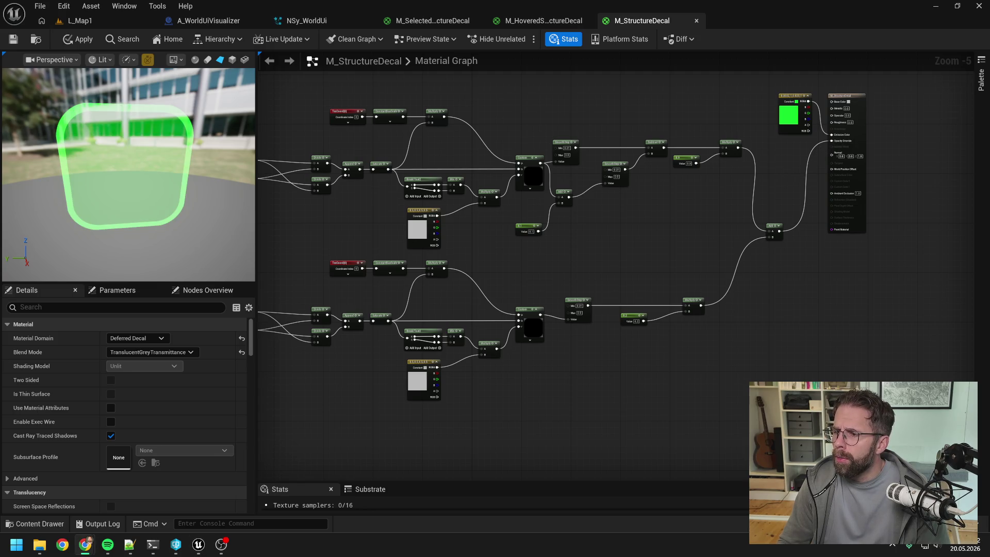
click(796, 254)
key(Home)
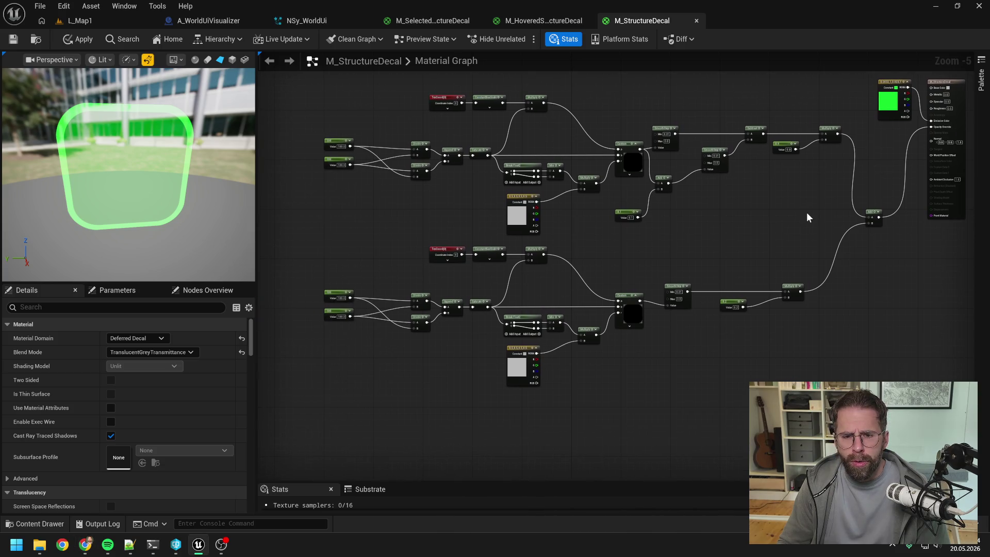
drag(807, 214, 744, 217)
click(886, 150)
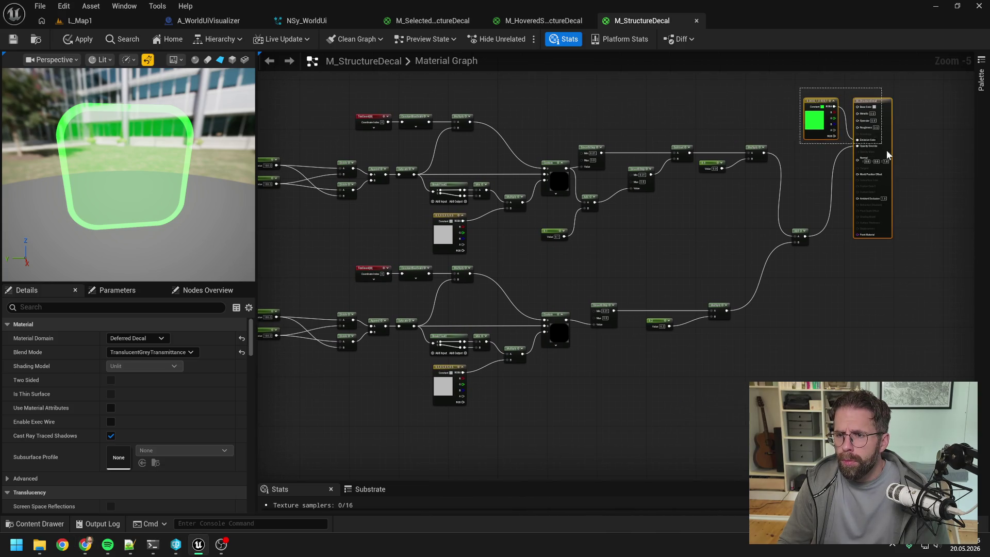
mouse_move(874, 103)
mouse_down()
mouse_move(898, 208)
mouse_move(892, 193)
mouse_up()
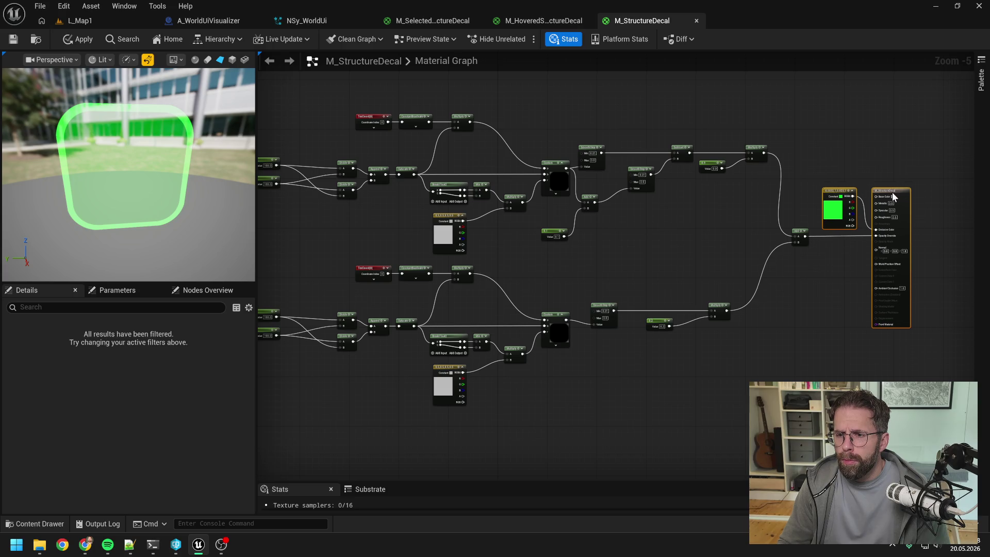
click(837, 249)
drag(822, 263, 895, 227)
drag(803, 230, 753, 242)
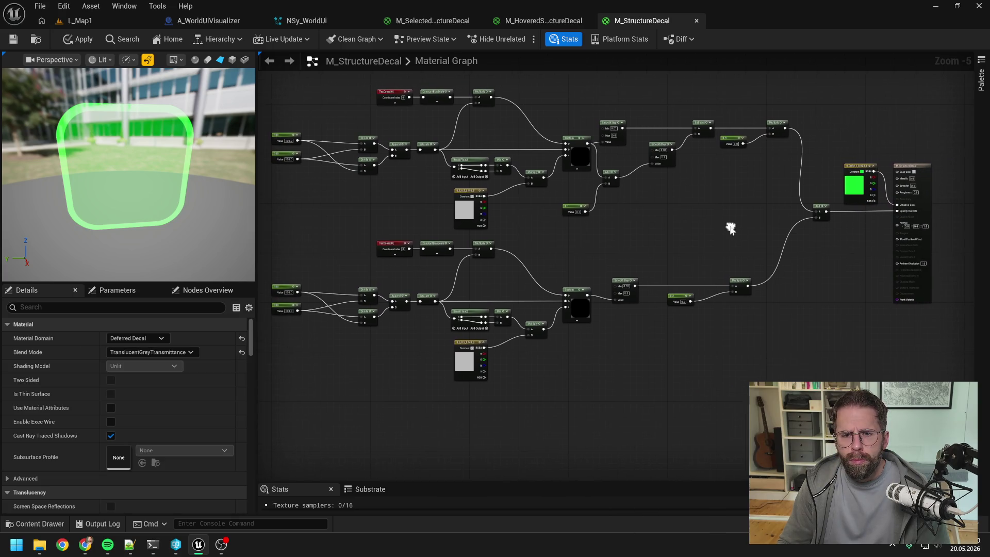
click(83, 41)
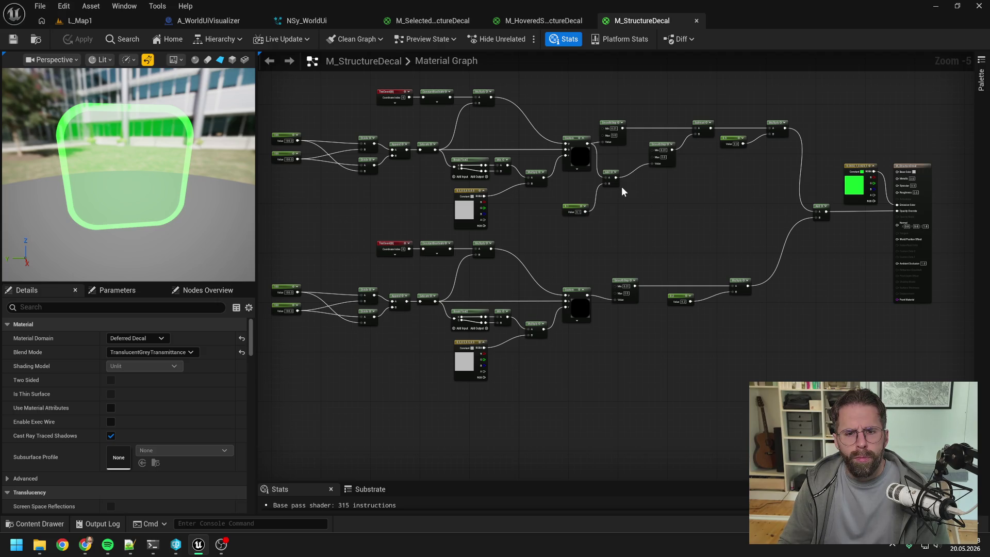
click(312, 20)
- Delete the SelectedDecal renderer and rename HoveredDecal to Decal
click(570, 314)
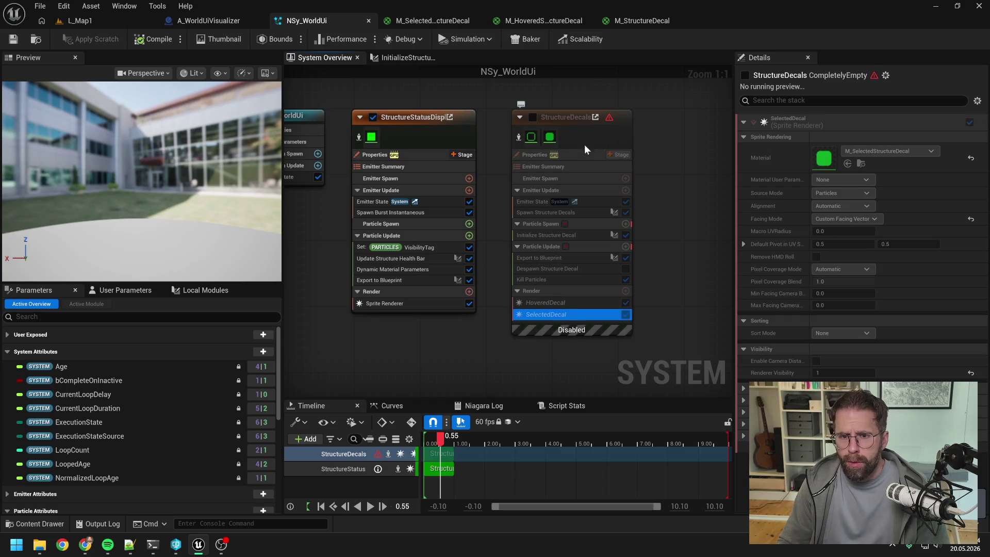
click(532, 118)
key(Delete)
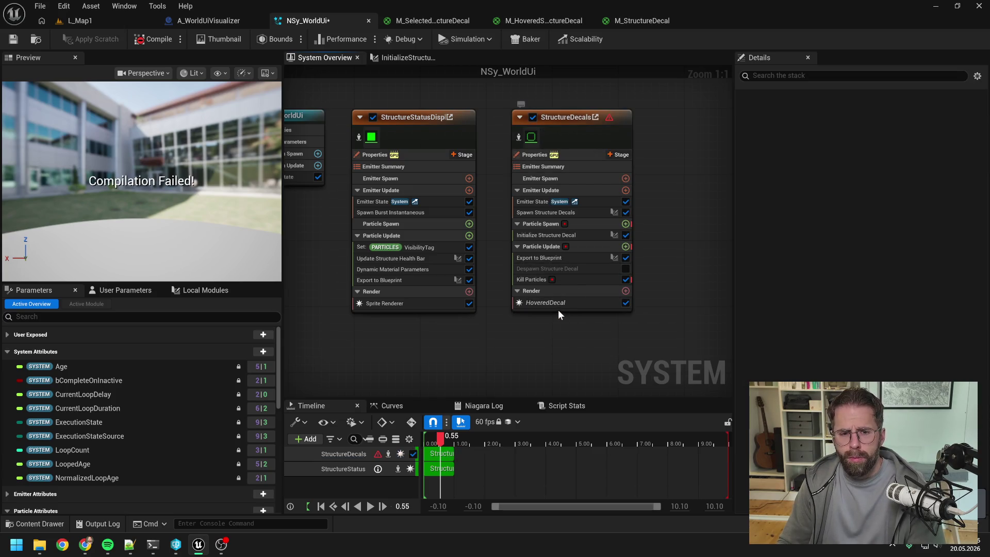
click(556, 307)
key(F2)
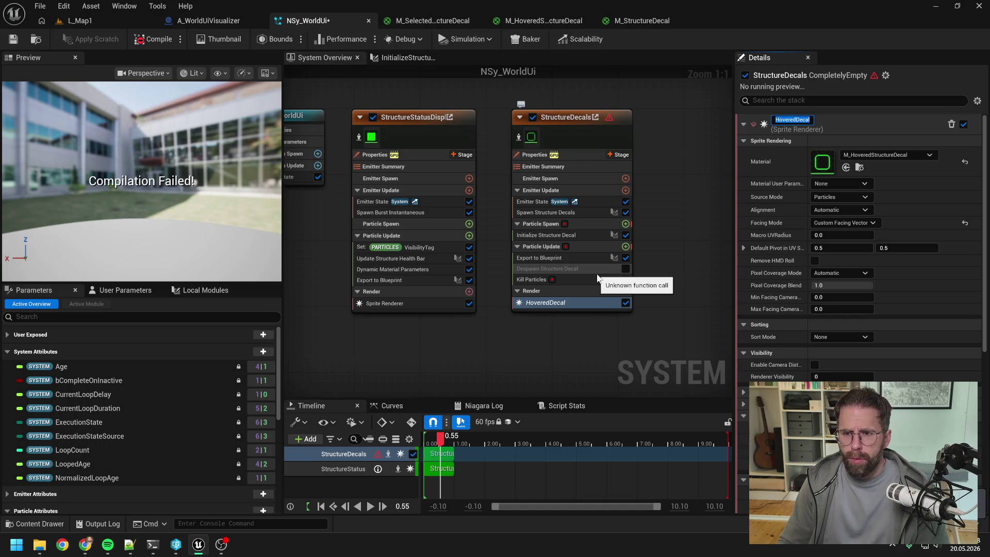
text(D)
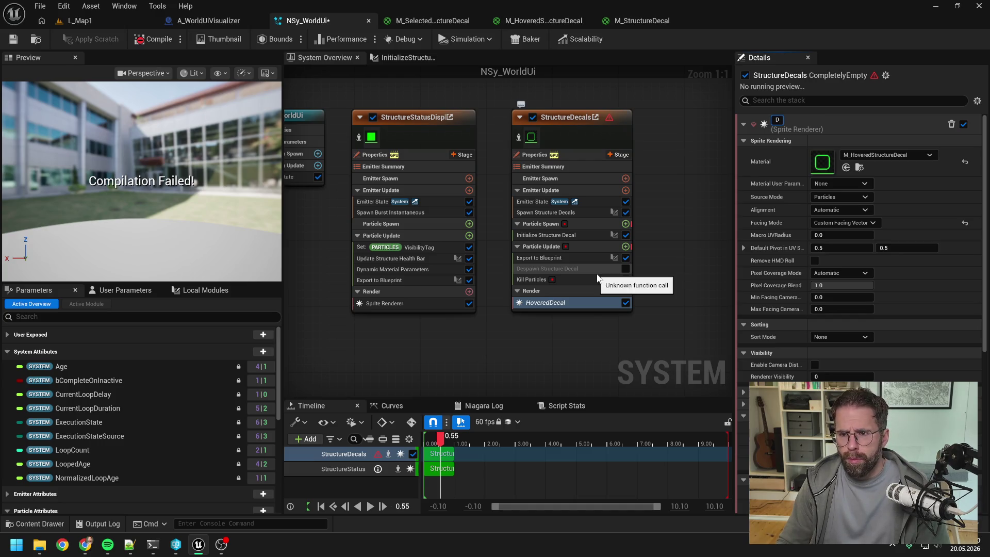
text(ecal)
key(Return)
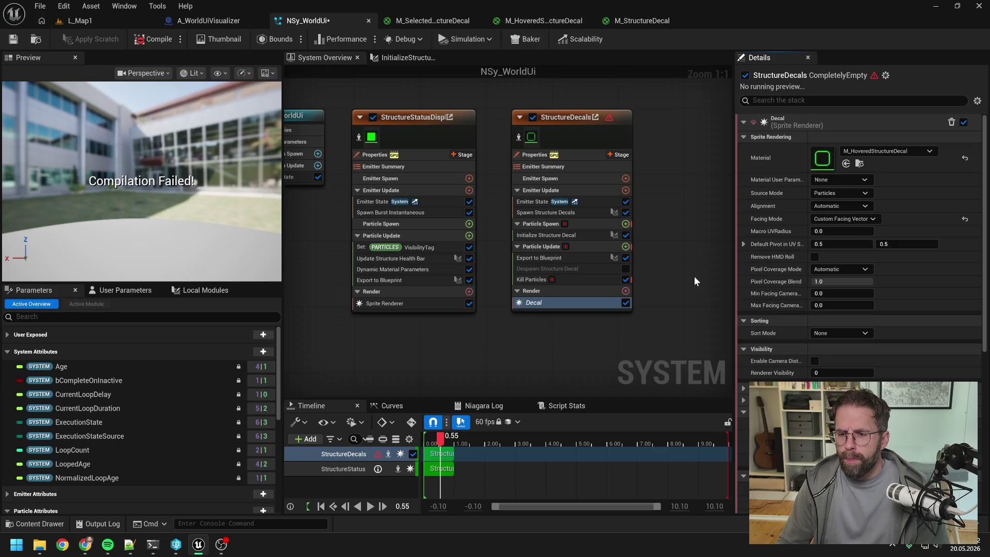
- Remove the Decal renderer and add a Sprite Renderer to StructureDecals
click(837, 372)
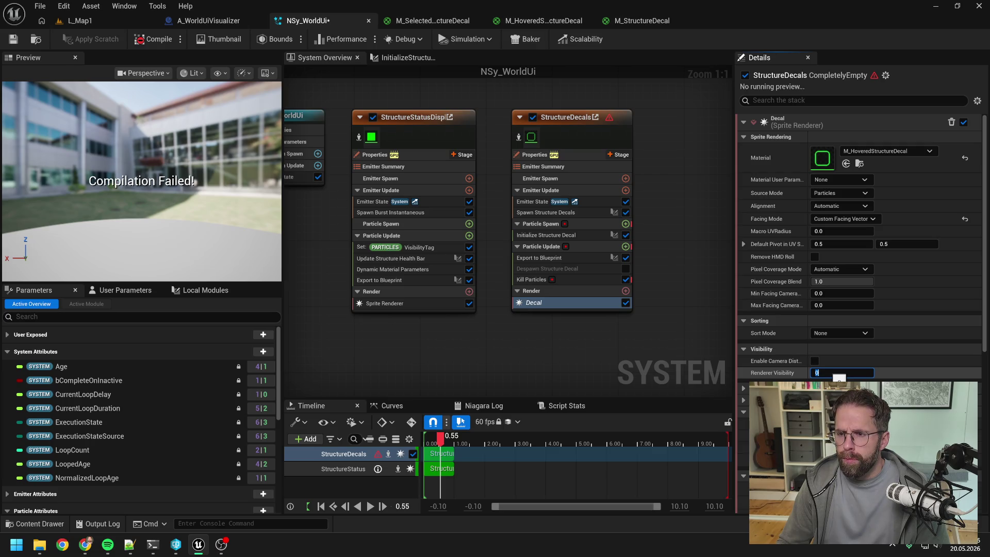
click(951, 121)
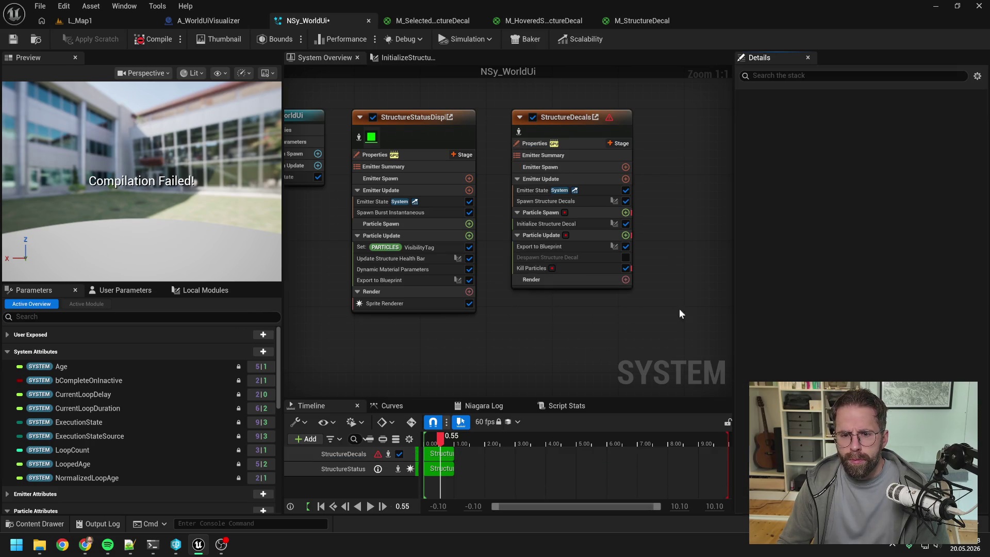
click(626, 279)
text(spri)
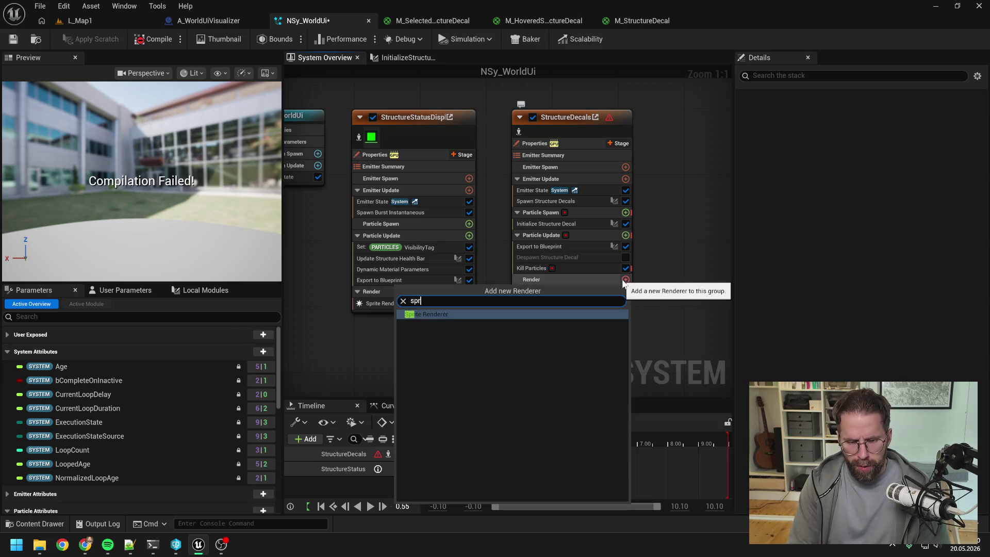
click(565, 316)
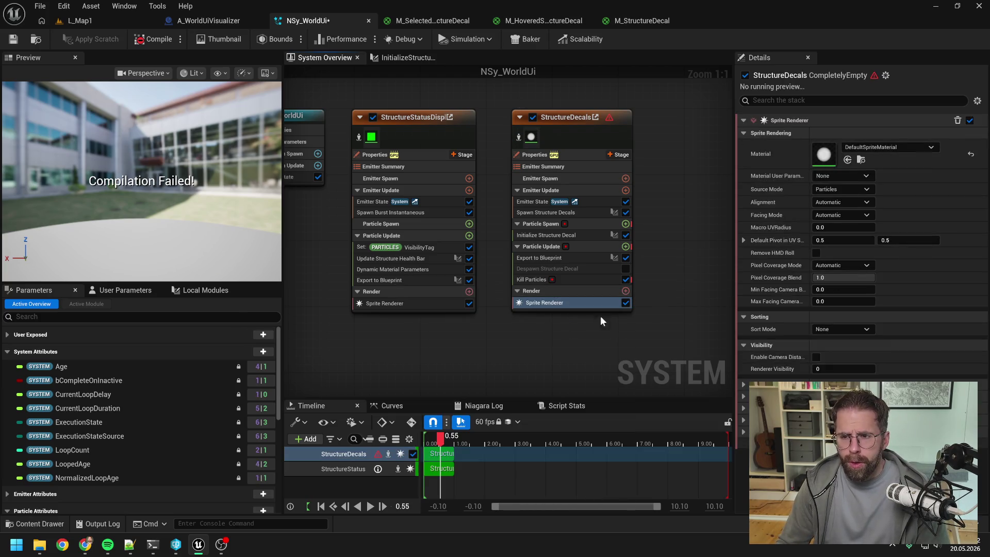
- Set the Sprite Renderer's material to M_StructureDecal and Renderer Visibility to 1
click(868, 147)
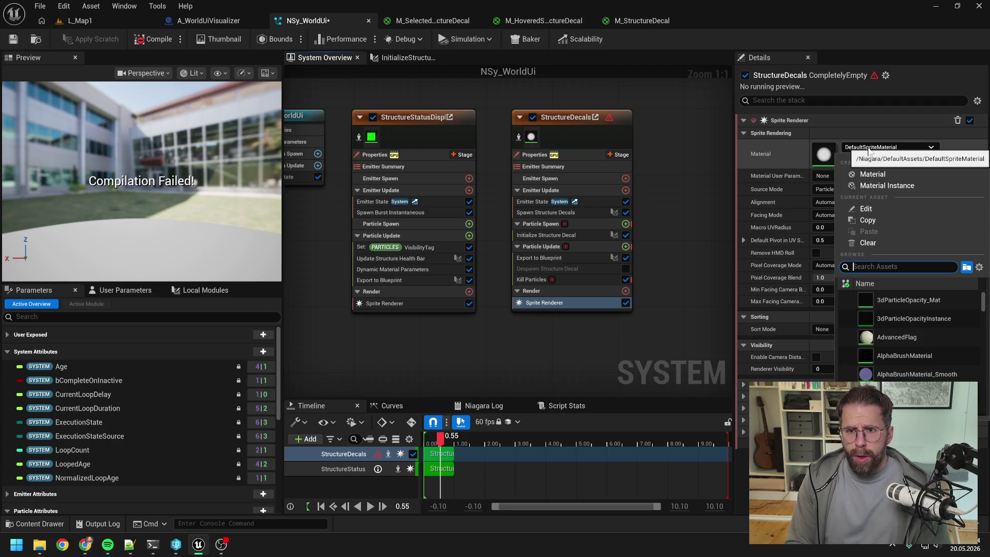
text(struc de)
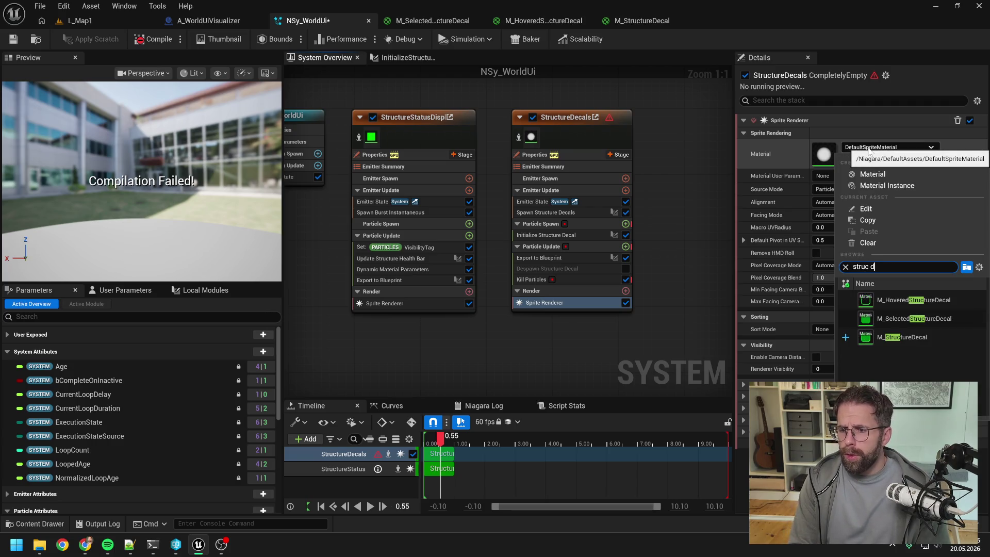
click(899, 335)
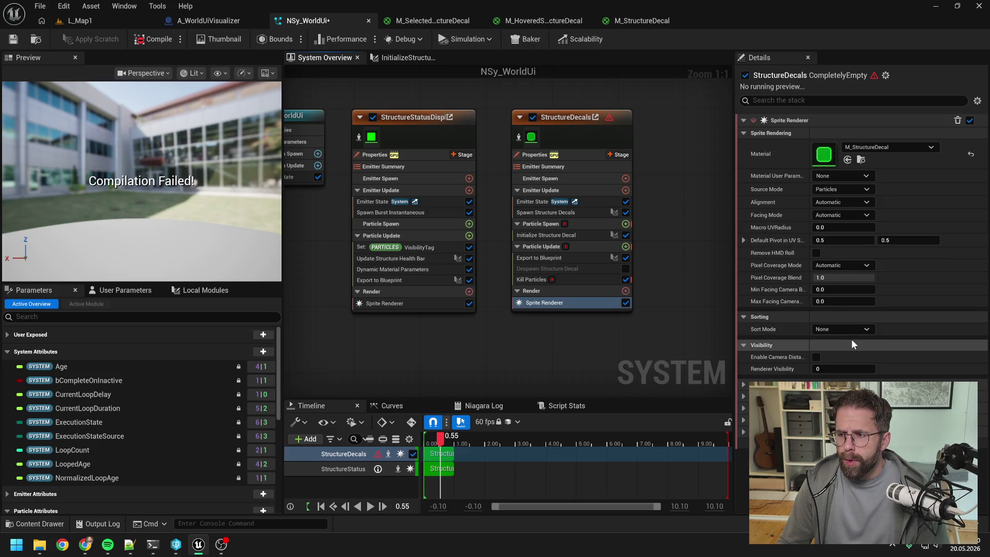
click(835, 369)
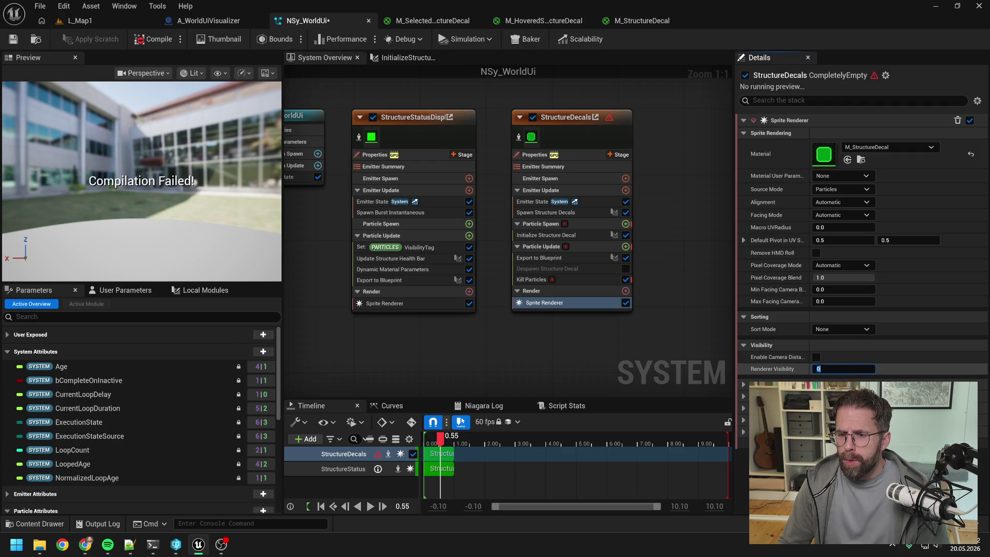
text(1)
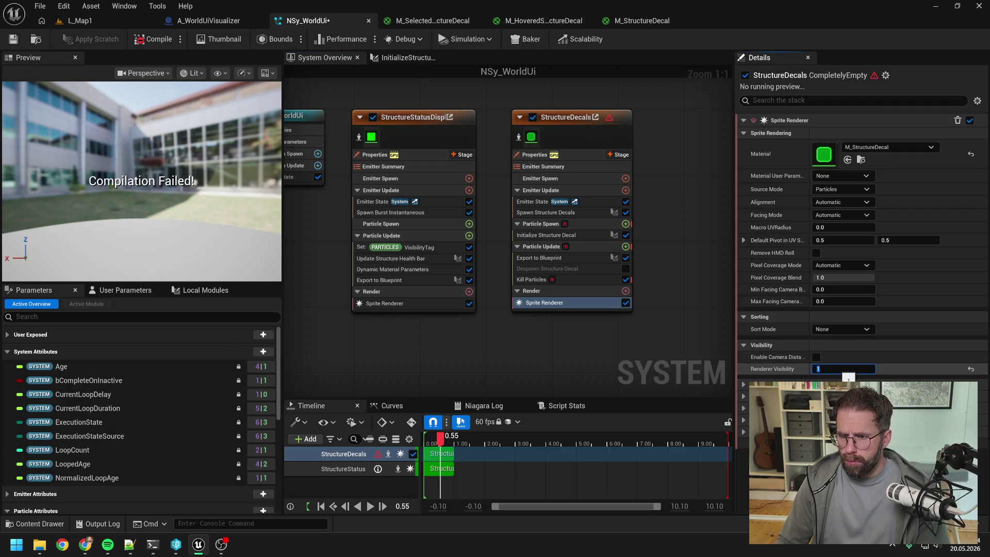
key(Return)
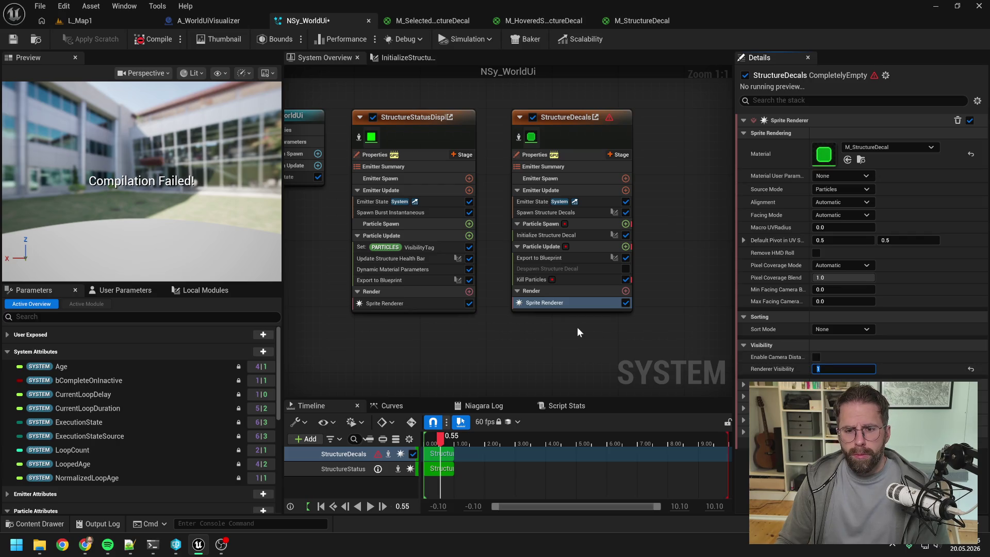
click(577, 327)
click(581, 280)
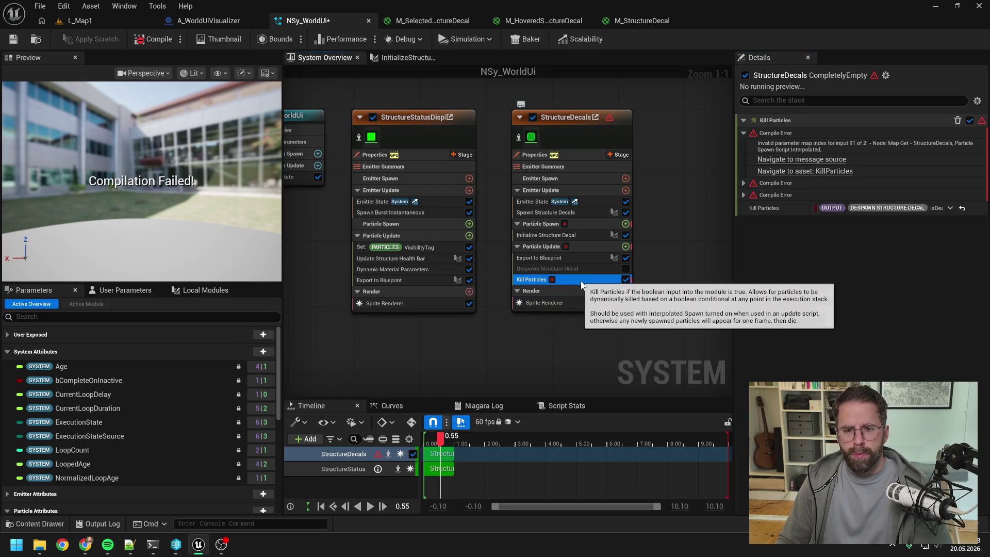
- Delete the Kill Particles and Despawn Structure Decal modules
key(Delete)
click(577, 270)
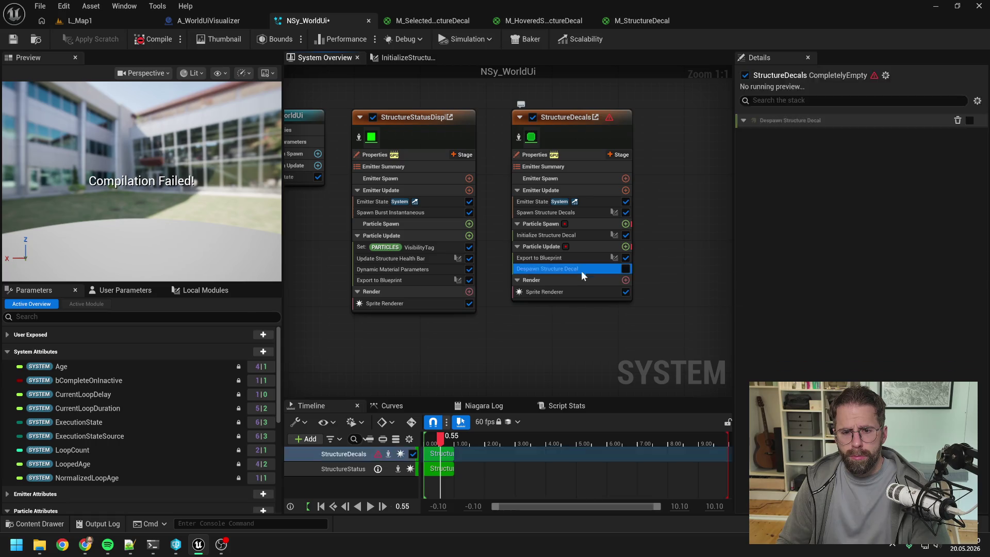
key(Delete)
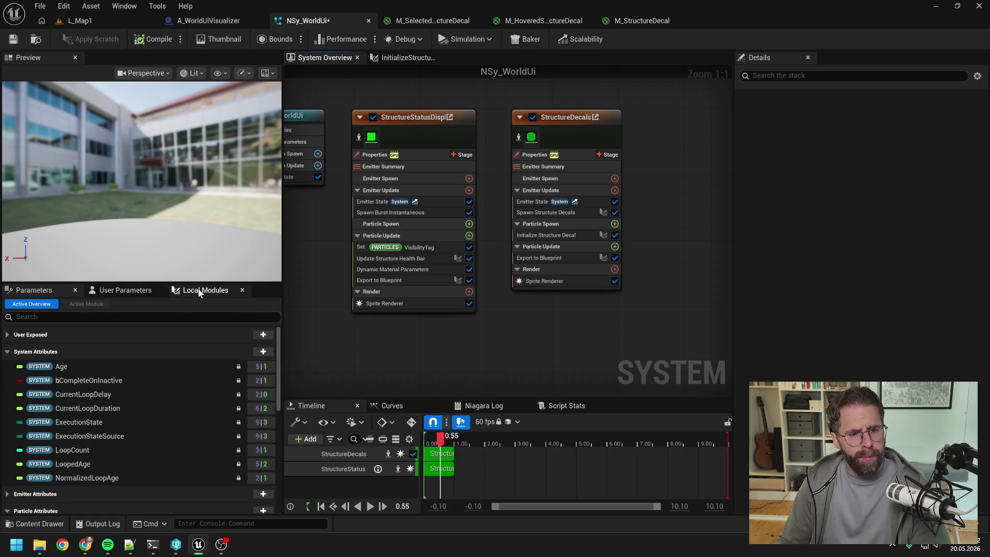
- Delete the SpawnStructureDecals and InitializeStructureDecal scratch modules from Local Modules
click(199, 290)
click(71, 364)
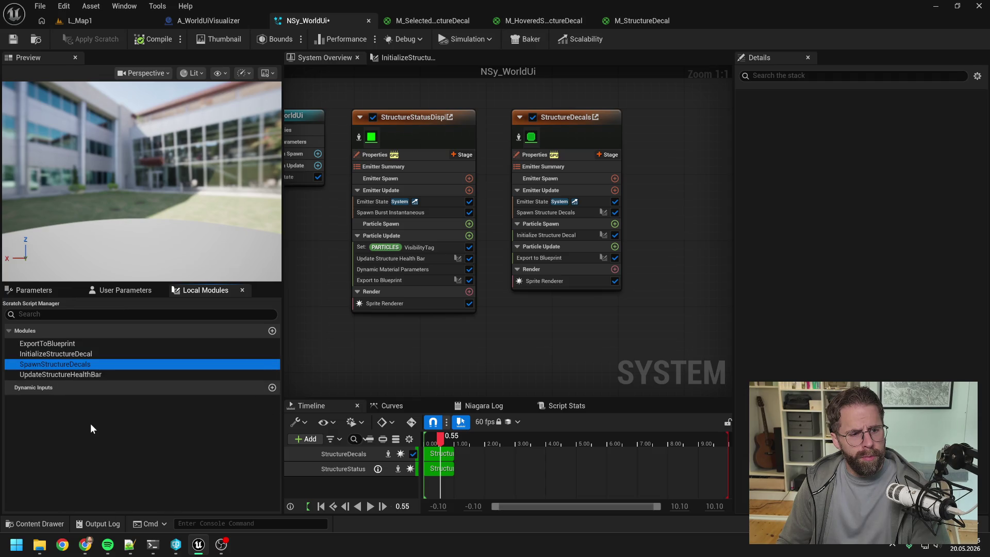
key(Delete)
click(55, 354)
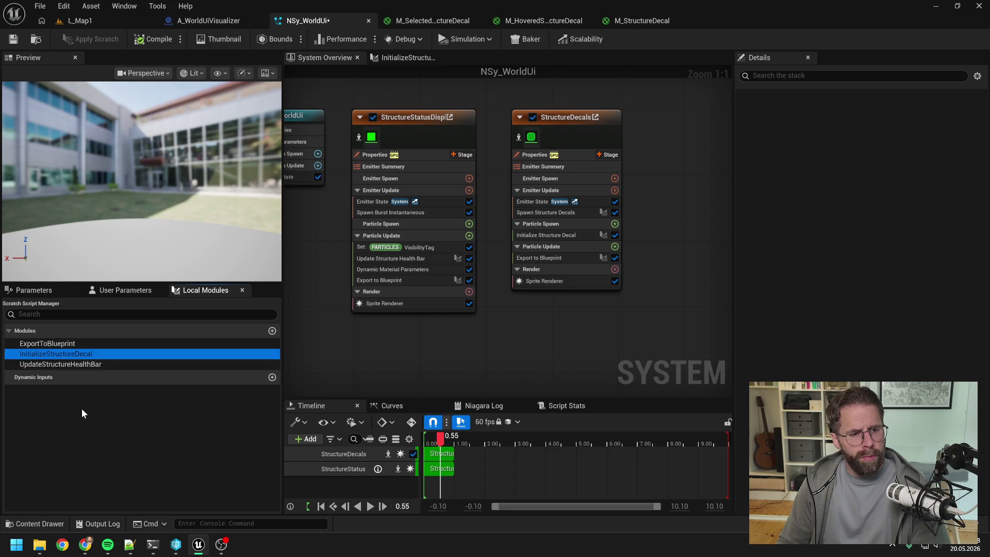
key(Delete)
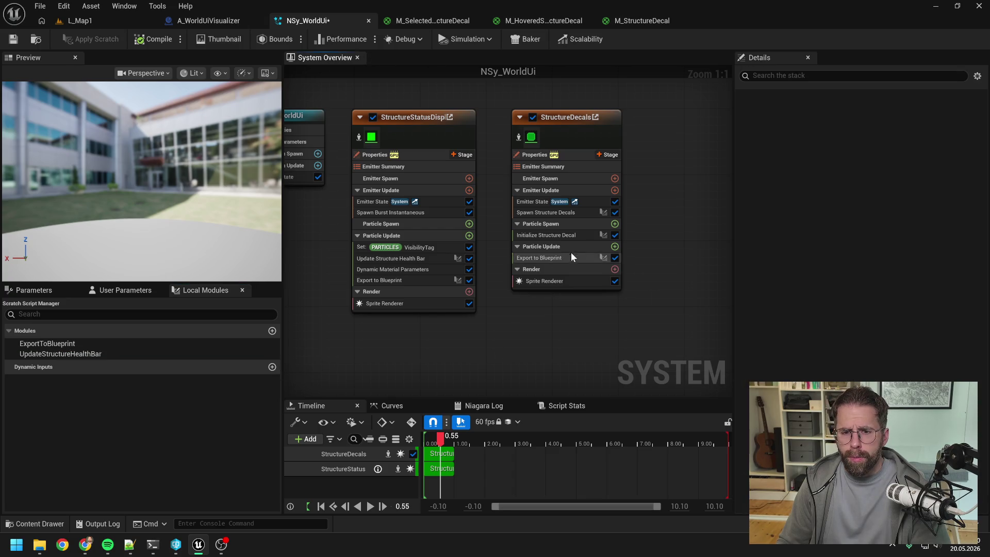
- Remove the Initialize Structure Decal and Spawn Structure Decals rows from the emitter
click(564, 238)
key(Delete)
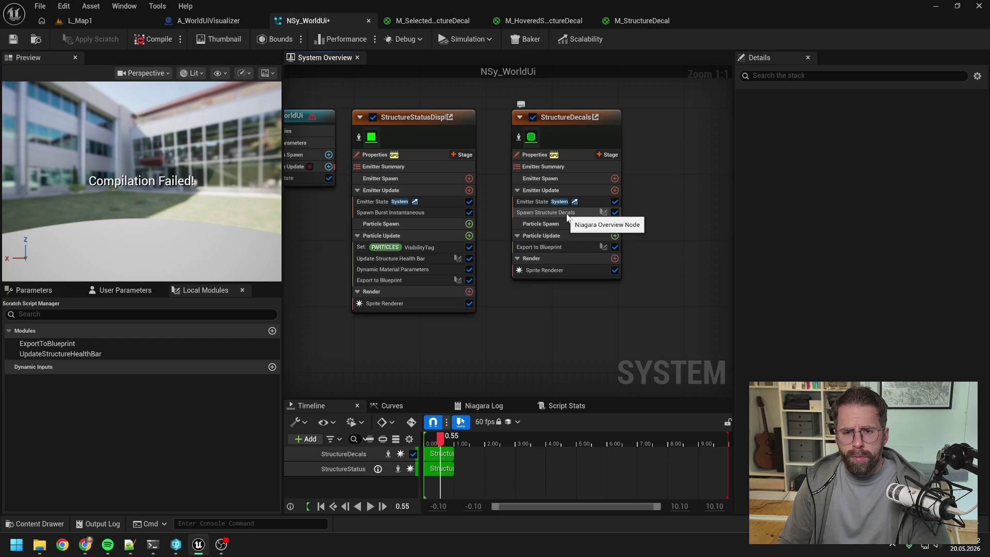
click(566, 212)
key(Delete)
click(417, 215)
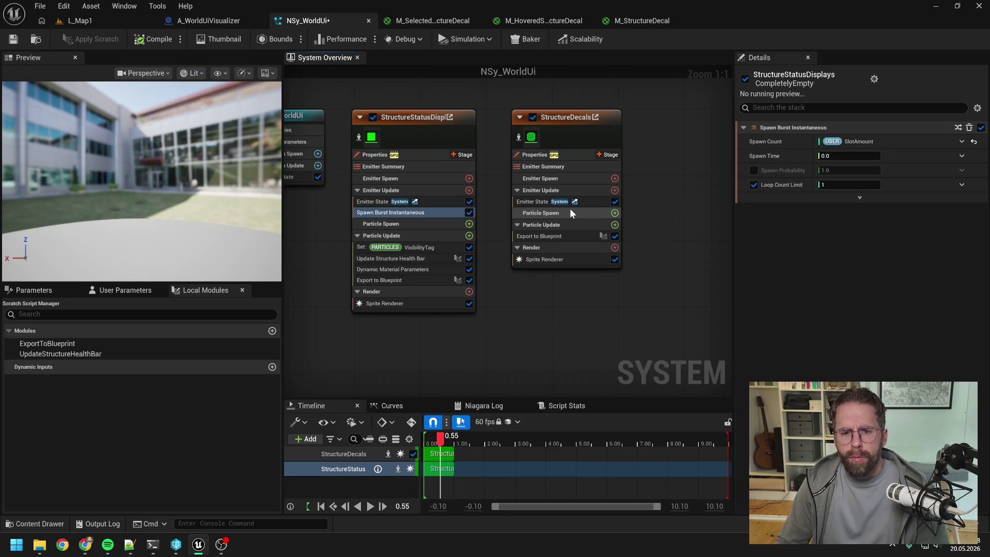
- Add Spawn Burst Instantaneous to StructureDecals with Loop Count Limit on and Spawn Count bound to SlotAmount
click(614, 191)
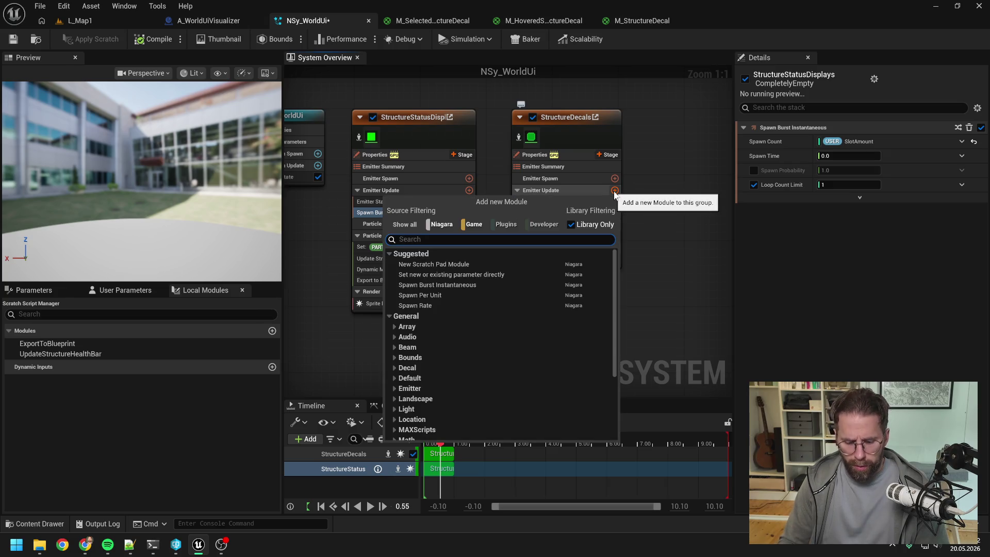
text(spawn bur)
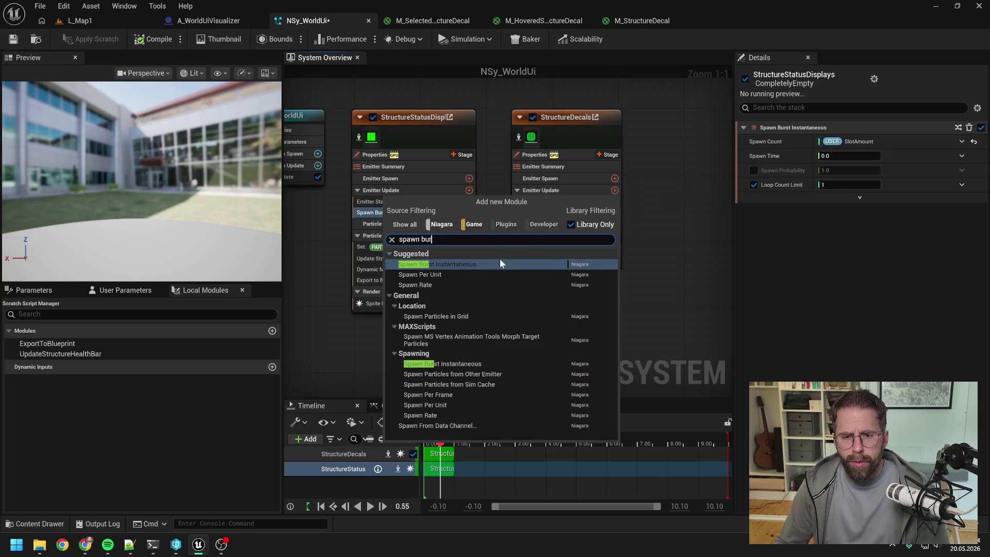
click(501, 263)
click(754, 177)
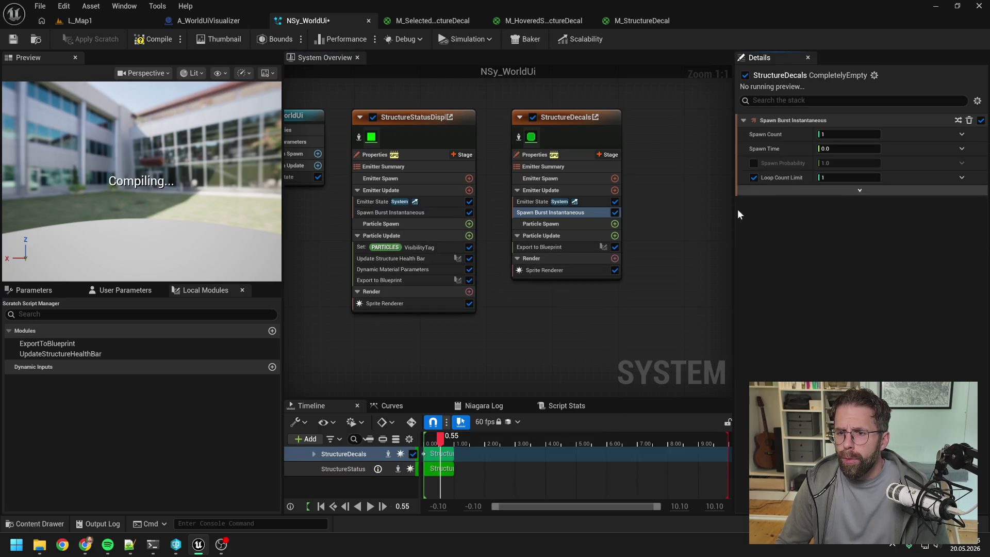
click(113, 289)
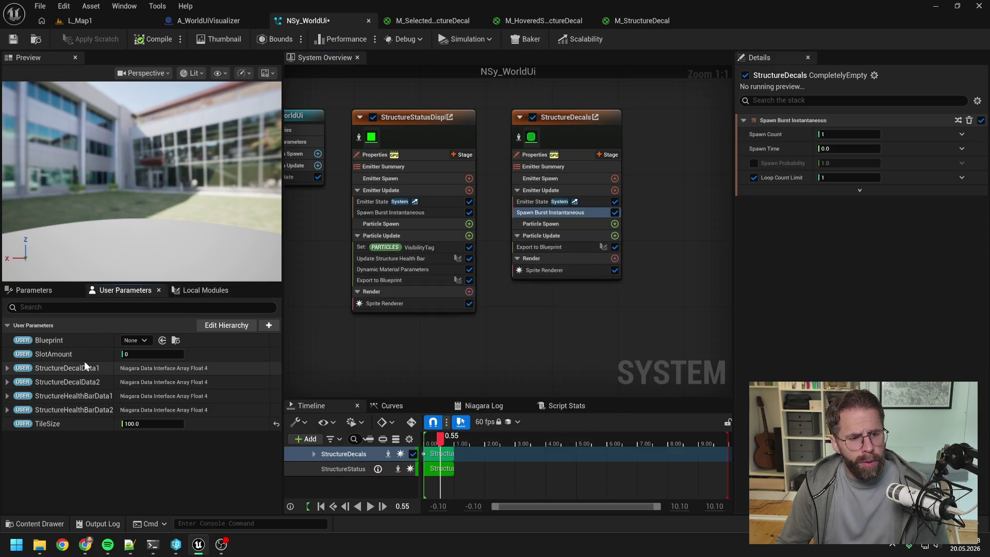
mouse_move(57, 354)
mouse_down()
mouse_move(766, 147)
mouse_move(848, 135)
mouse_up()
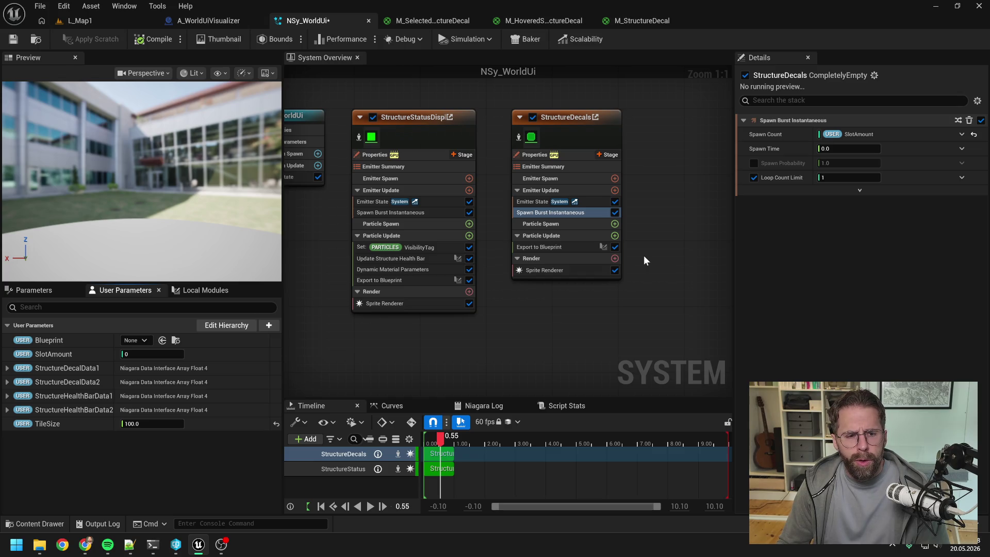
click(568, 271)
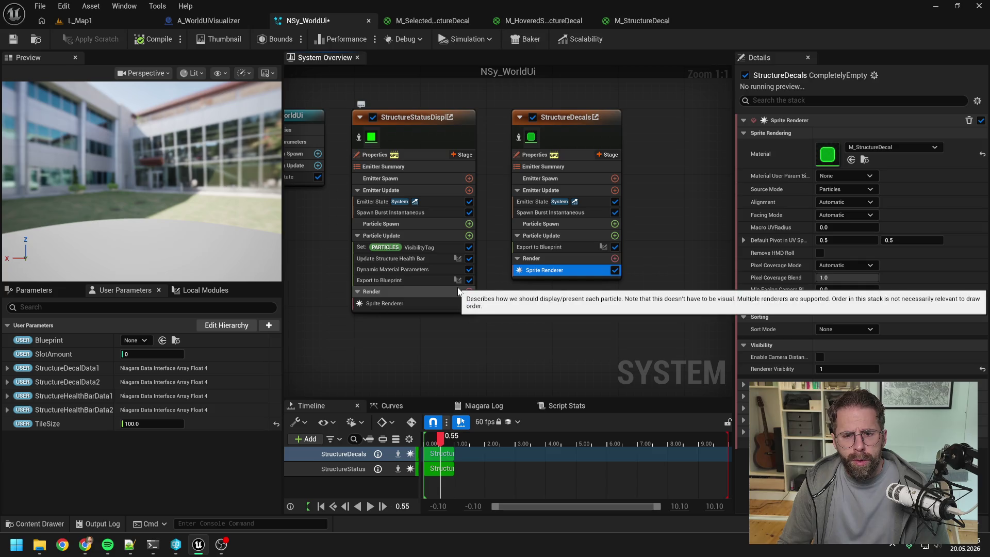
- Add Dynamic Material Parameters to StructureDecals' Particle Update, placed just above Export to Blueprint
click(415, 269)
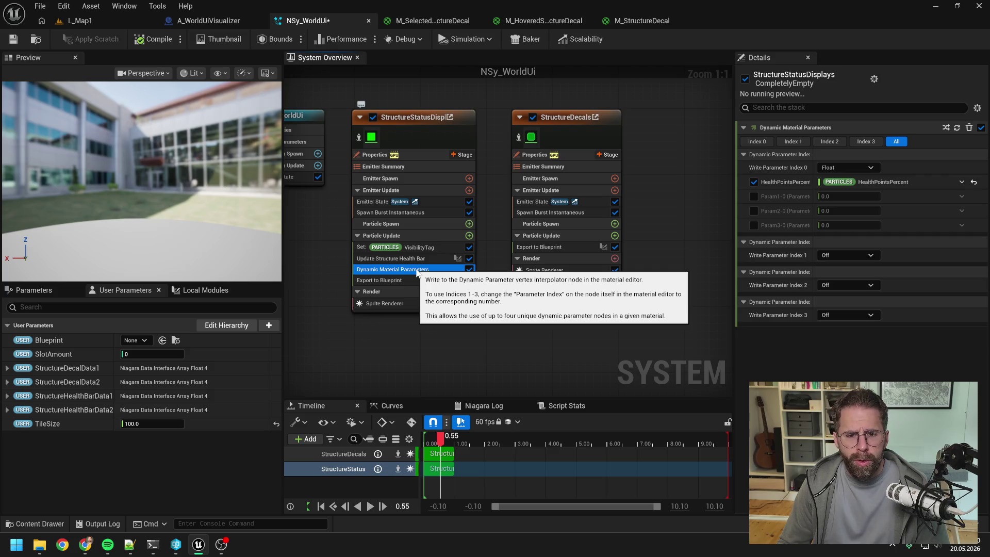
click(615, 236)
text(dyn)
click(504, 330)
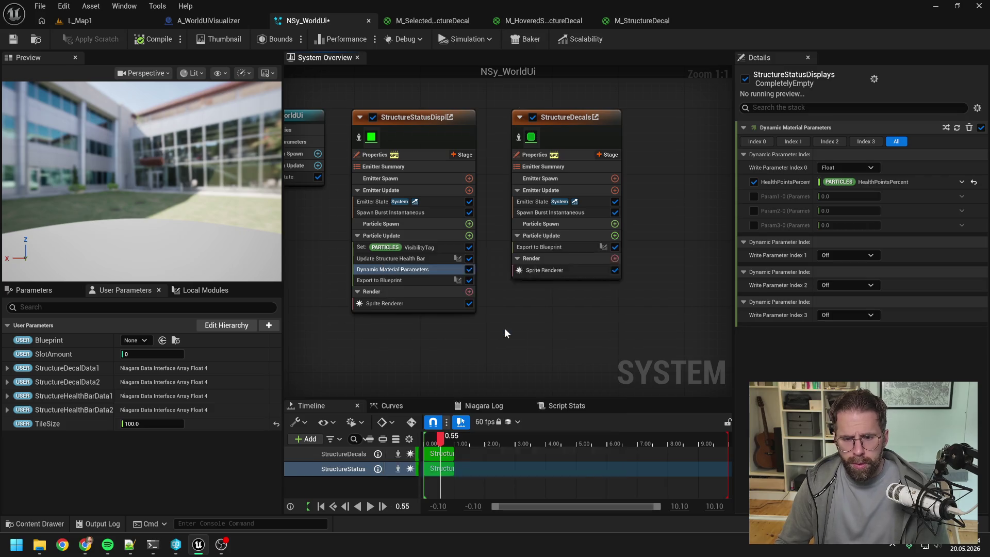
drag(549, 261, 549, 243)
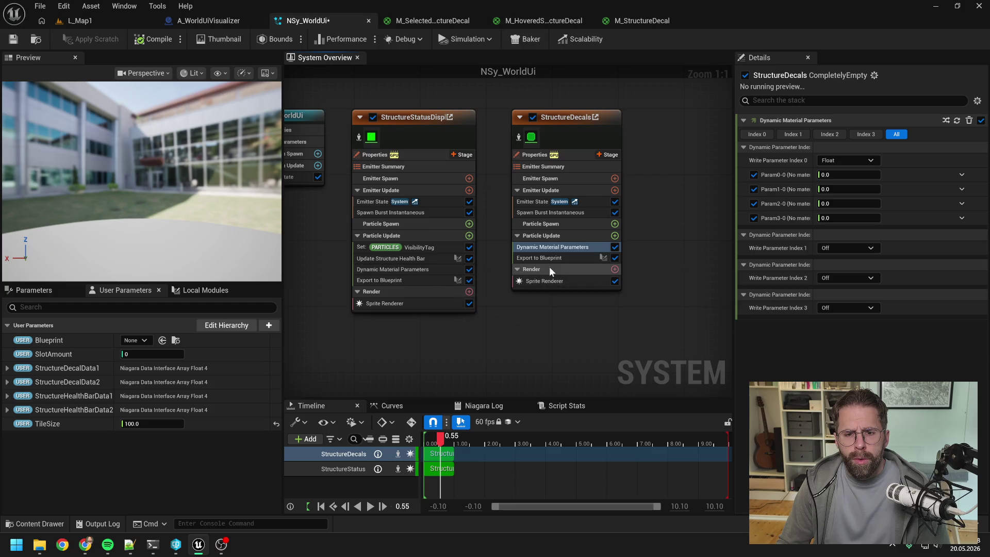
click(642, 21)
- Add a Dynamic Parameter node to the M_StructureDecal material graph
right_click(673, 233)
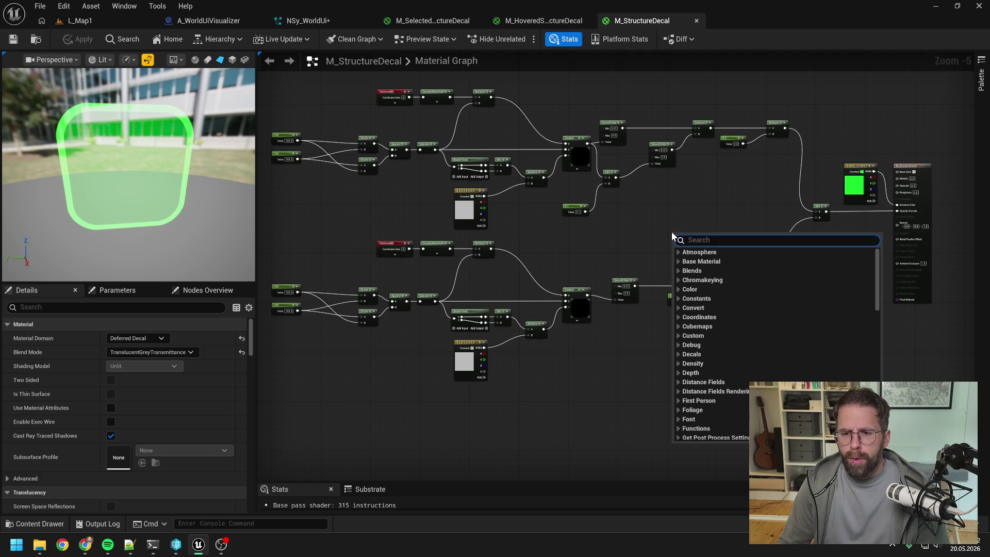
text(dynami)
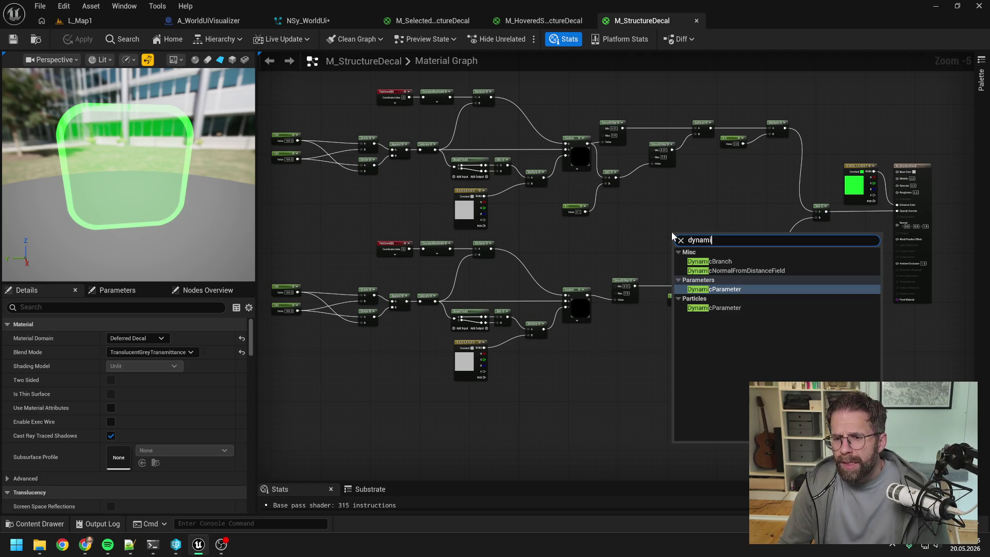
click(715, 290)
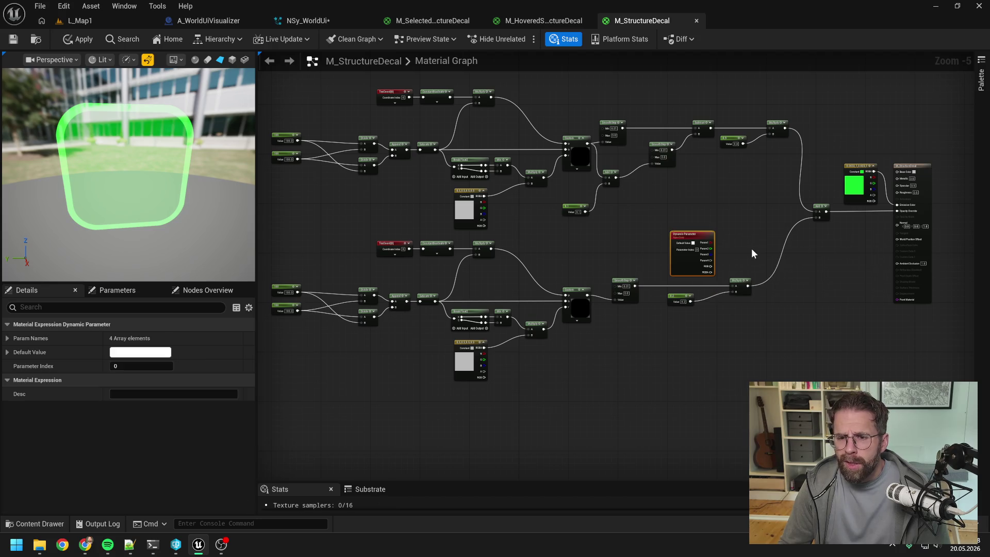
click(751, 249)
scroll(750, 249, up, 2)
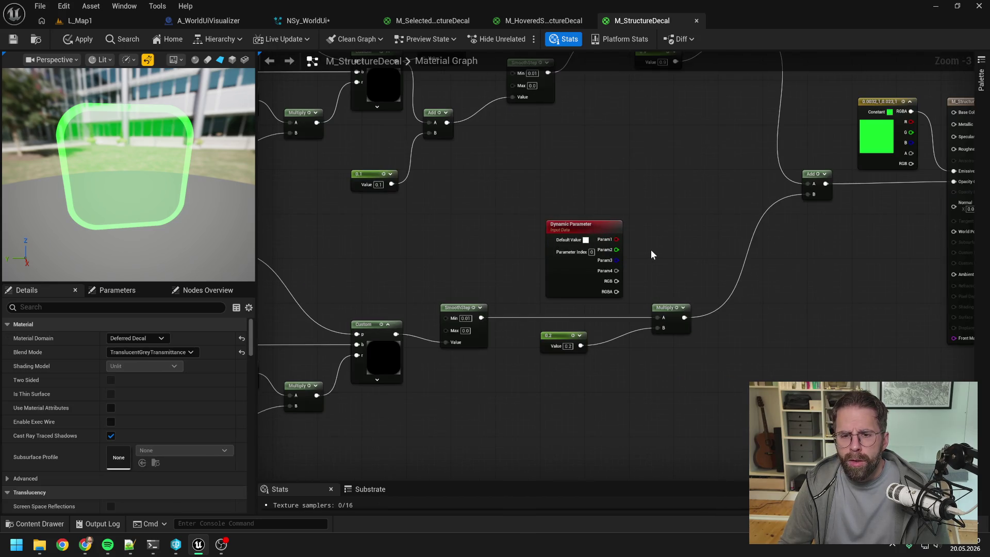
click(567, 283)
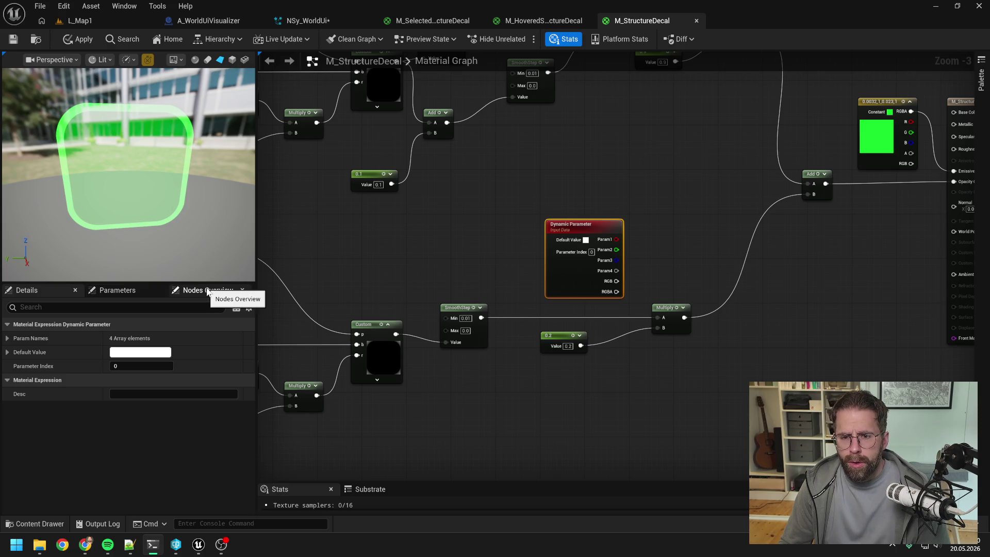
- Rename the Dynamic Parameter's first two parameter names to ShowFill and ShowBorder
click(119, 292)
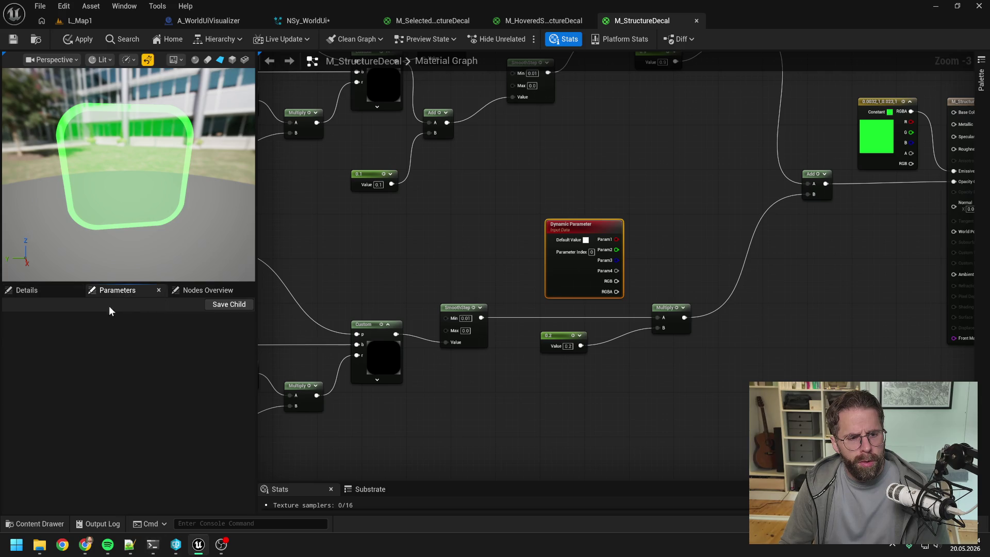
click(42, 290)
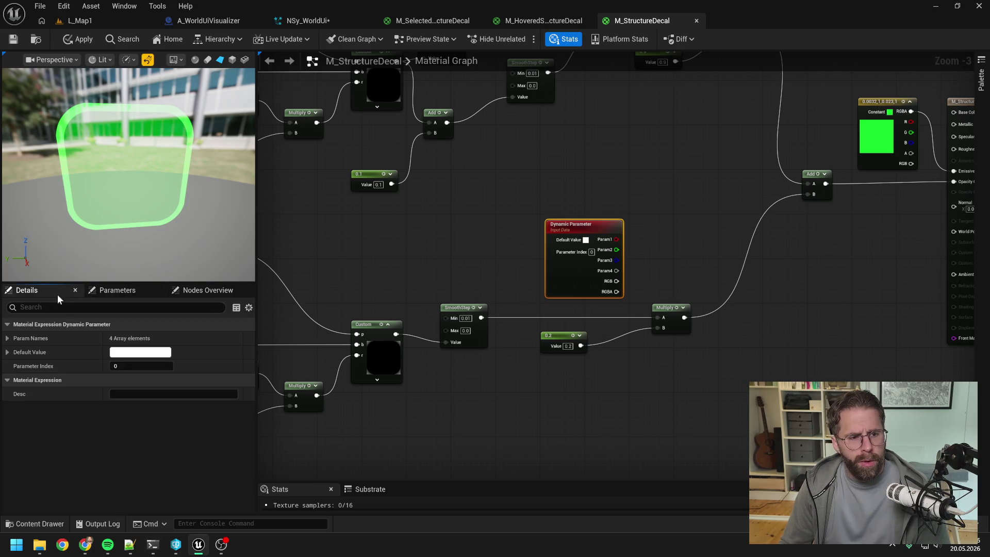
click(8, 338)
click(136, 352)
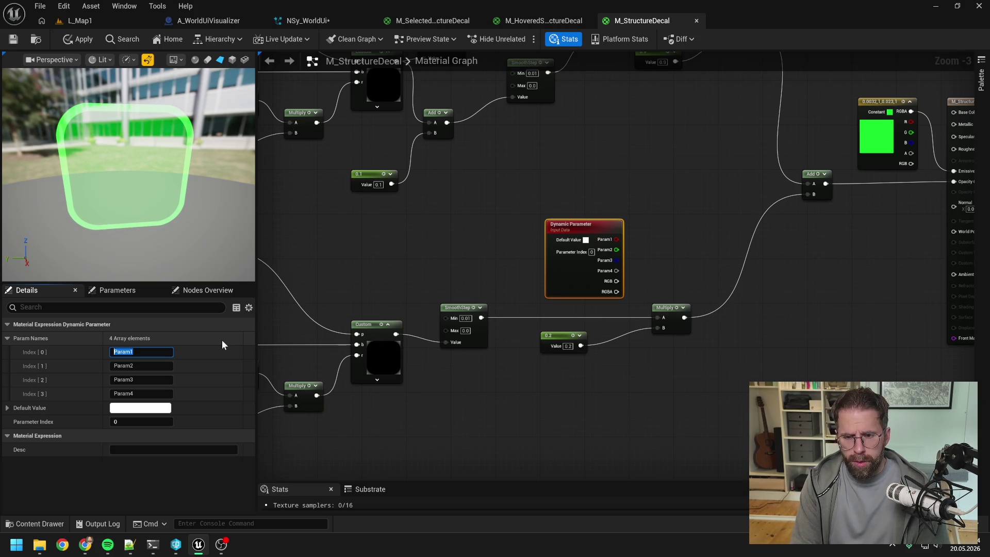
text(ShowFi)
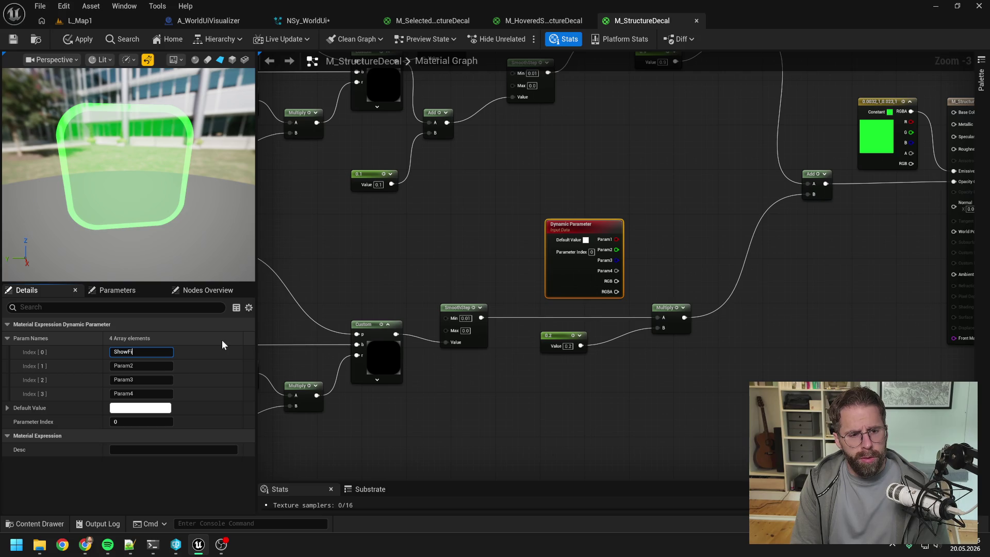
text(ll)
key(Return)
click(147, 366)
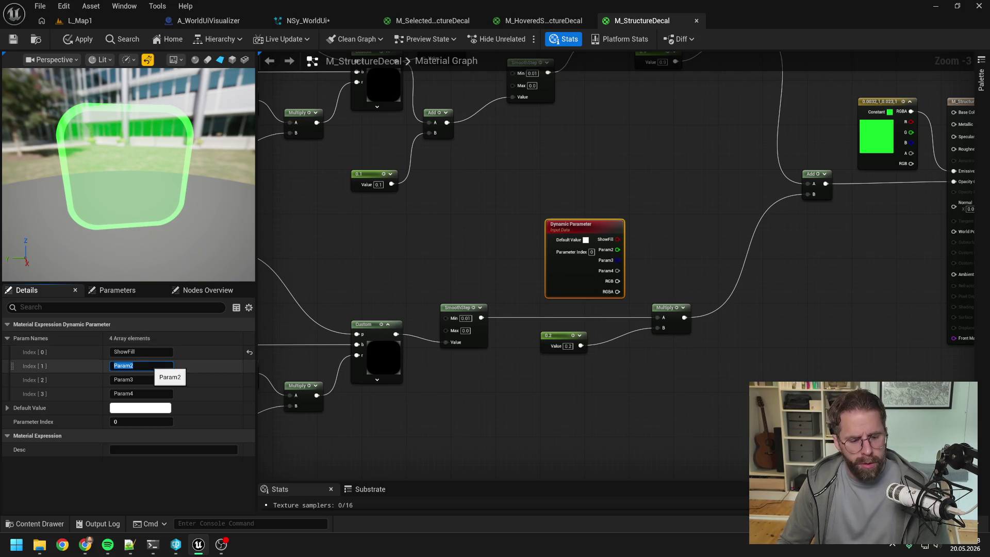
text(ShowBorder)
key(Return)
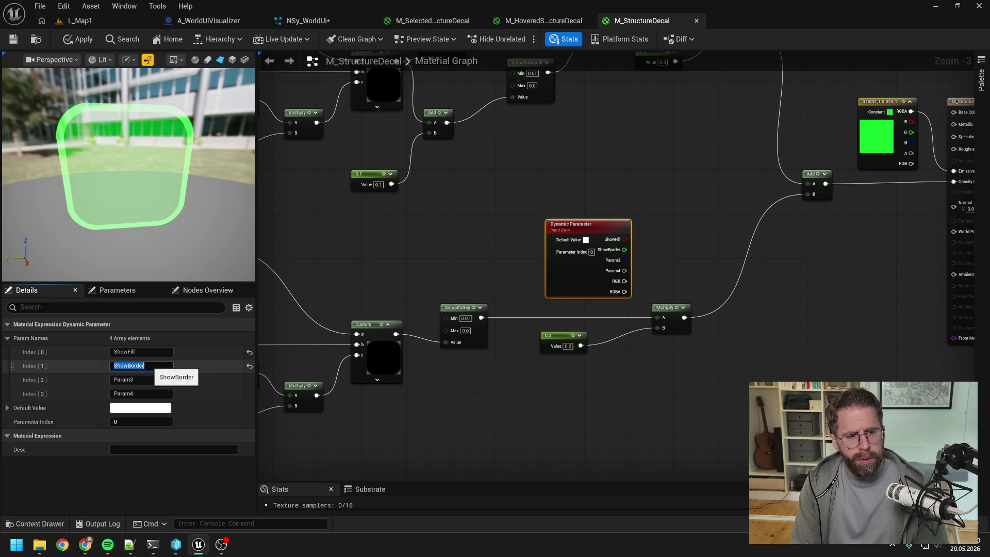
click(468, 171)
scroll(579, 193, down, 1)
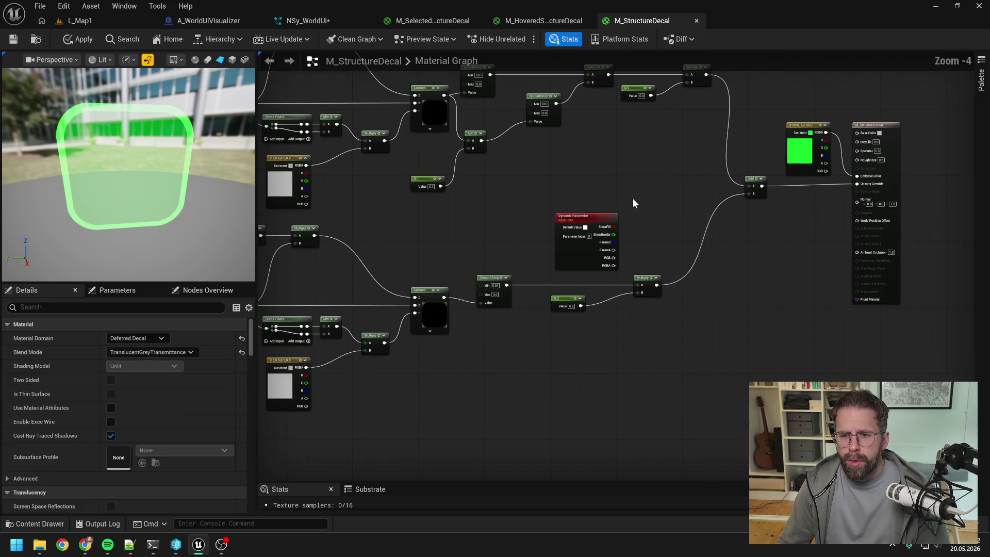
- Insert a new Multiply after the lower opacity Multiply, feeding the Add node's B input
mouse_move(549, 248)
mouse_down()
mouse_move(552, 321)
mouse_move(541, 354)
mouse_up()
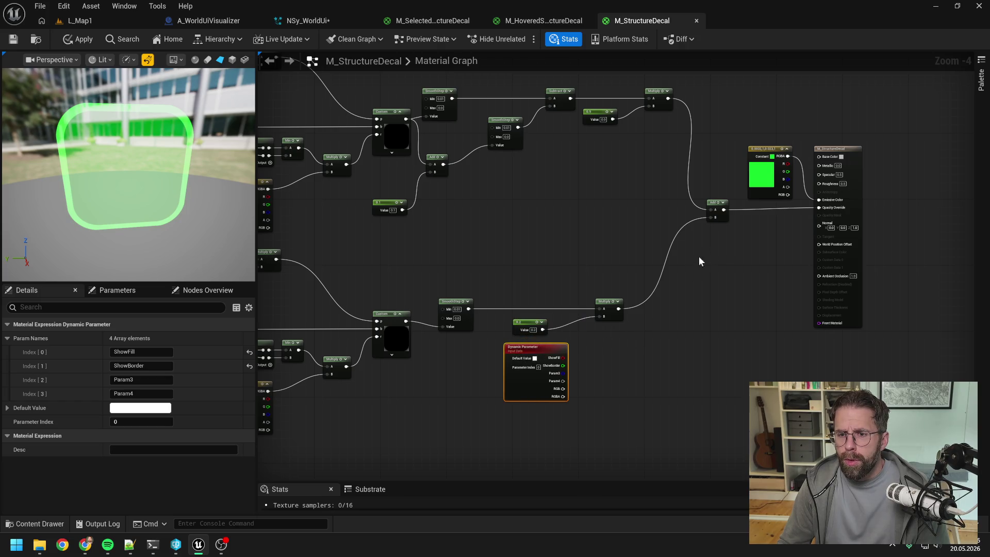
mouse_move(699, 261)
mouse_down()
mouse_move(884, 236)
mouse_move(624, 308)
mouse_move(795, 211)
mouse_up()
click(689, 289)
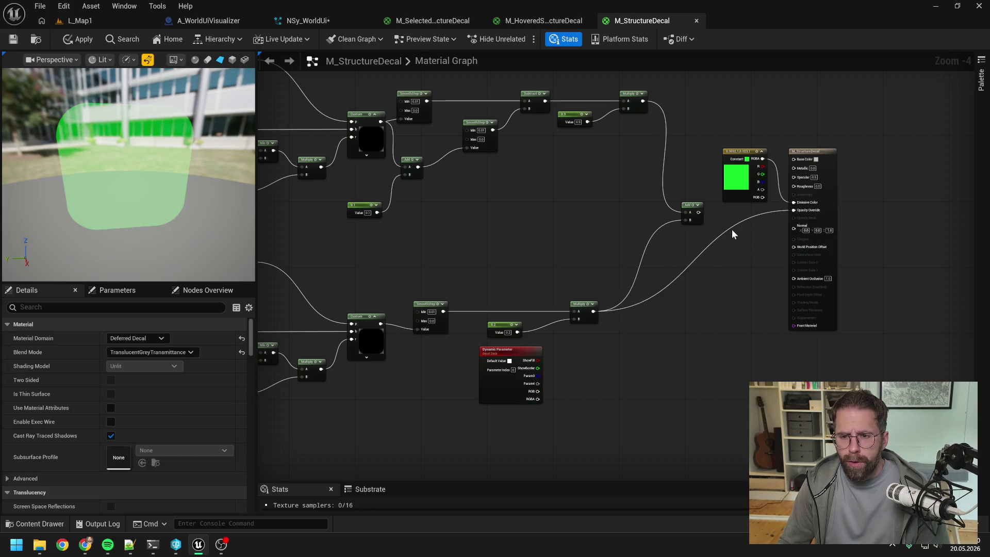
drag(699, 213, 794, 210)
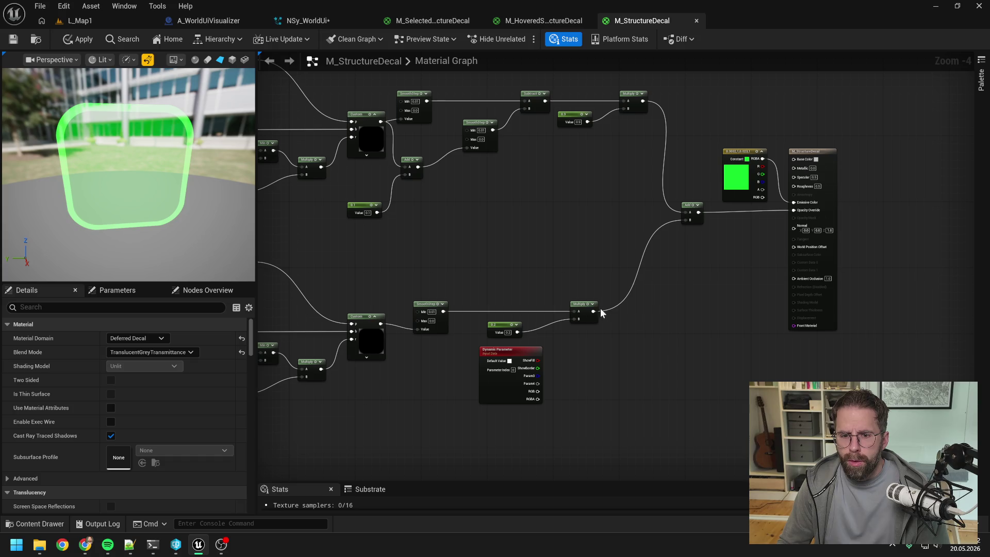
drag(593, 311, 628, 324)
text(multiply)
key(Return)
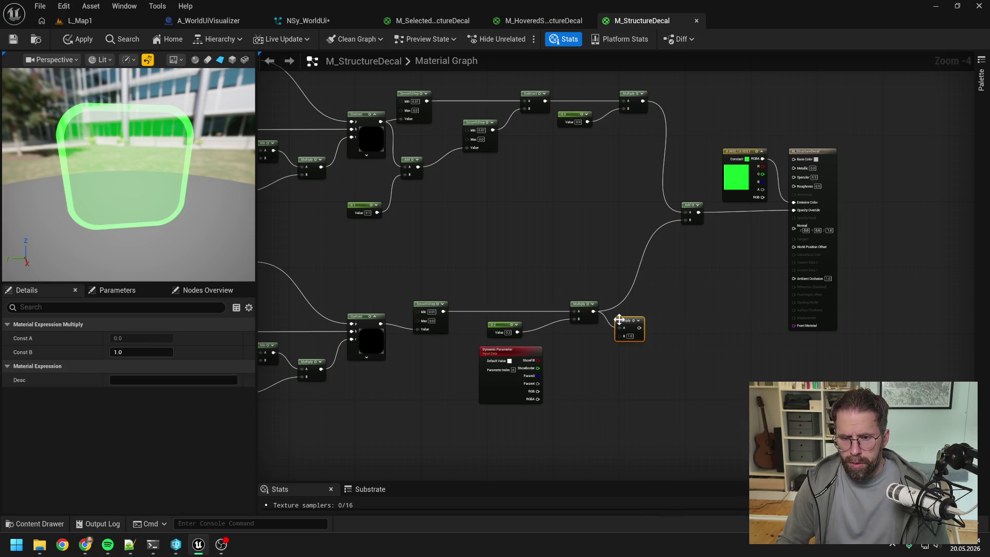
mouse_move(530, 352)
mouse_down()
mouse_move(545, 226)
mouse_move(558, 220)
mouse_move(627, 335)
mouse_move(634, 270)
mouse_up()
drag(593, 311, 688, 220)
click(672, 281)
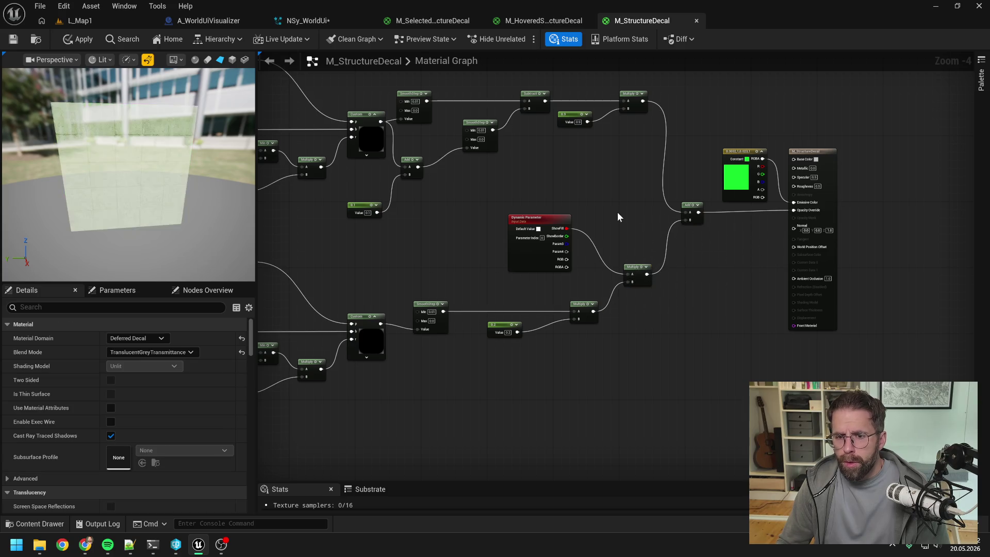
- Shift the output-side nodes right and reposition the Dynamic Parameter node to make room
mouse_move(616, 212)
mouse_down()
mouse_move(518, 237)
mouse_move(718, 269)
mouse_up()
click(544, 305)
ctrl+click(722, 184)
drag(722, 184, 817, 185)
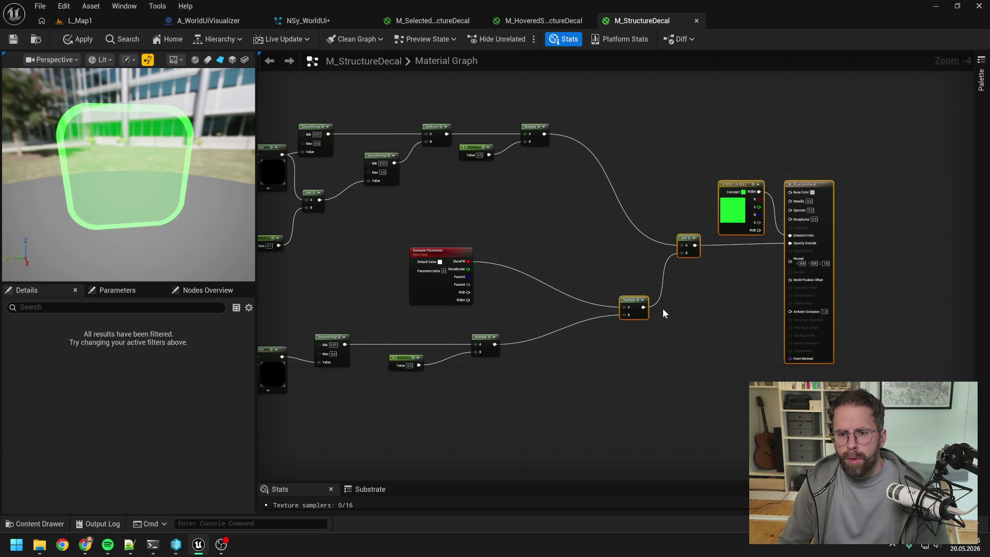
click(663, 308)
drag(436, 253, 515, 215)
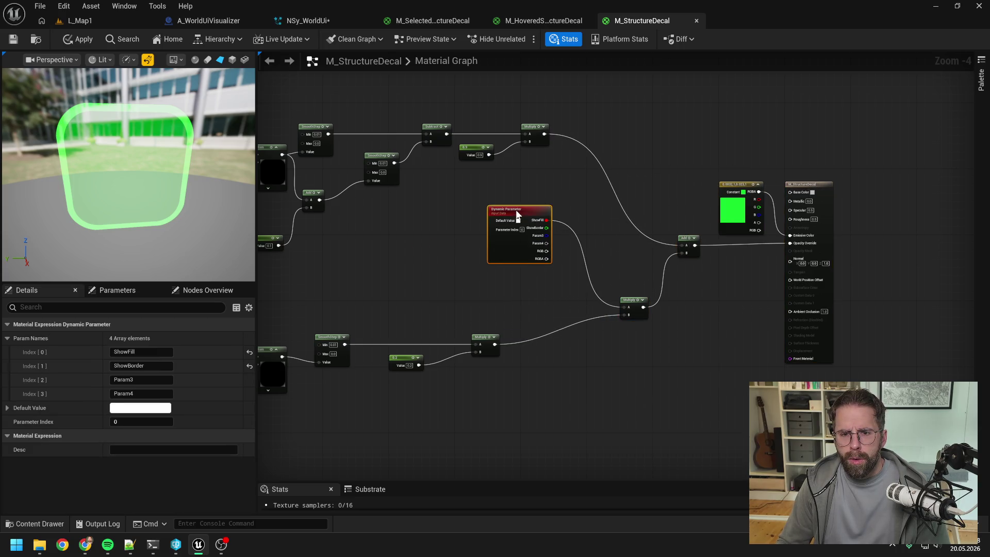
click(527, 209)
- Add a Multiply on the upper opacity branch with ShowBorder wired into its B input
mouse_move(553, 153)
mouse_down()
mouse_move(514, 168)
mouse_move(576, 193)
mouse_up()
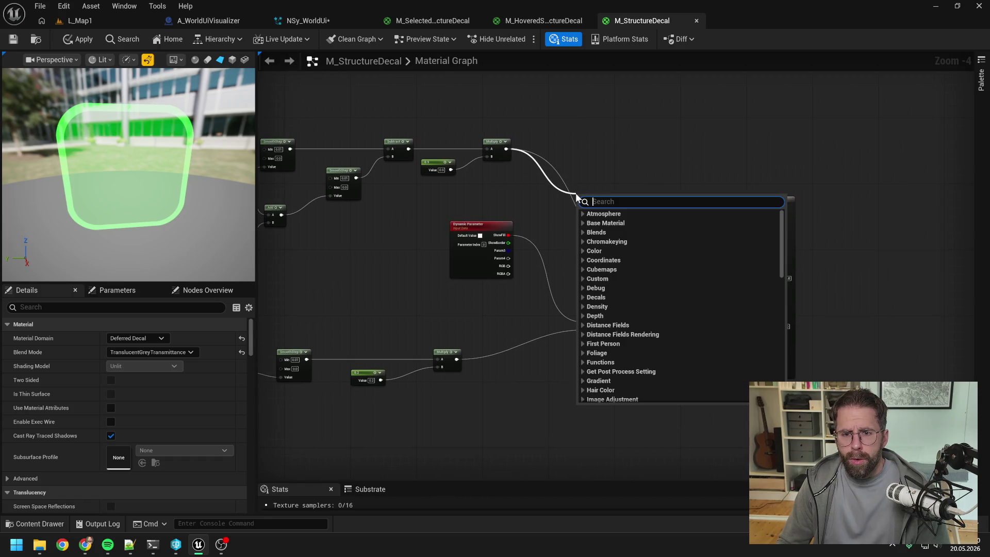
text(multiply)
key(Return)
click(572, 246)
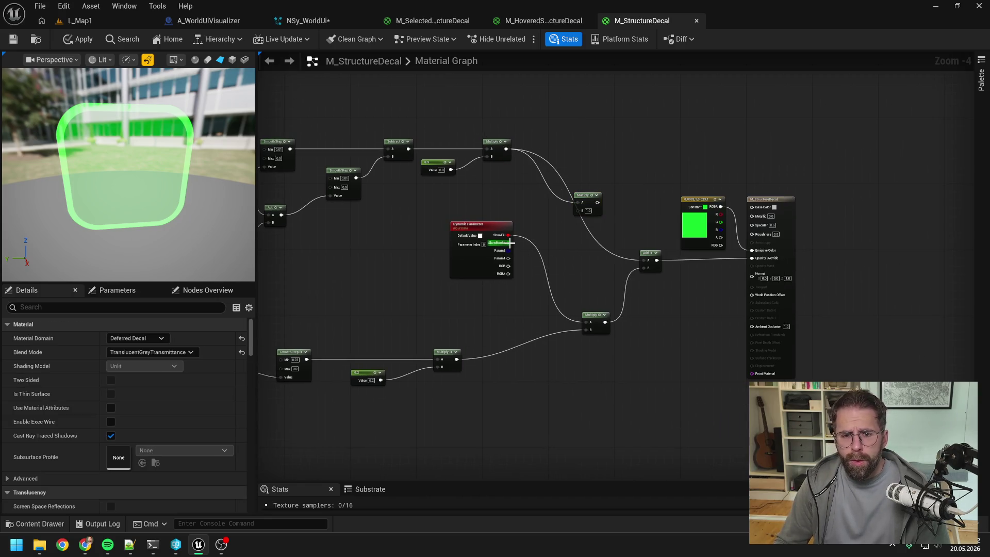
mouse_move(509, 242)
mouse_down()
mouse_move(577, 210)
mouse_move(612, 215)
mouse_move(647, 260)
mouse_up()
drag(585, 197, 589, 206)
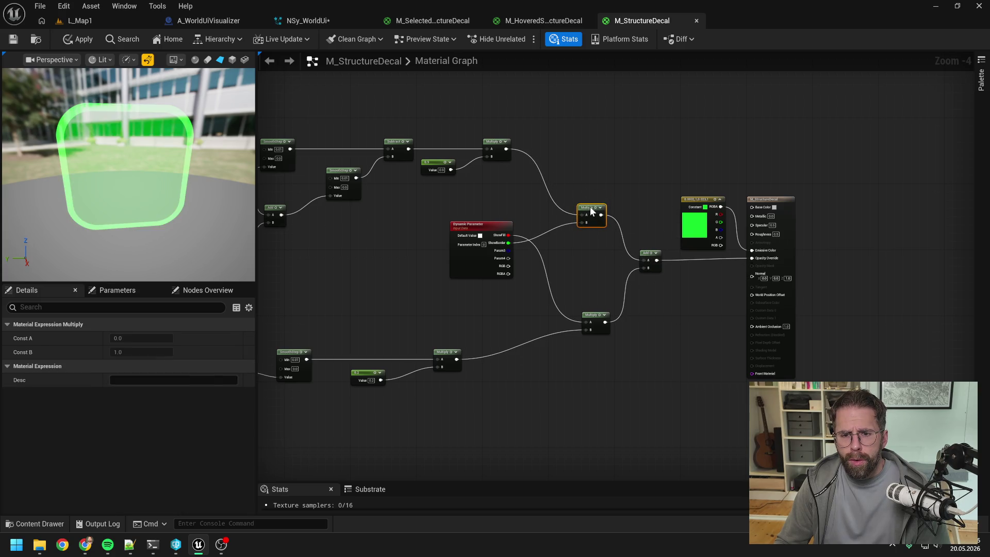
- Apply and save M_StructureDecal, then return to NSy_WorldUi
click(461, 259)
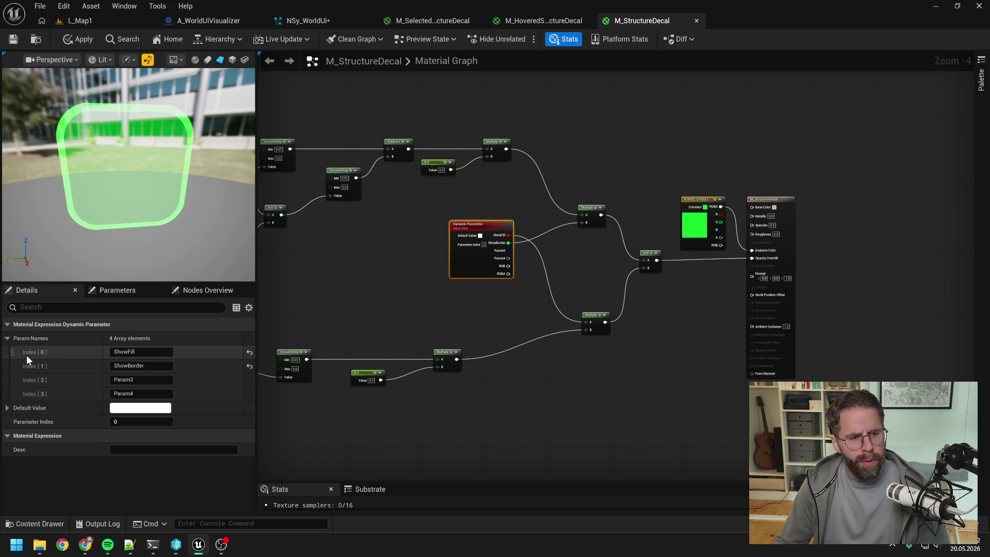
click(7, 408)
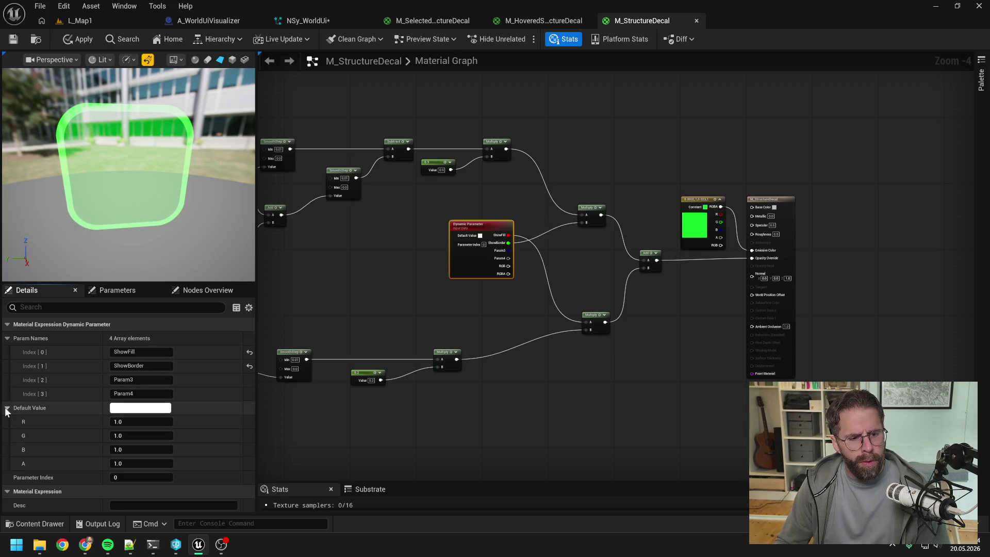
click(80, 39)
click(13, 39)
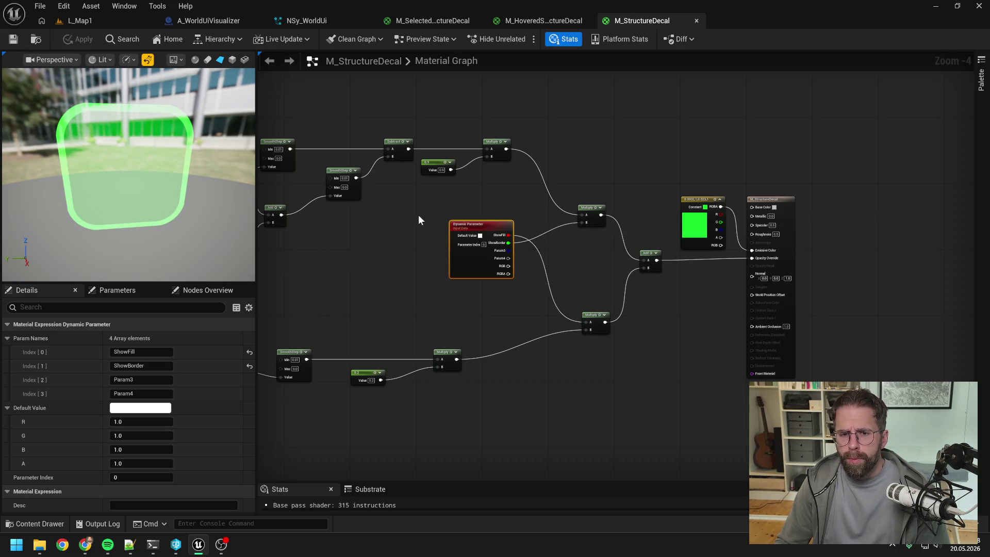
drag(412, 220, 616, 215)
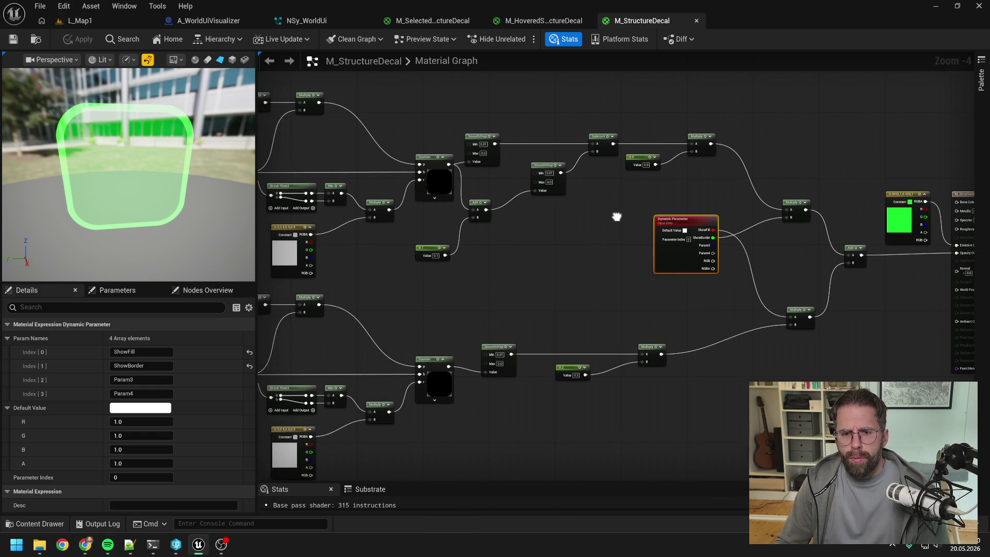
click(309, 20)
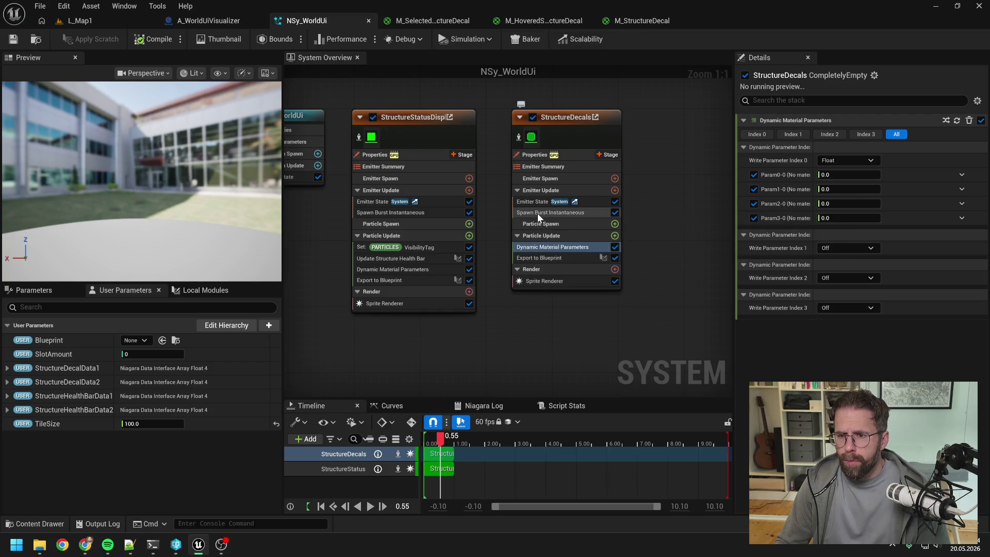
- Recompile NSy_WorldUi, review StructureDecals' modules, and select UpdateStructureHealthBar in Local Modules
click(158, 40)
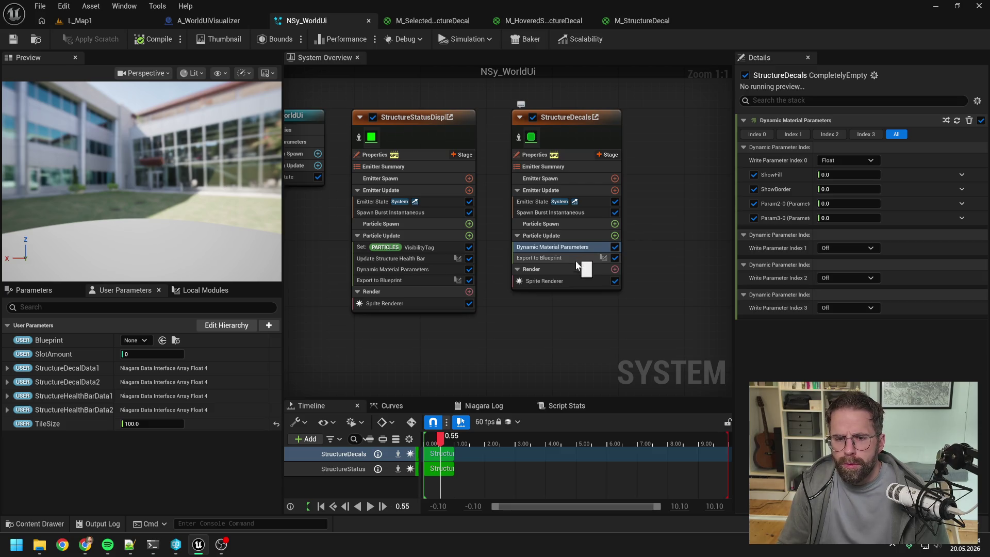
click(560, 216)
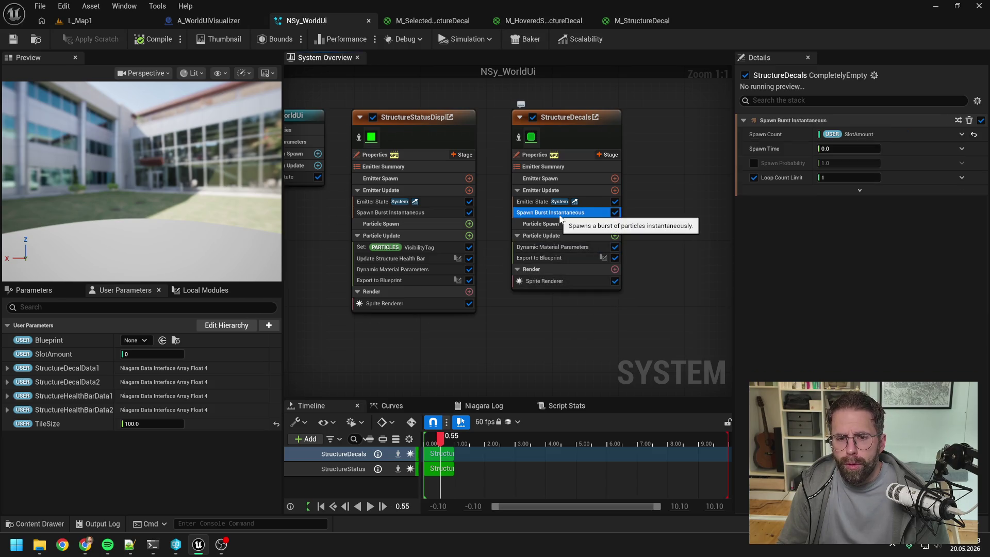
click(555, 247)
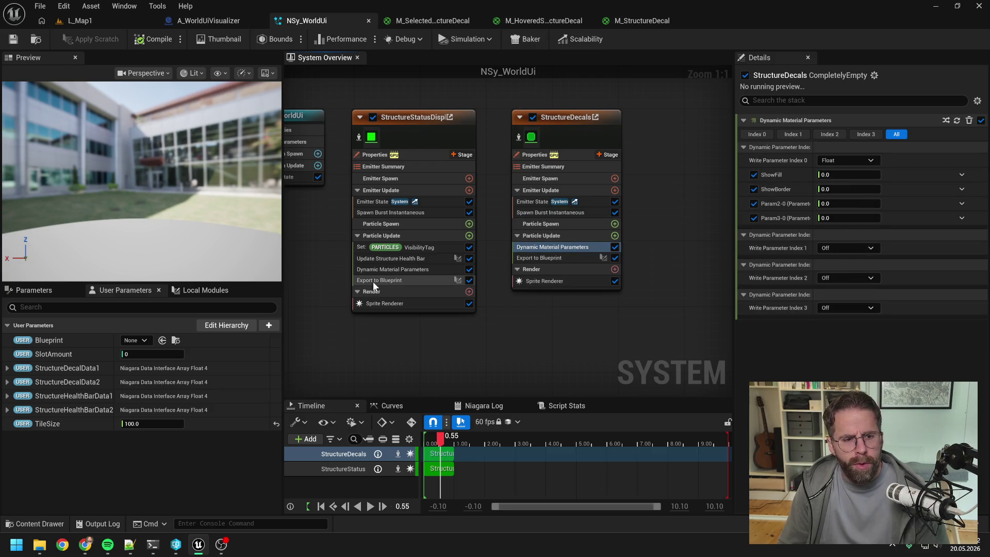
click(218, 288)
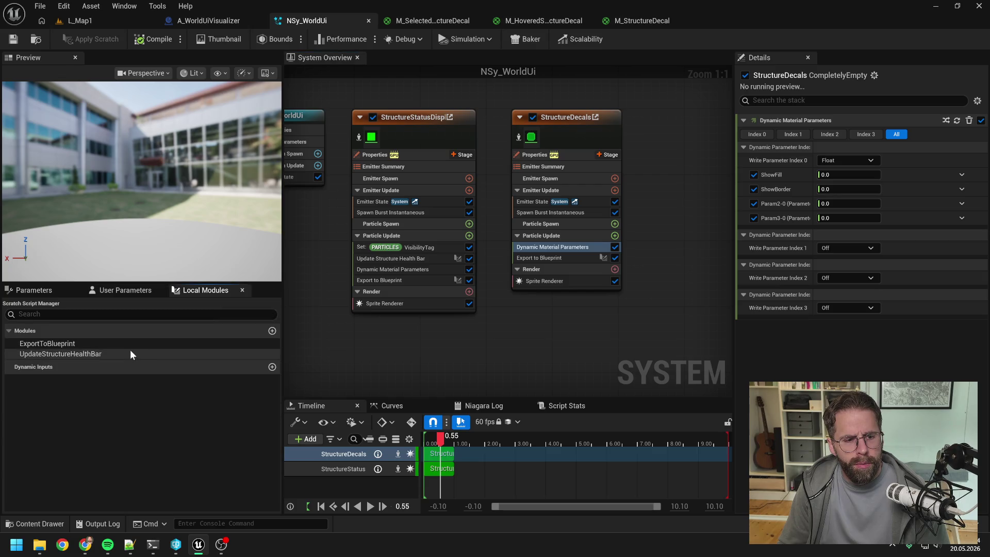
click(167, 355)
- Delete the accidentally duplicated StructureDecals001 emitter
key(ctrl+d)
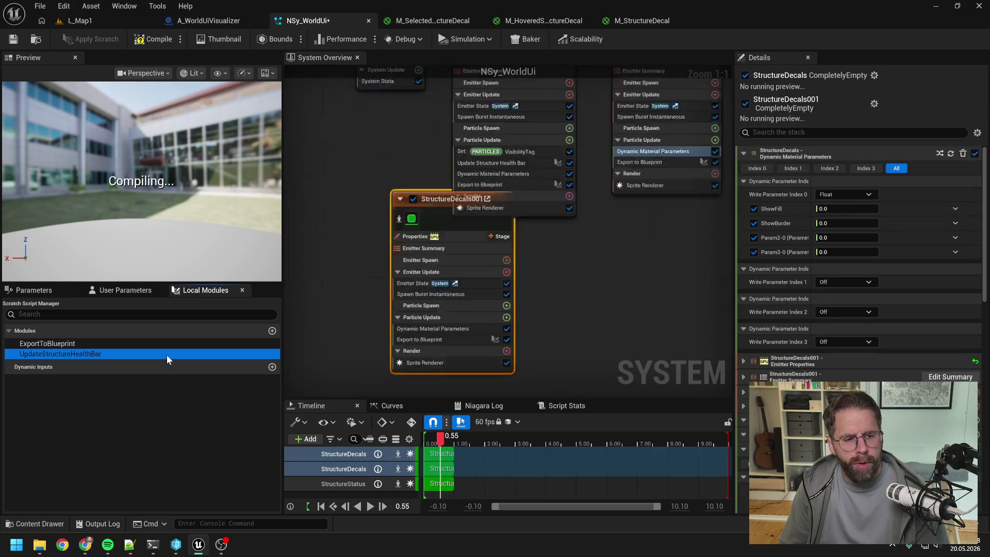
click(360, 262)
click(499, 310)
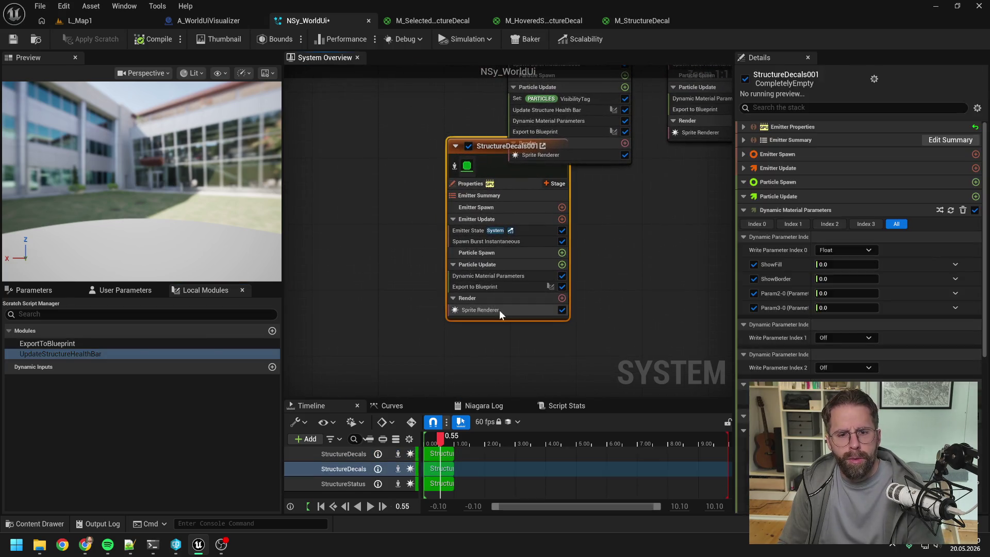
key(Delete)
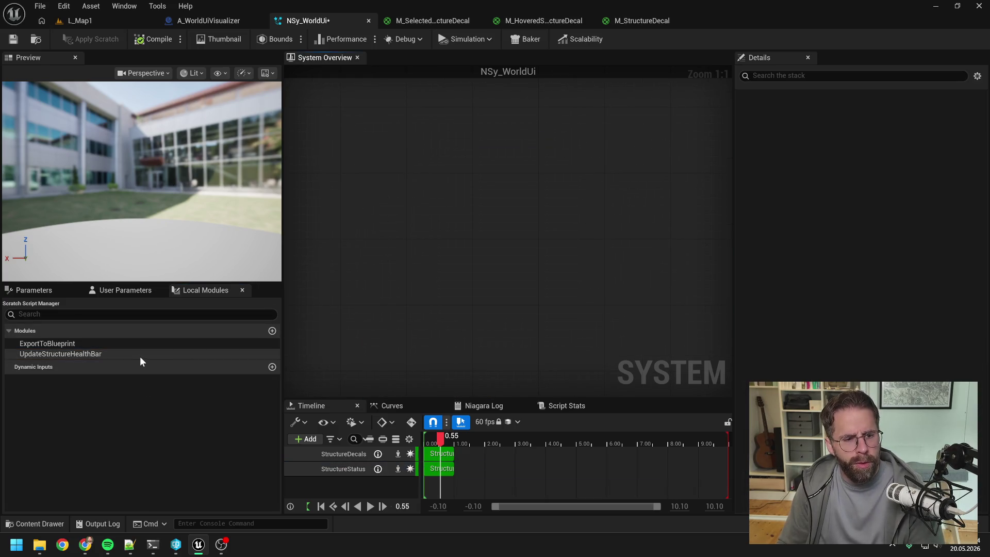
- Copy and paste the UpdateStructureHealthBar scratch module in Local Modules
right_click(137, 354)
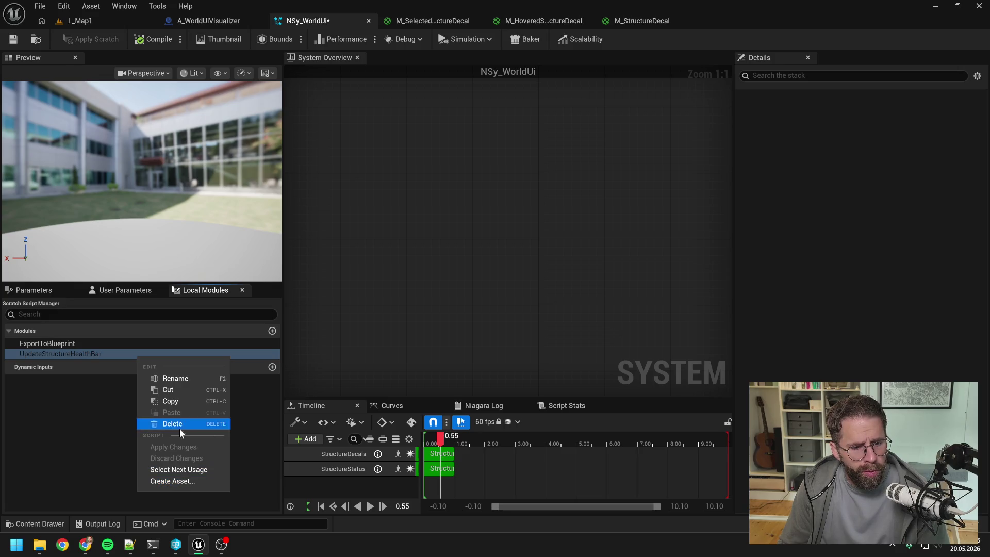
key(Escape)
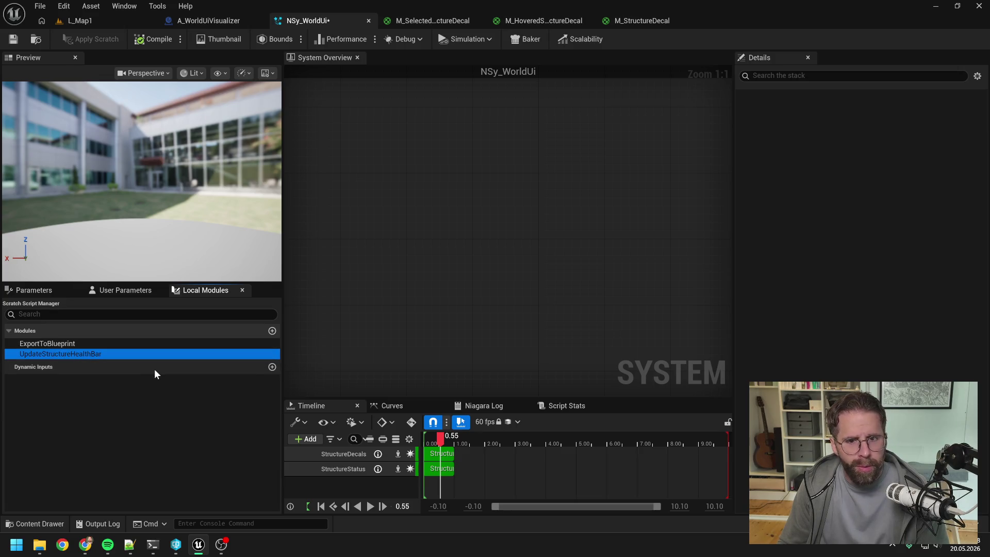
scroll(448, 231, down, 7)
scroll(503, 145, up, 4)
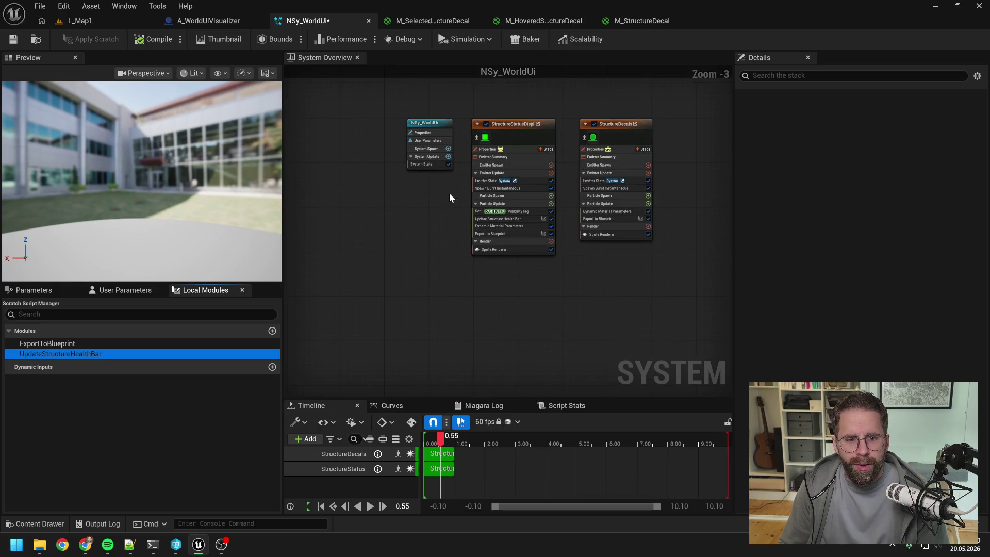
right_click(71, 355)
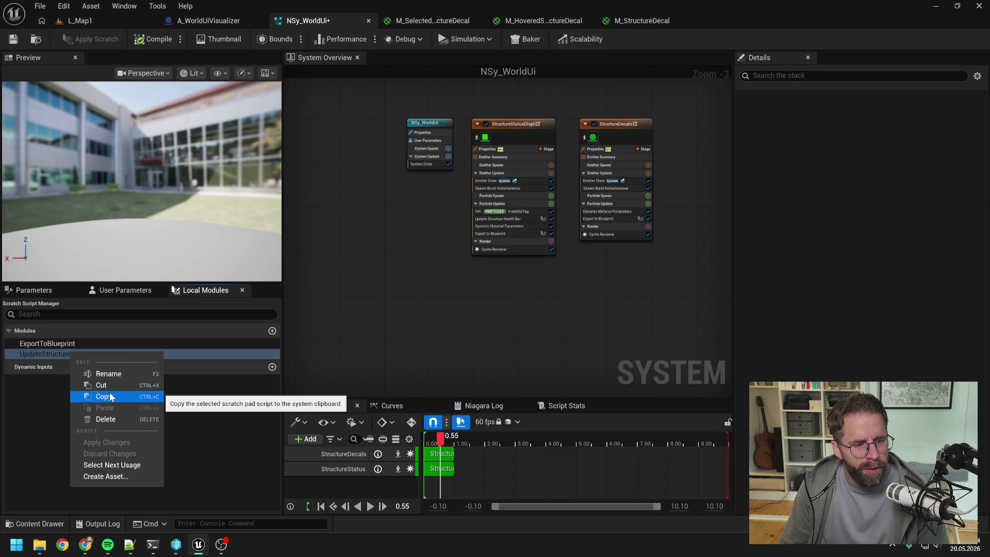
click(104, 396)
right_click(77, 355)
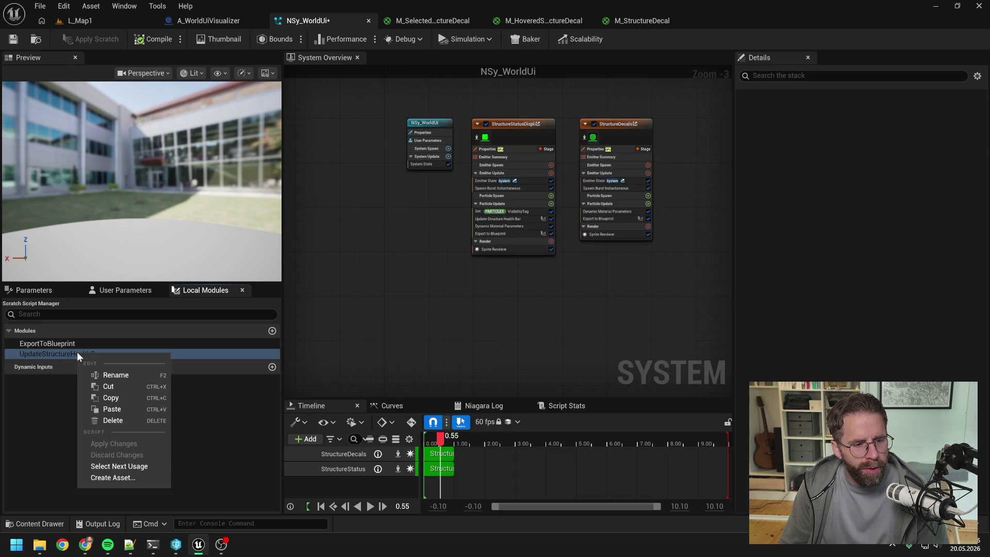
click(114, 407)
- Rename the pasted copy to UpdateStructureDecal
click(109, 367)
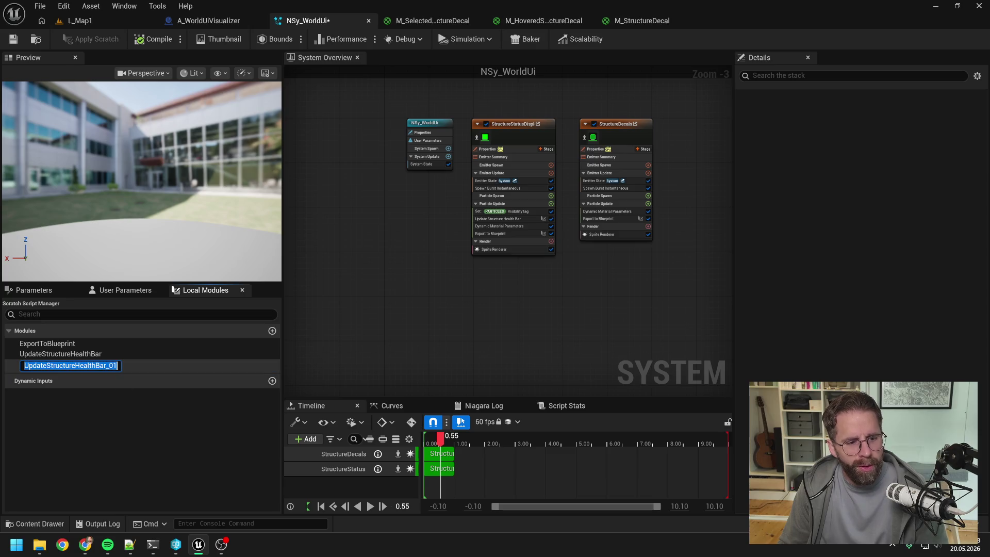
click(121, 370)
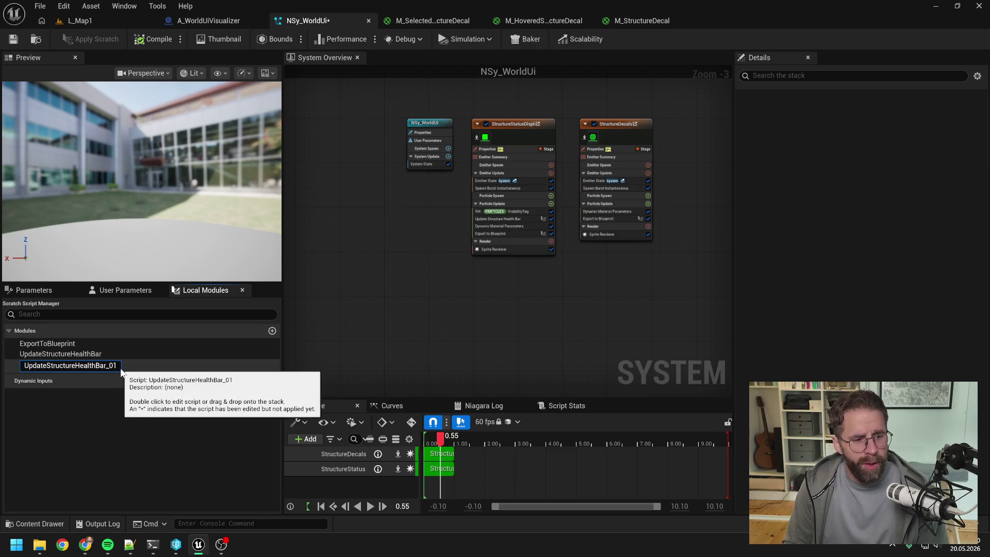
key(BackSpace)
key(BackSpace)
key(BackSpace)
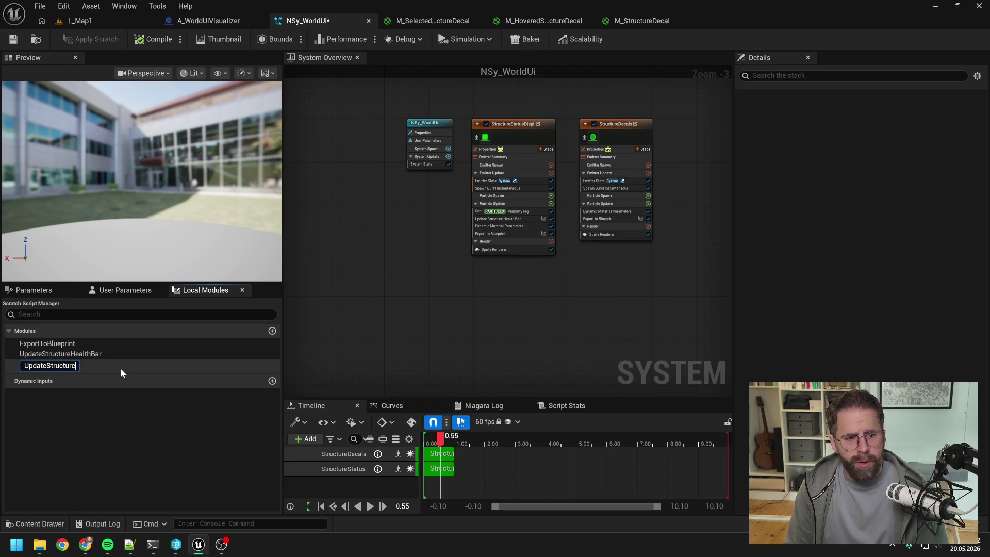
text(Decal)
key(Return)
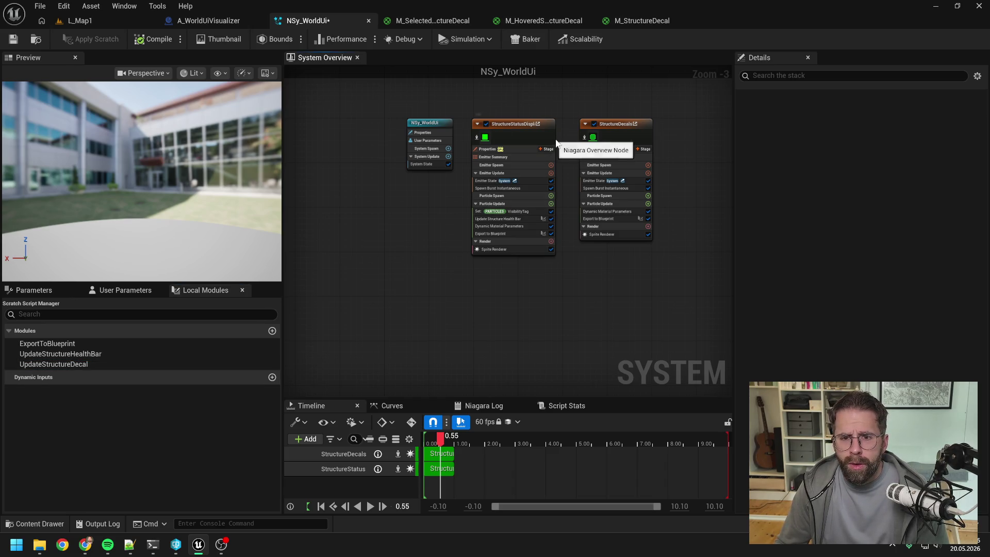
- Add the UpdateStructureDecal scratch module to StructureDecals' Particle Update stage
click(524, 121)
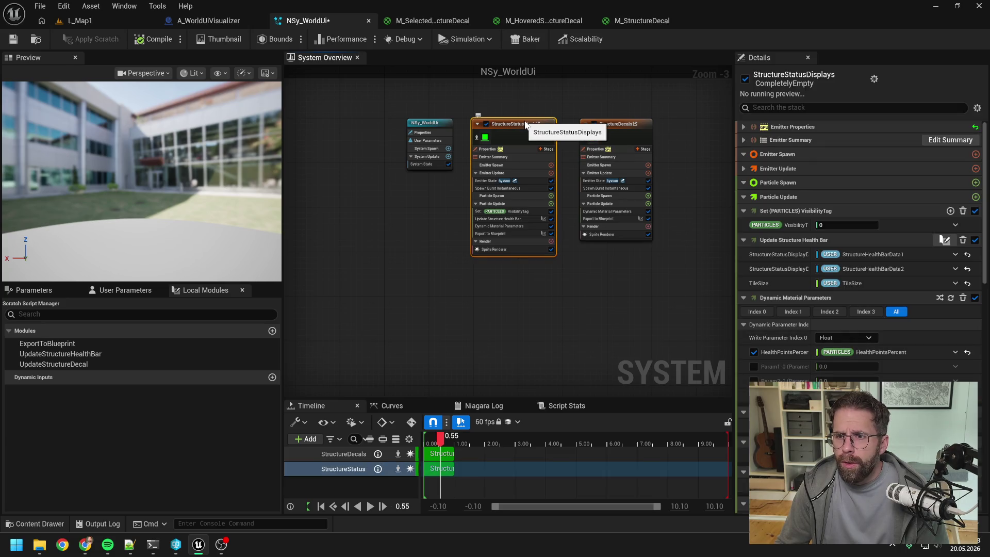
scroll(594, 190, up, 3)
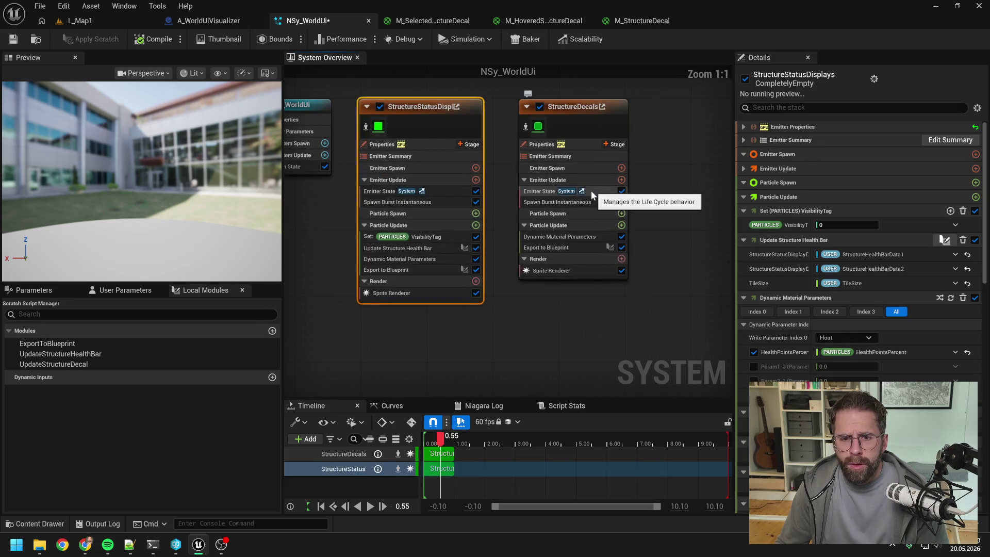
click(84, 364)
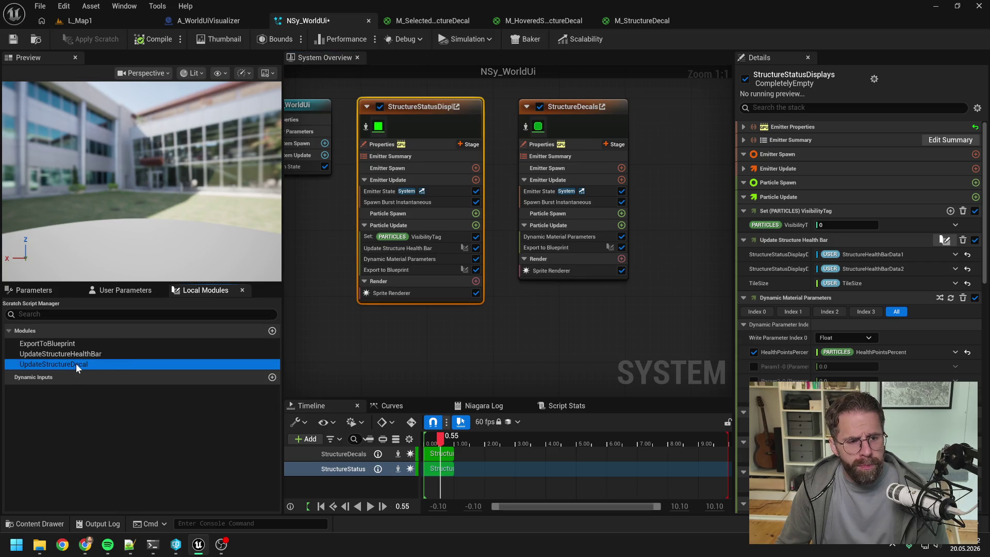
mouse_move(76, 367)
mouse_down()
mouse_move(464, 319)
mouse_move(544, 265)
mouse_move(553, 231)
mouse_up()
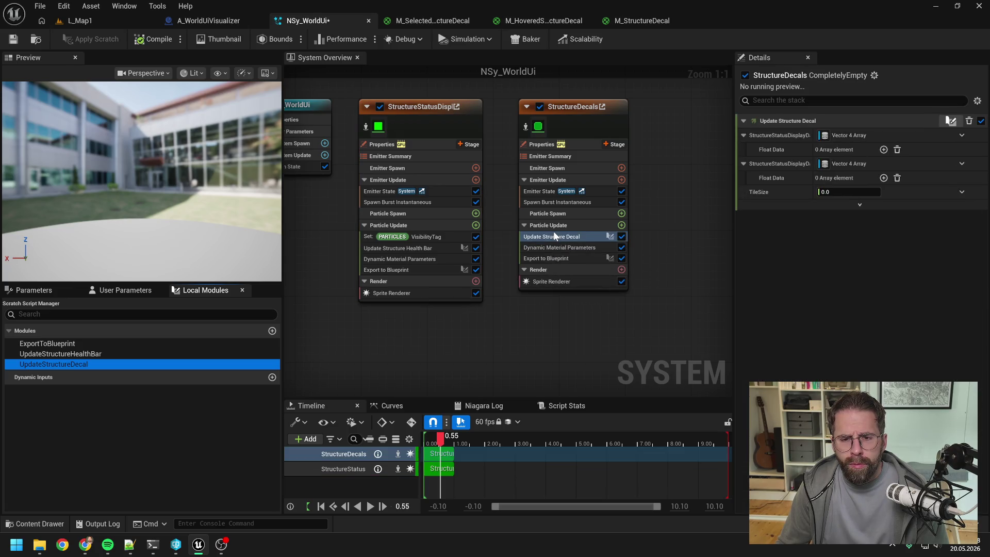
- Look for a visibility module ('v', 'set vis') and drag Dynamic Material Parameters toward StructureDecals
click(621, 225)
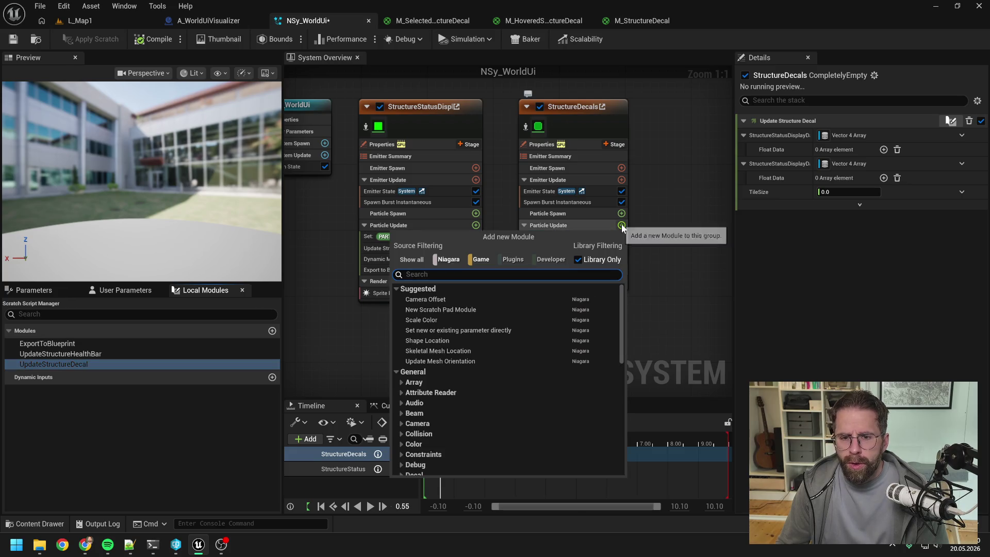
text(visi)
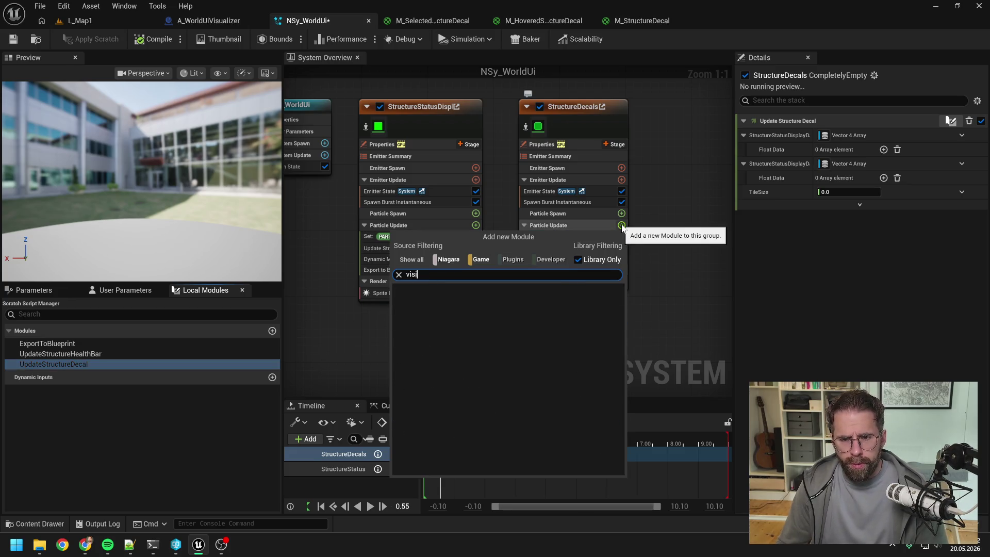
key(Escape)
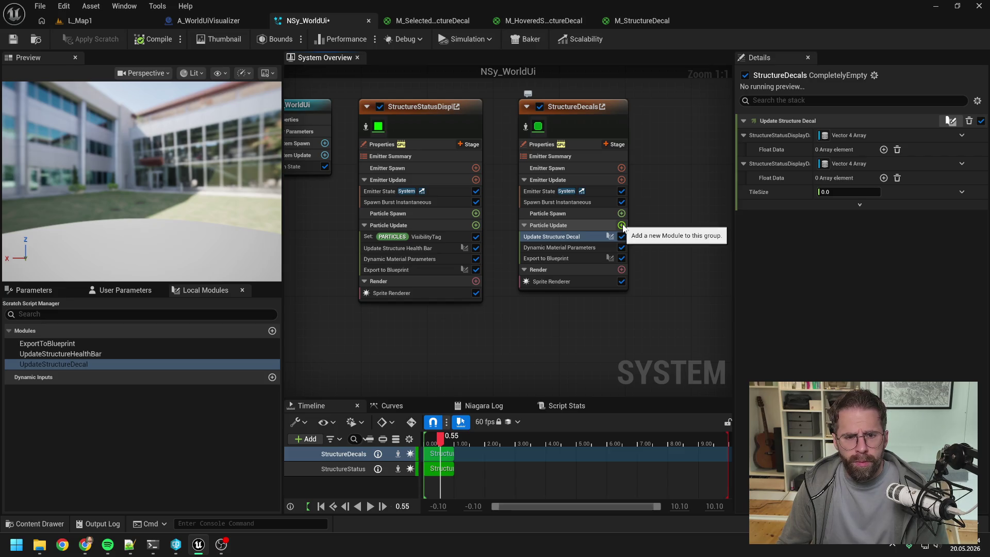
click(622, 225)
text(set v)
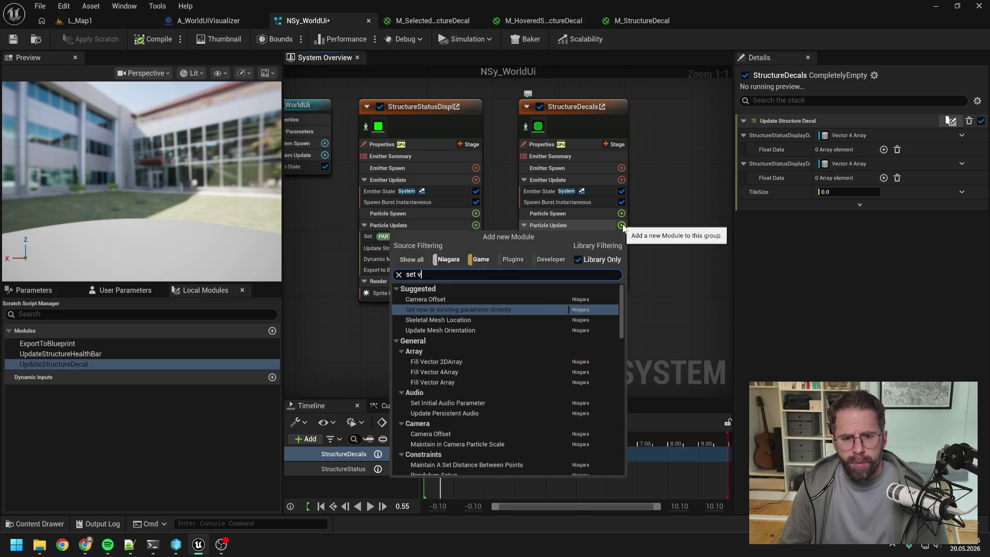
text(is)
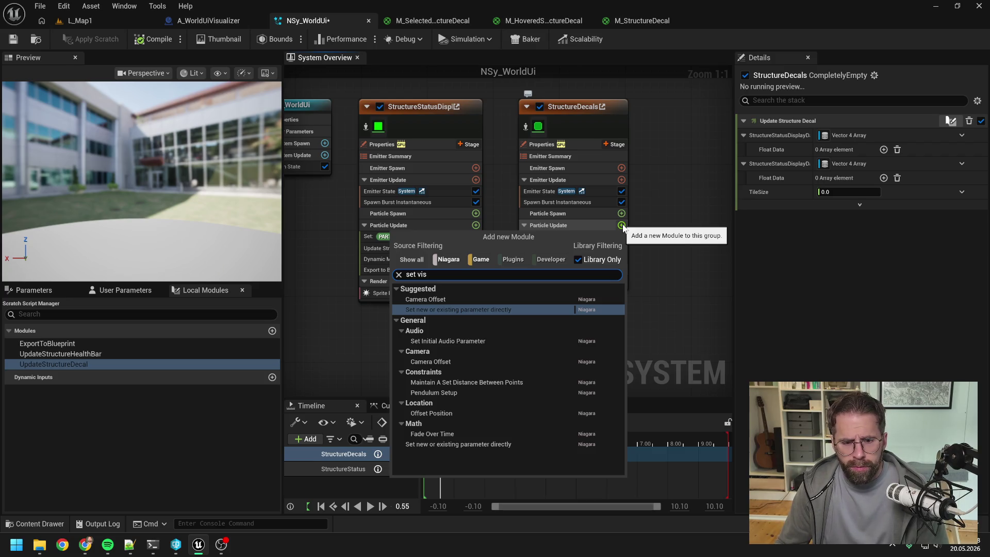
key(Escape)
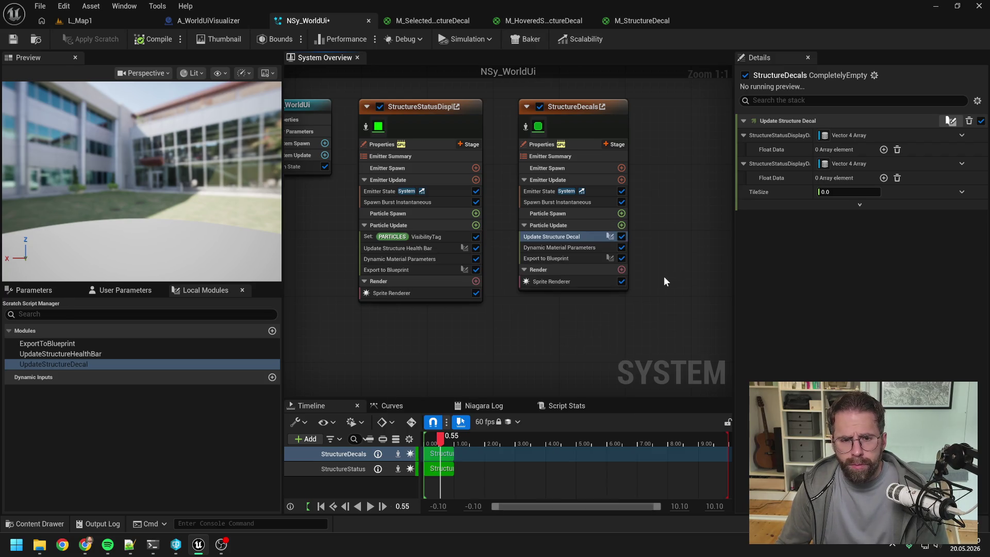
click(426, 259)
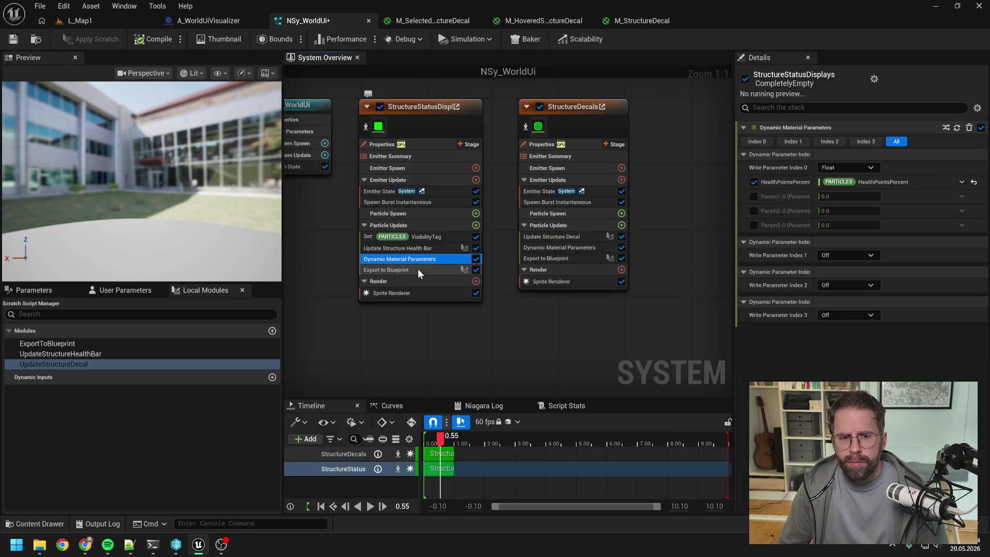
mouse_move(417, 268)
mouse_down()
mouse_move(405, 252)
mouse_move(561, 283)
mouse_up()
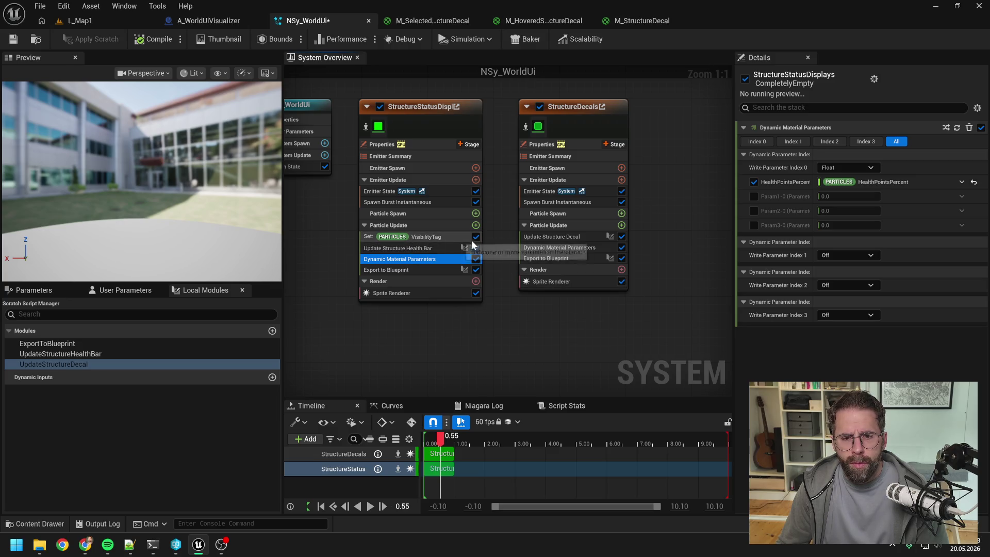
- Search 'vi' across all module sources, then select StructureStatusDisplays' Set VisibilityTag module
click(621, 225)
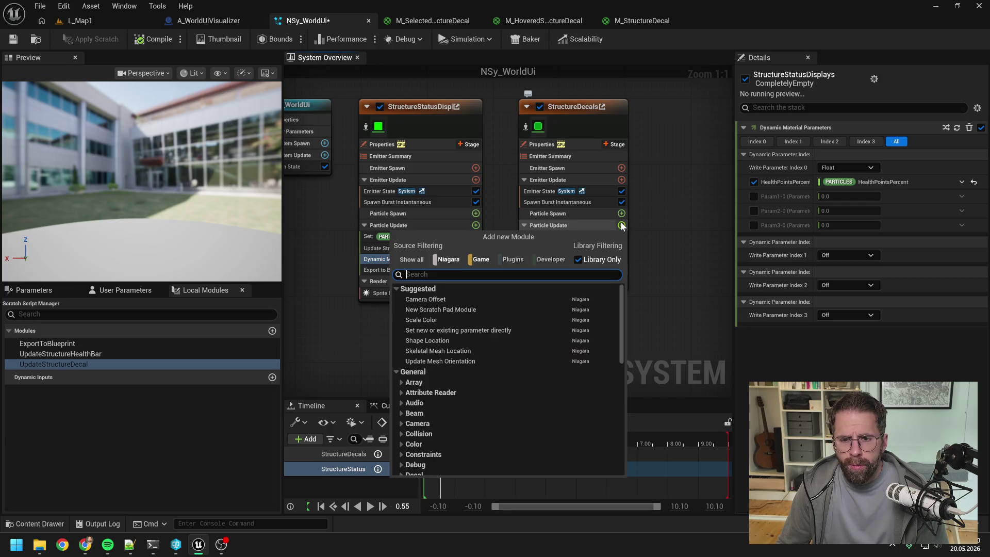
text(vis)
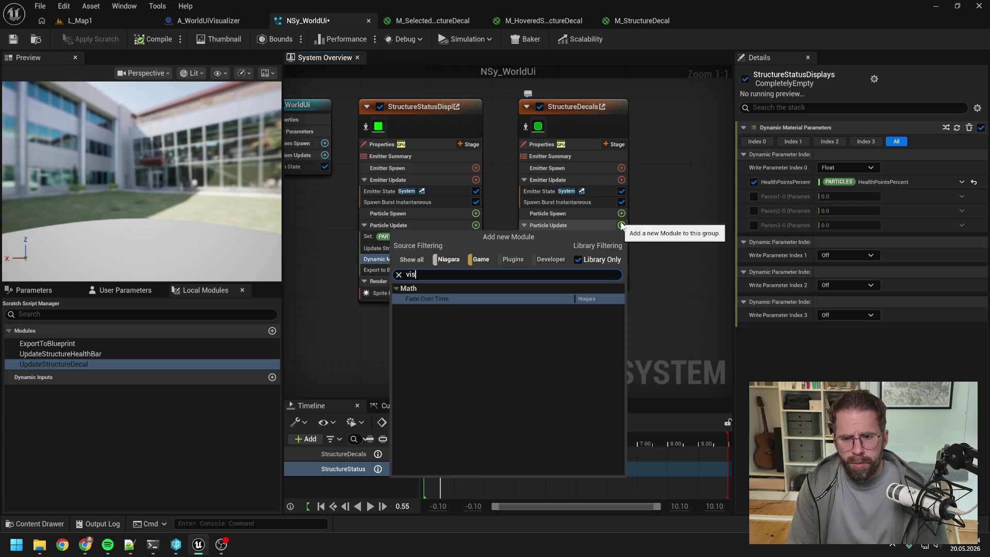
click(578, 259)
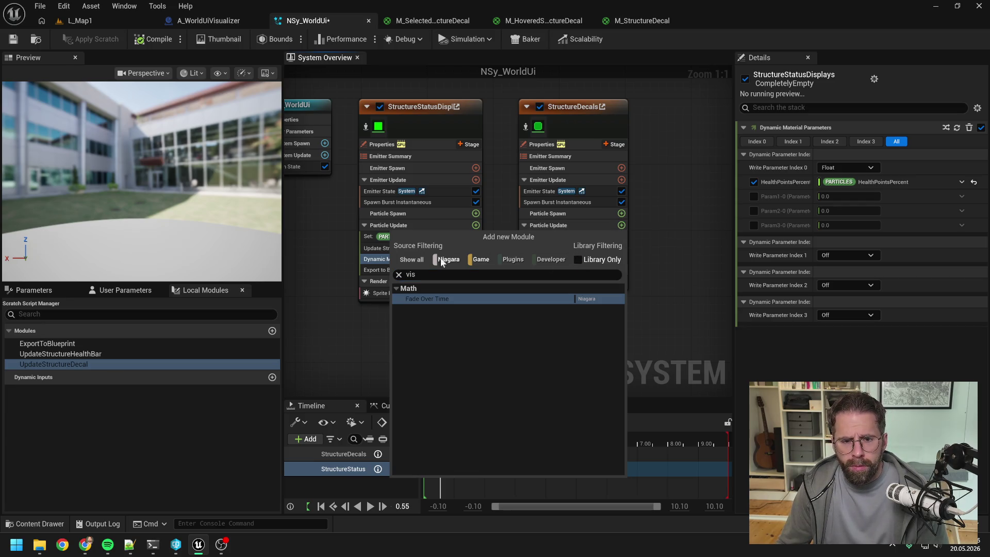
click(411, 259)
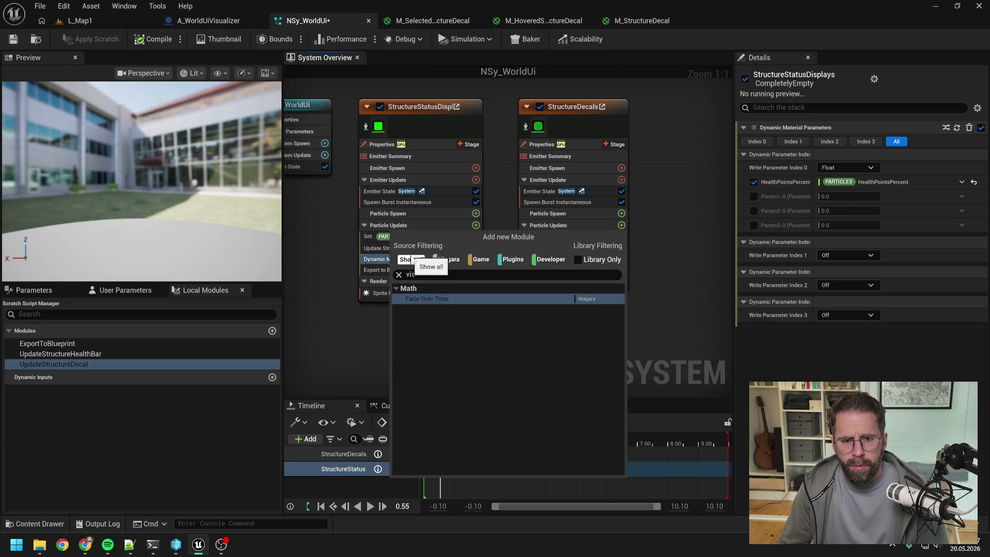
click(578, 259)
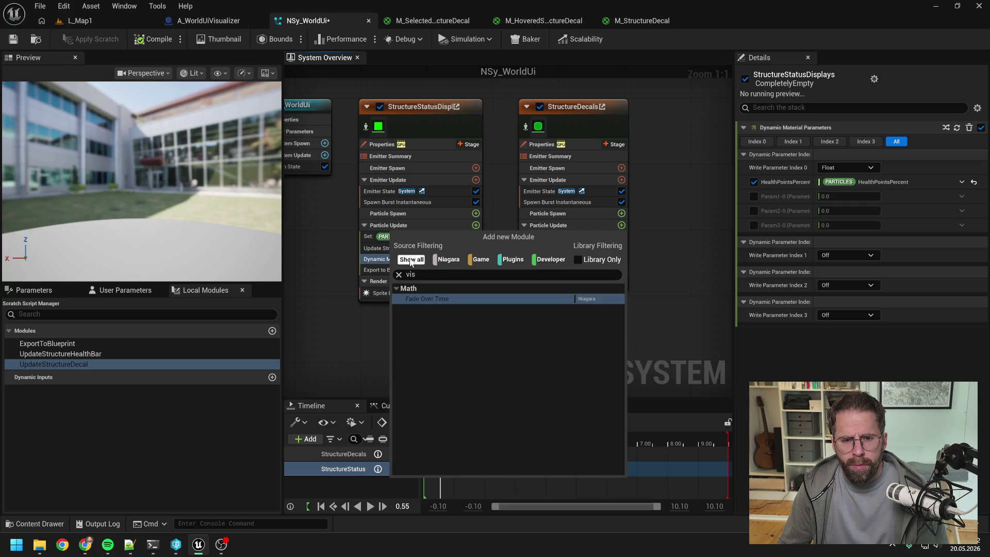
click(654, 283)
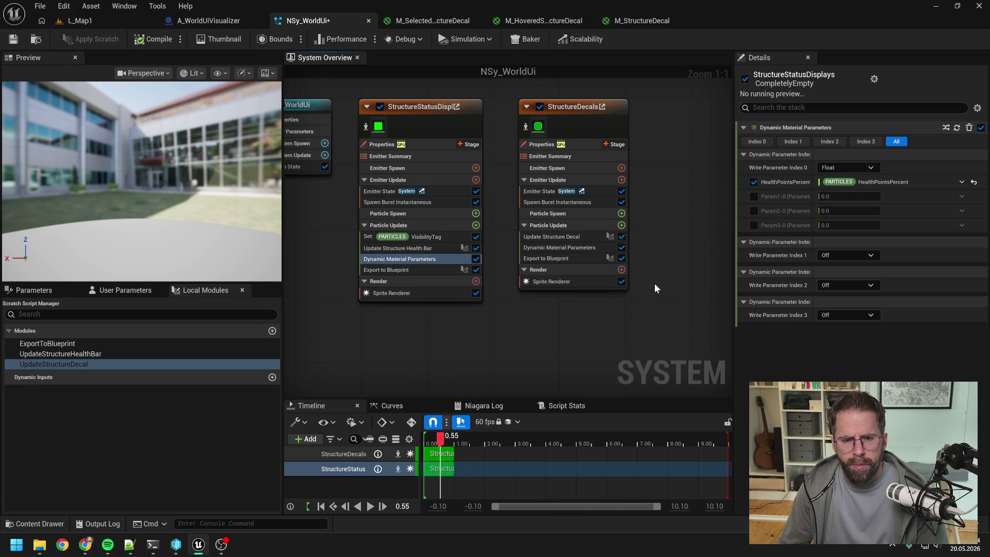
click(419, 237)
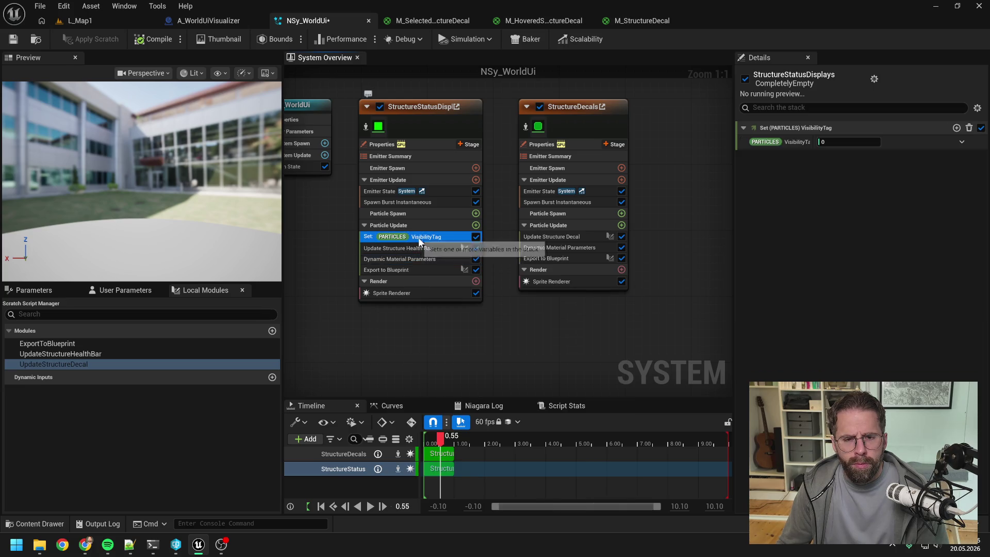
- Copy Set VisibilityTag into StructureDecals, placed above Update Structure Decal
click(563, 236)
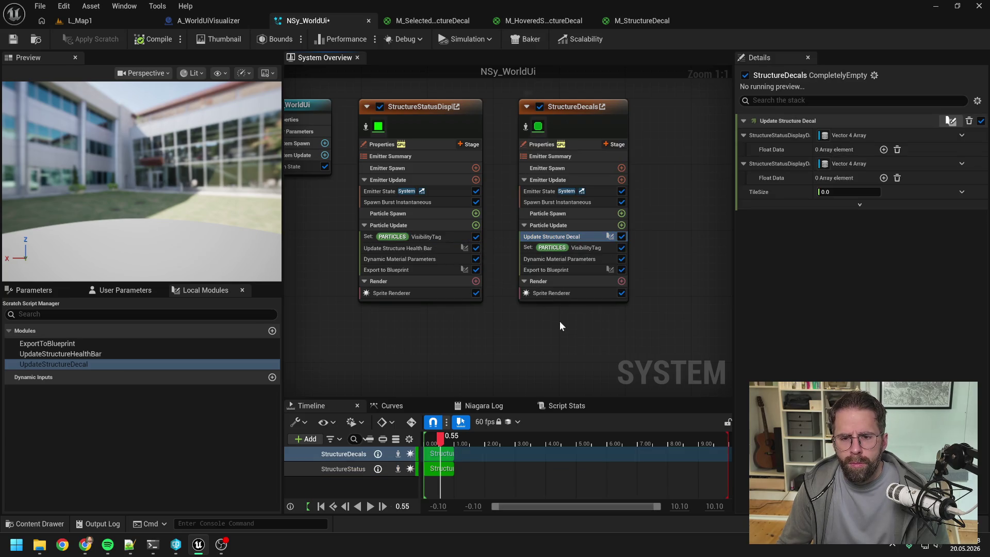
click(574, 247)
drag(580, 251, 577, 233)
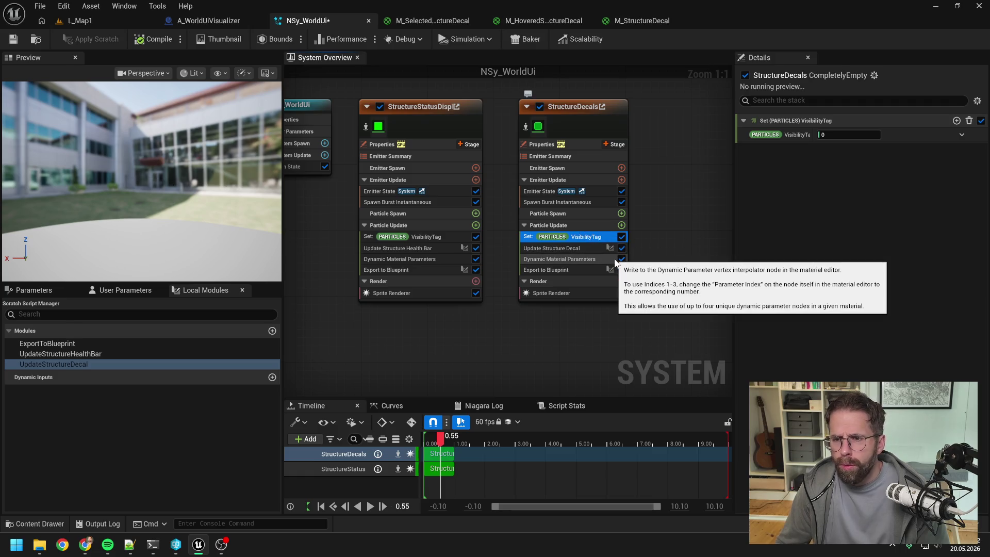
click(426, 237)
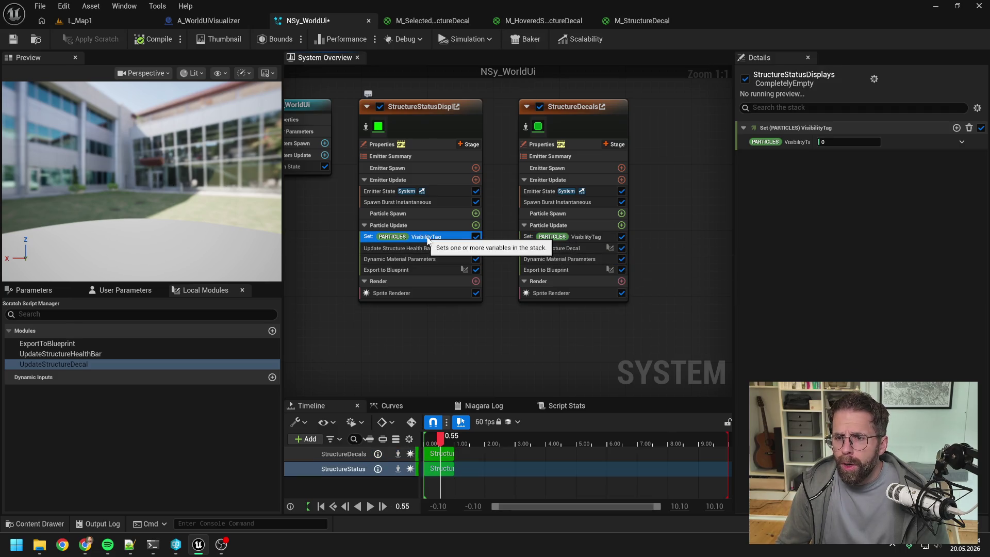
- Open the Update Structure Decal scratch graph, then switch to the Daily.txt notes
click(572, 247)
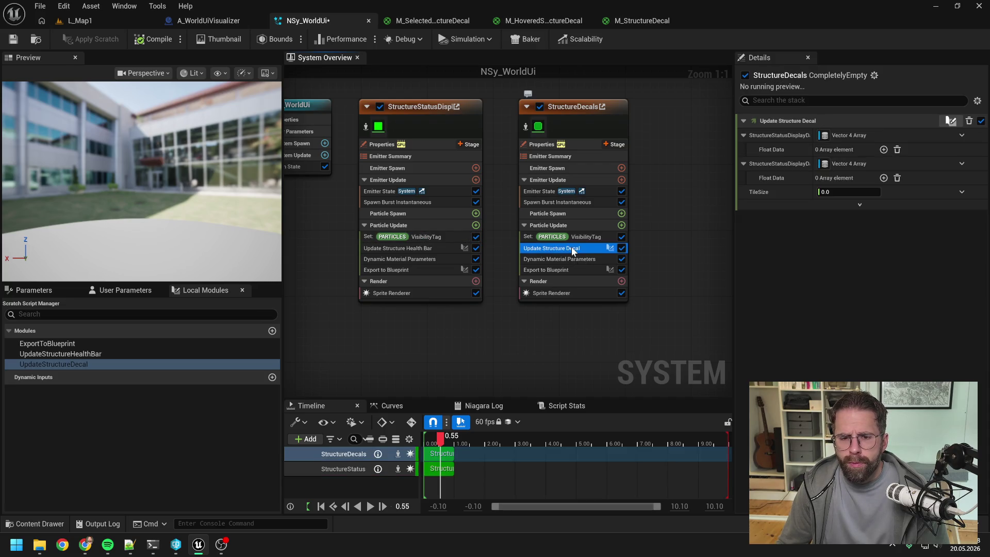
double_click(572, 247)
scroll(534, 262, up, 5)
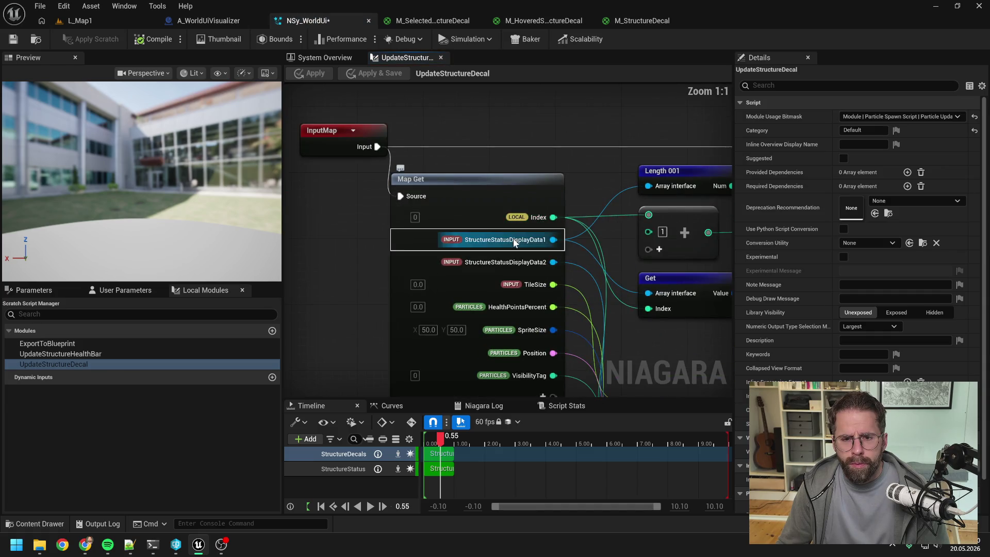
scroll(514, 243, down, 1)
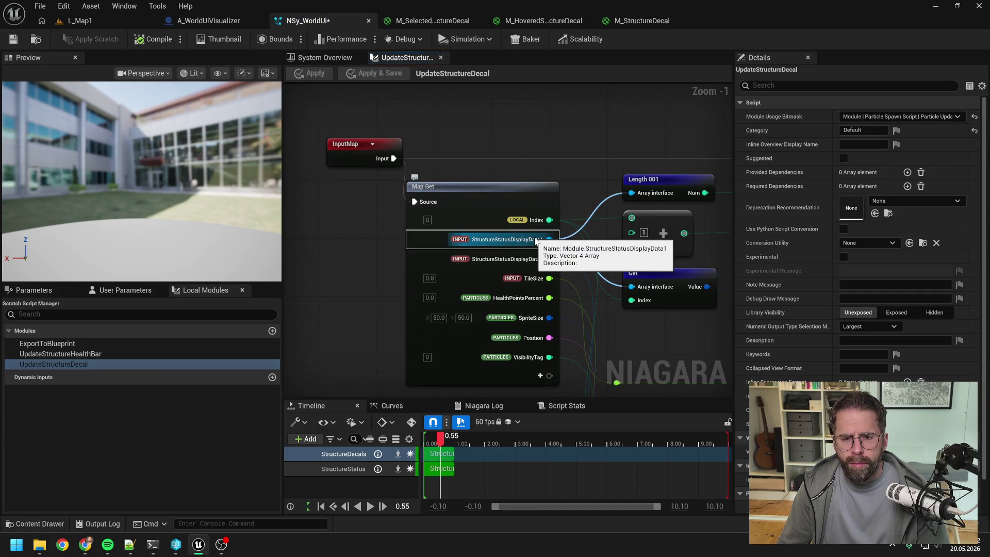
key(alt+Tab)
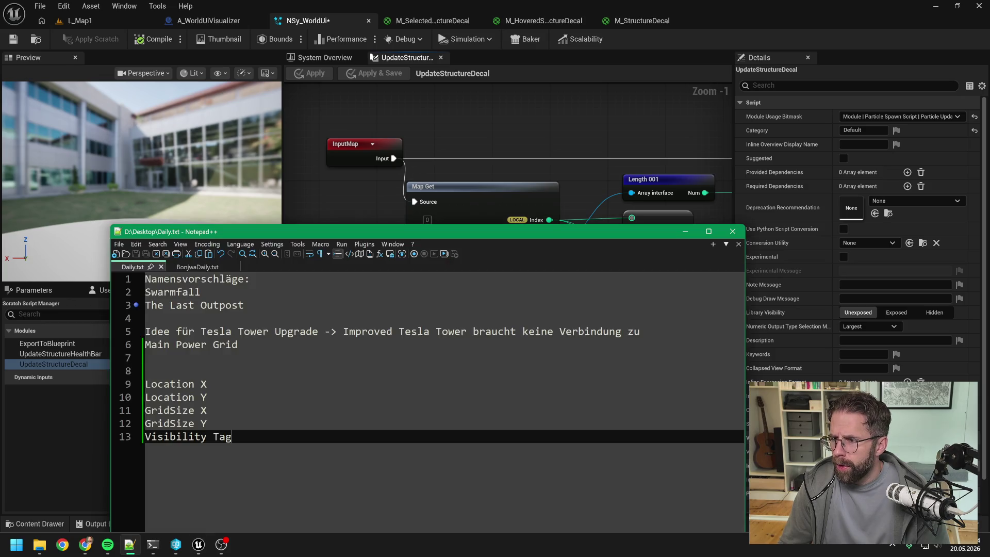
- Move the GridSize Y and Visibility Tag lines up above Location X in the notes
mouse_move(438, 236)
mouse_down()
mouse_move(533, 184)
mouse_move(554, 152)
mouse_up()
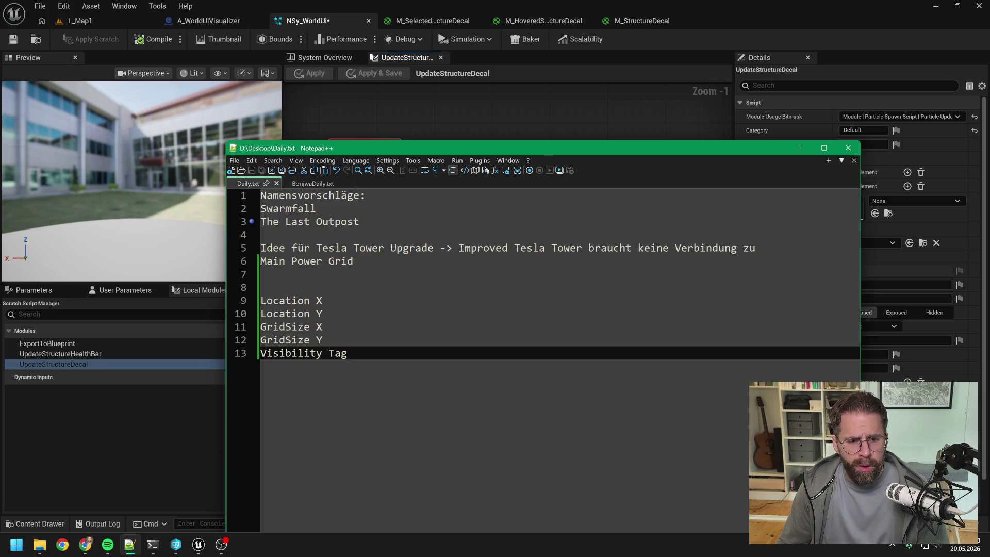
key(Up)
key(Up)
key(Up)
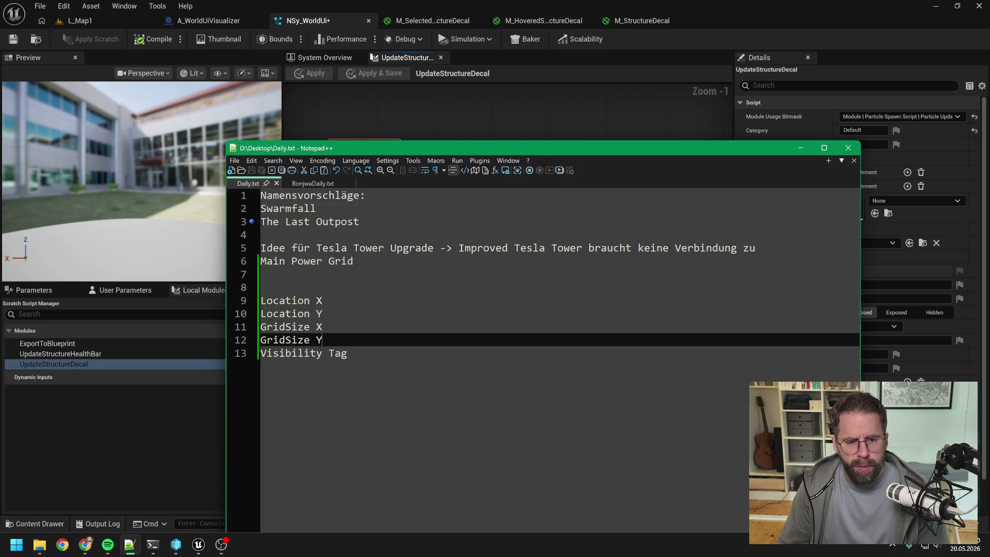
key(Down)
key(Down)
key(Down)
key(Up)
key(Up)
key(Up)
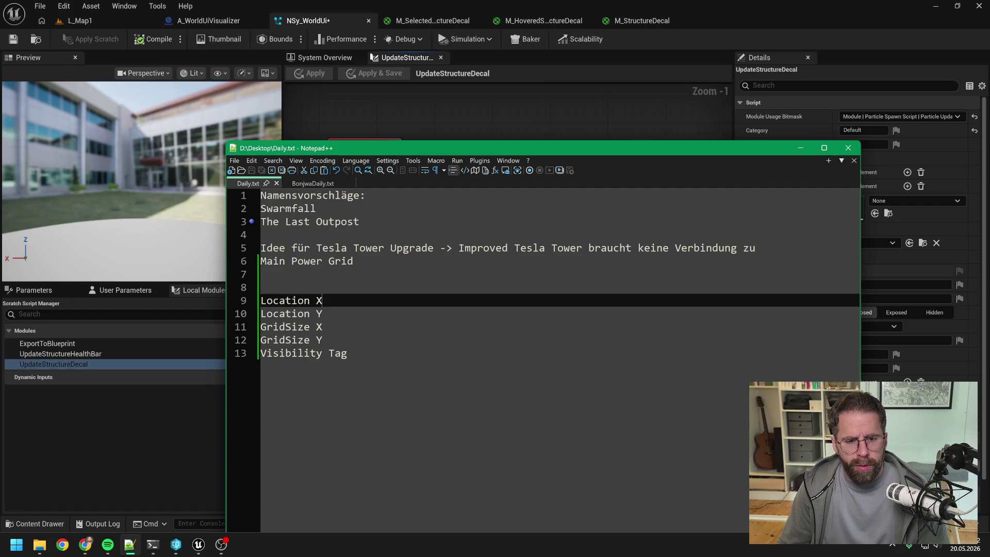
key(Down)
key(Down)
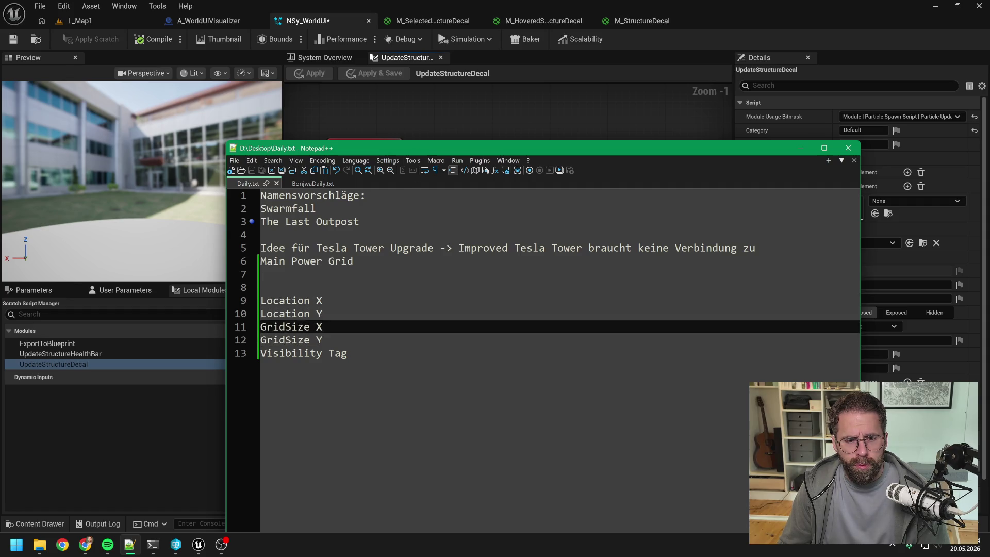
key(Down)
key(Down)
key(shift+Up)
key(shift+Home)
key(ctrl+c)
key(Delete)
key(Up)
key(Up)
key(Up)
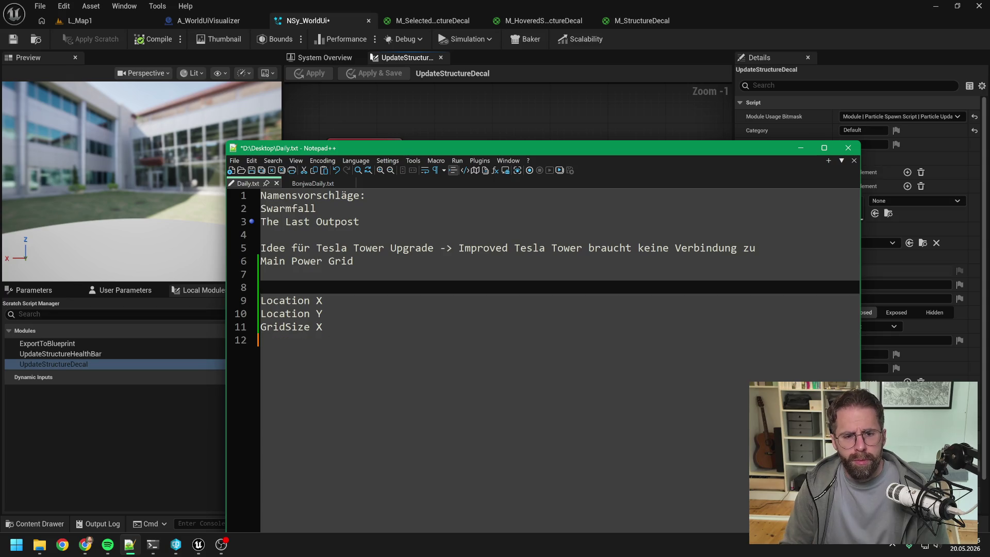
key(Return)
key(ctrl+v)
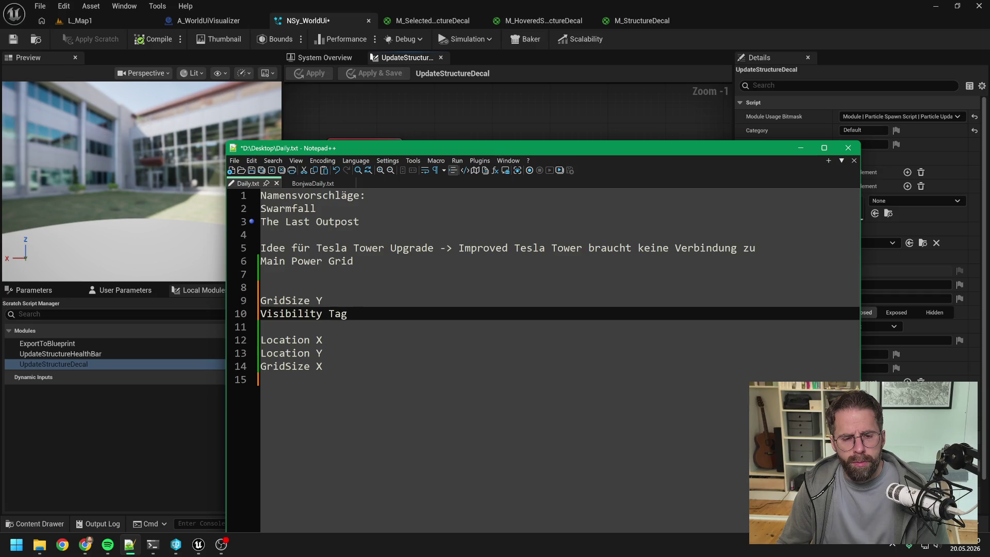
- Replace the Visibility Tag text with 'State' and save the notes
click(323, 300)
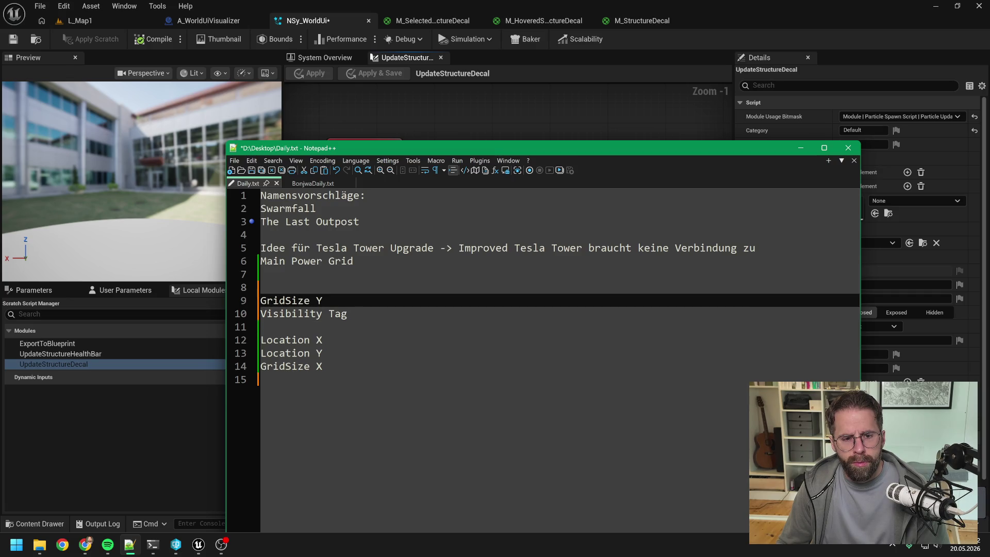
click(347, 313)
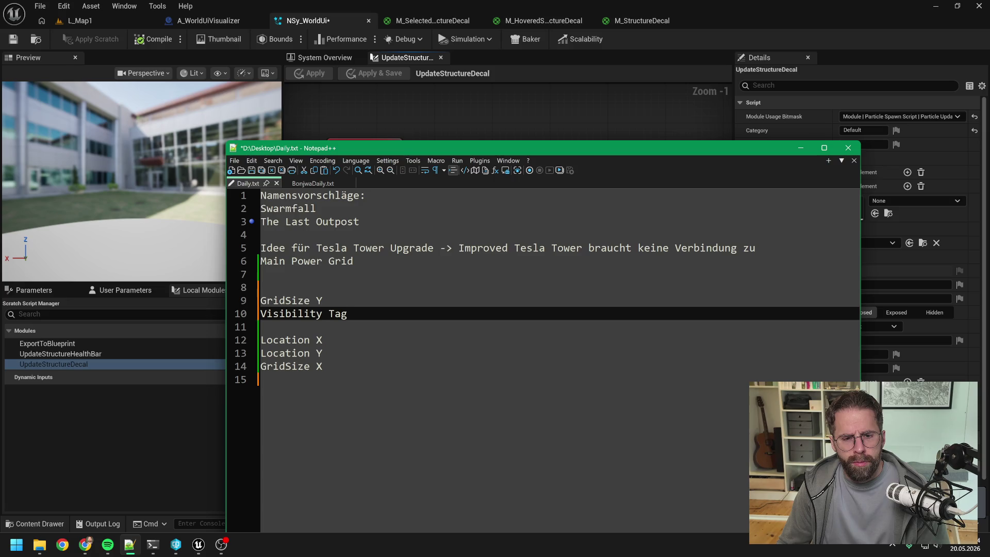
key(BackSpace)
key(BackSpace)
key(BackSpace)
text(State)
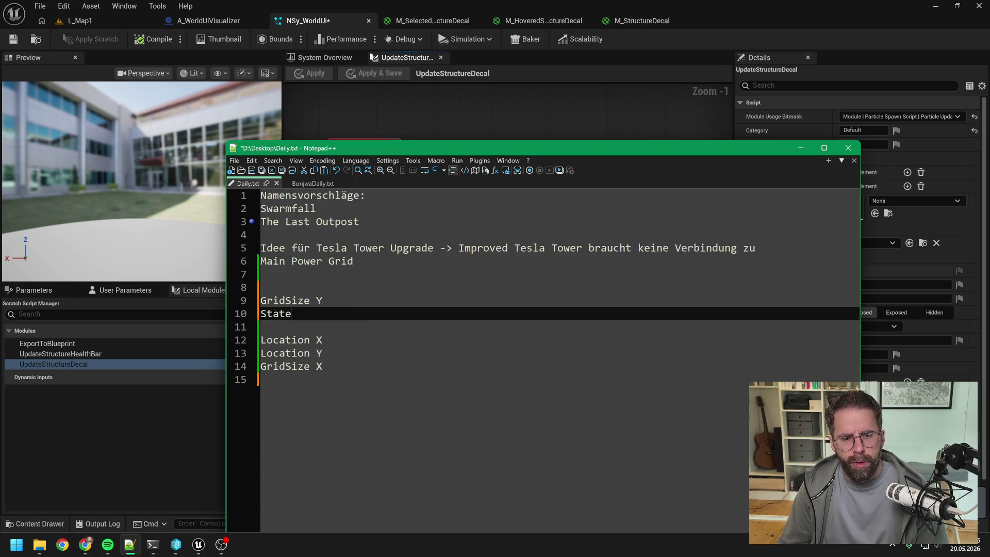
click(323, 300)
key(ctrl+s)
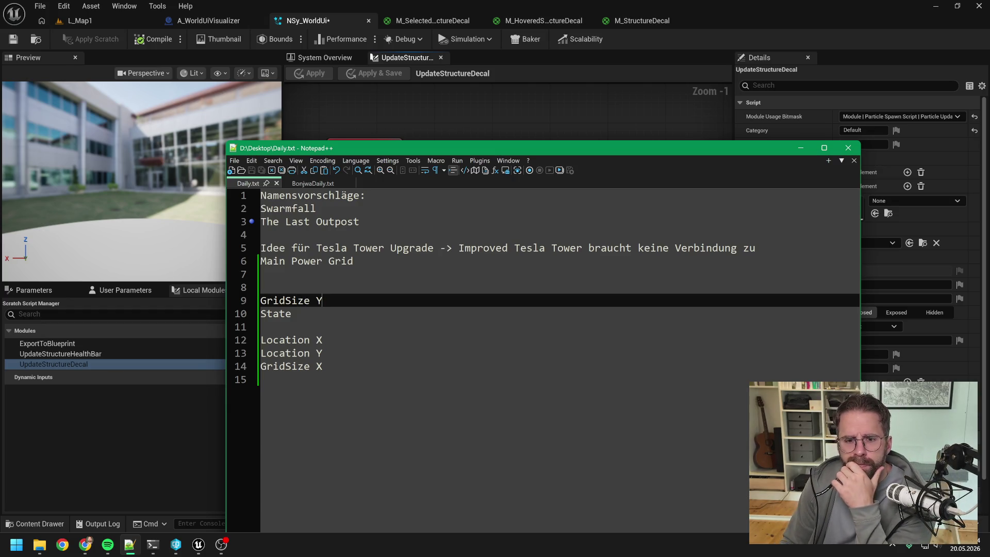
- Replace State with the ShowFill and ShowBorder lines, and split GridSize into GridSize X and GridSize Y
click(291, 313)
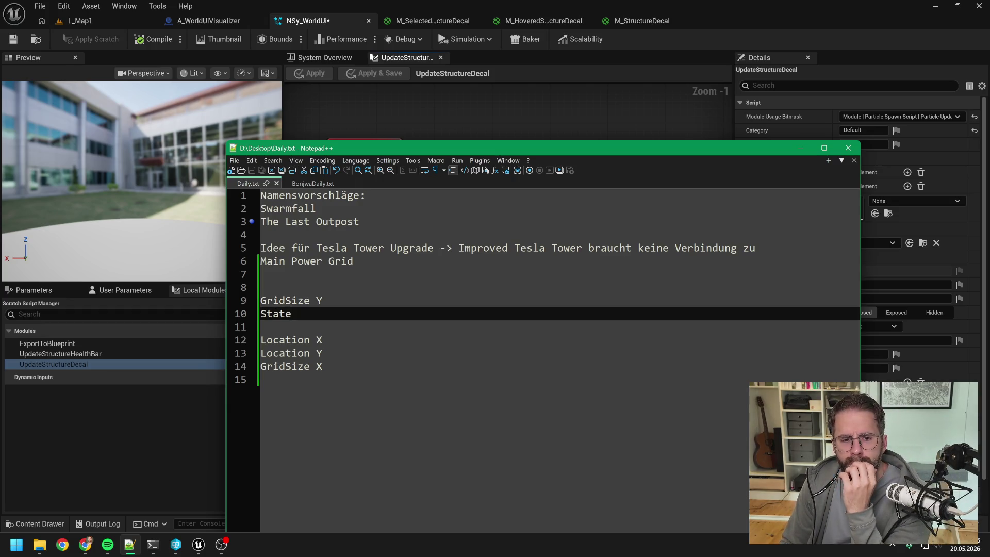
key(shift+Home)
text(ShowFill ShowBorder)
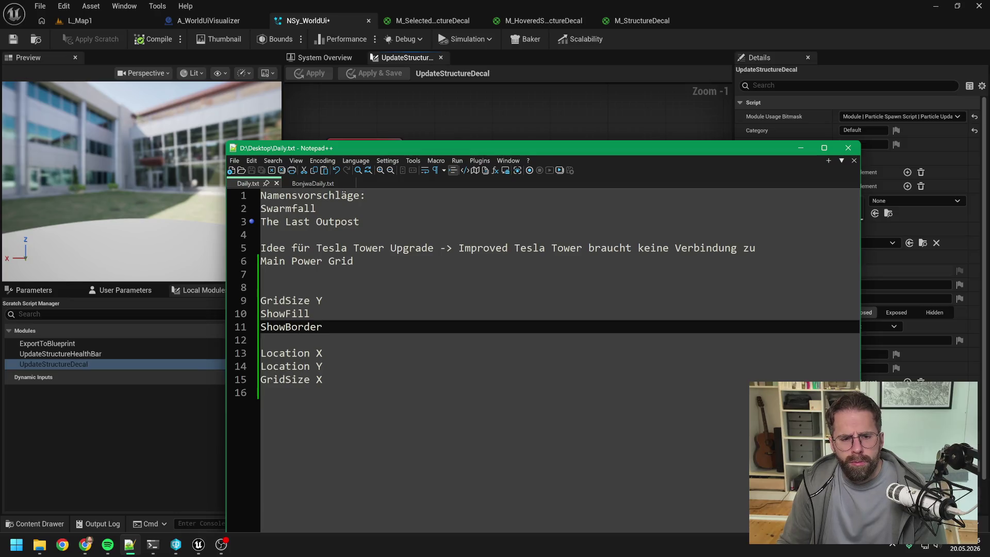
click(322, 300)
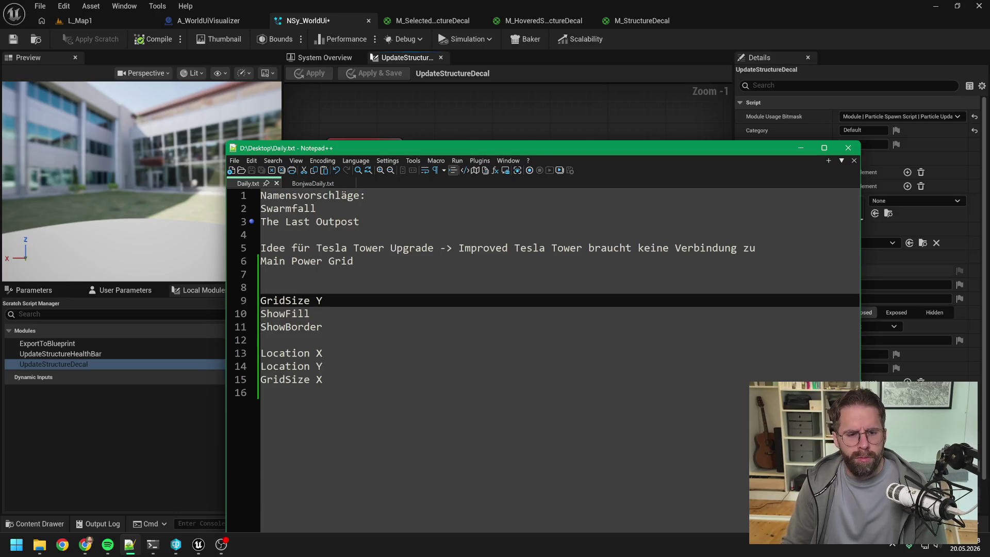
key(BackSpace)
text(X)
key(Return)
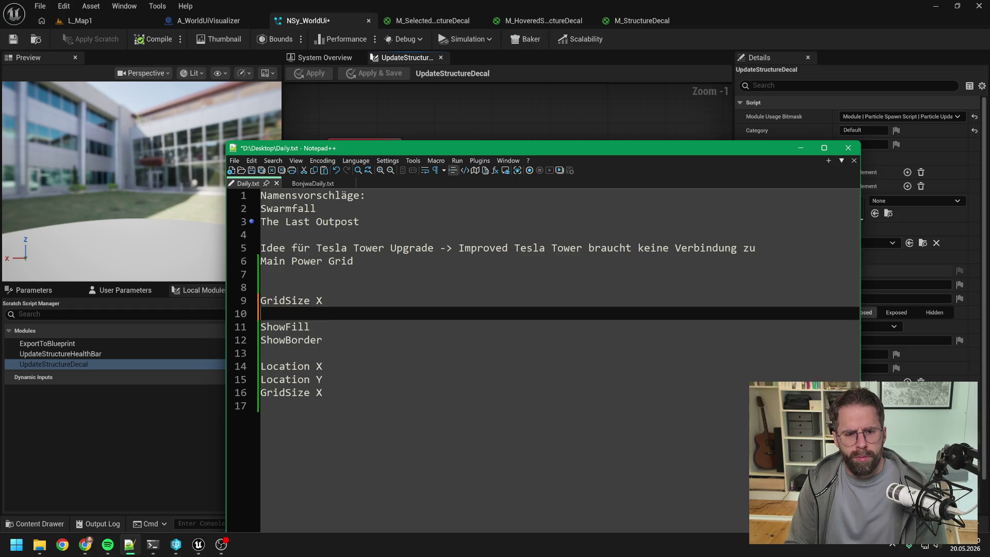
text(GridSize Y)
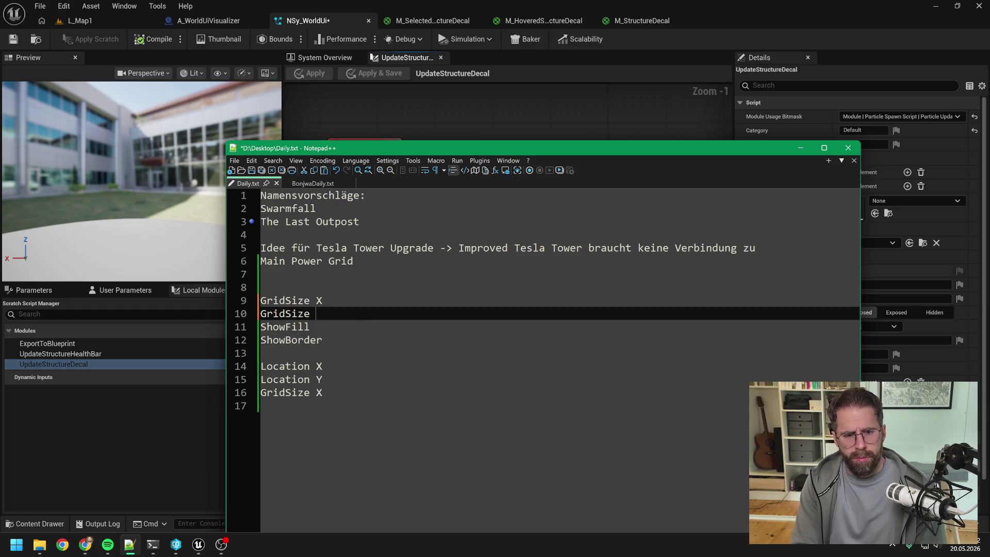
- Move the GridSize X and GridSize Y lines to just after ShowBorder
key(shift+Up)
key(shift+Home)
key(ctrl+c)
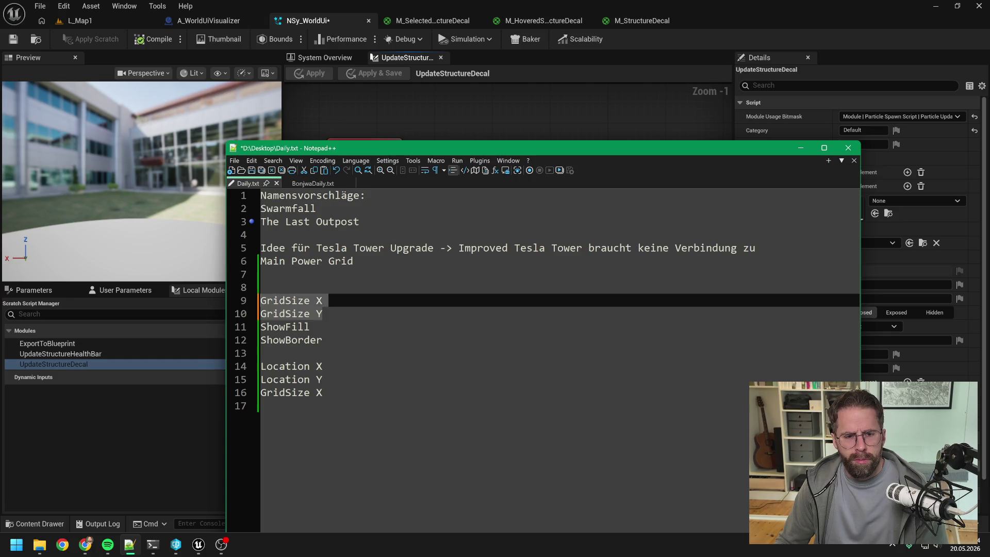
key(Delete)
click(322, 327)
key(Return)
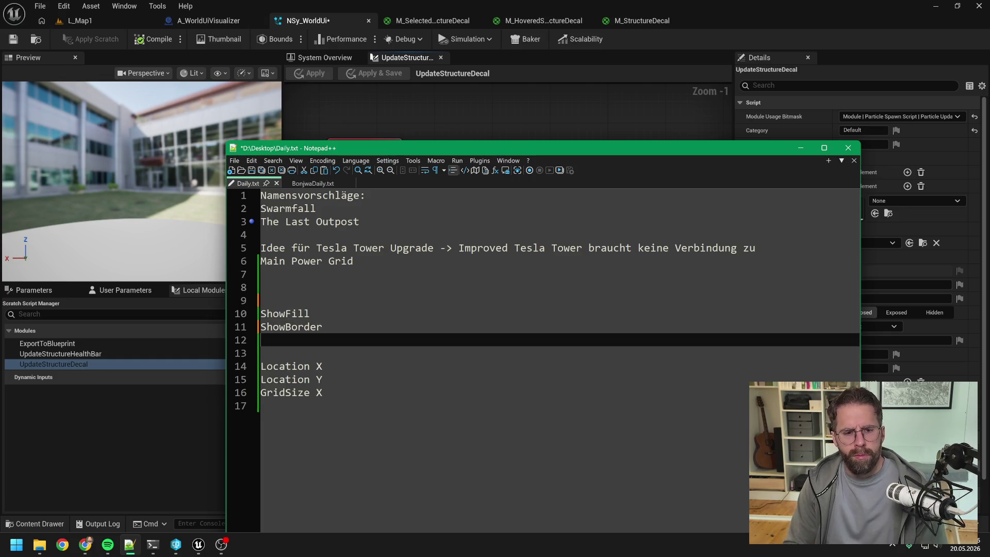
key(ctrl+v)
- Delete the stray duplicate GridSize X line and save Daily.txt
drag(323, 406, 261, 405)
key(BackSpace)
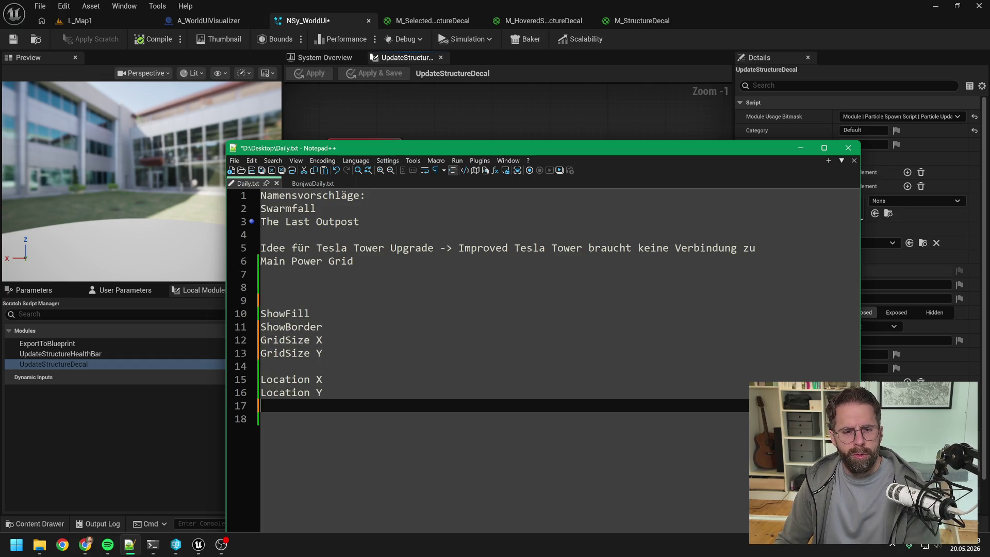
click(268, 366)
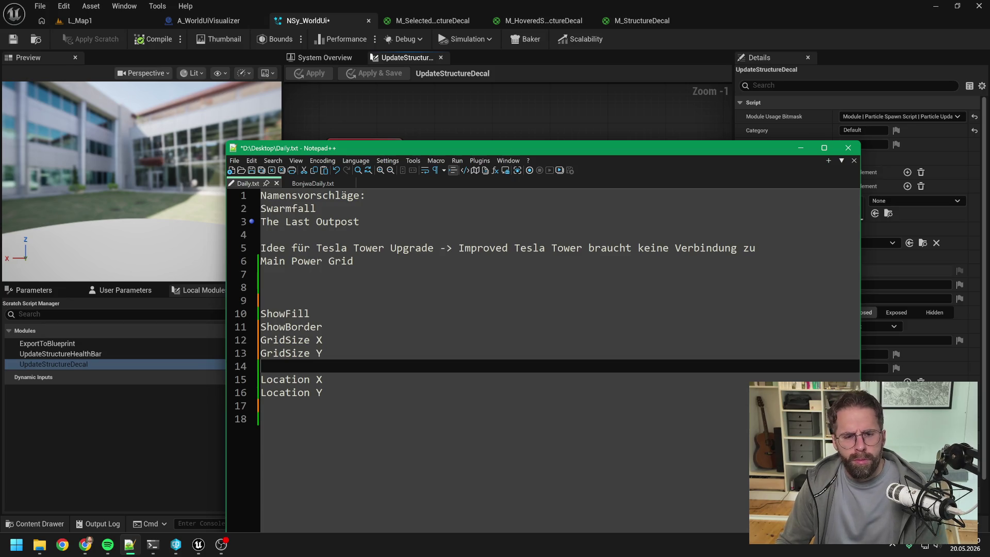
key(ctrl+s)
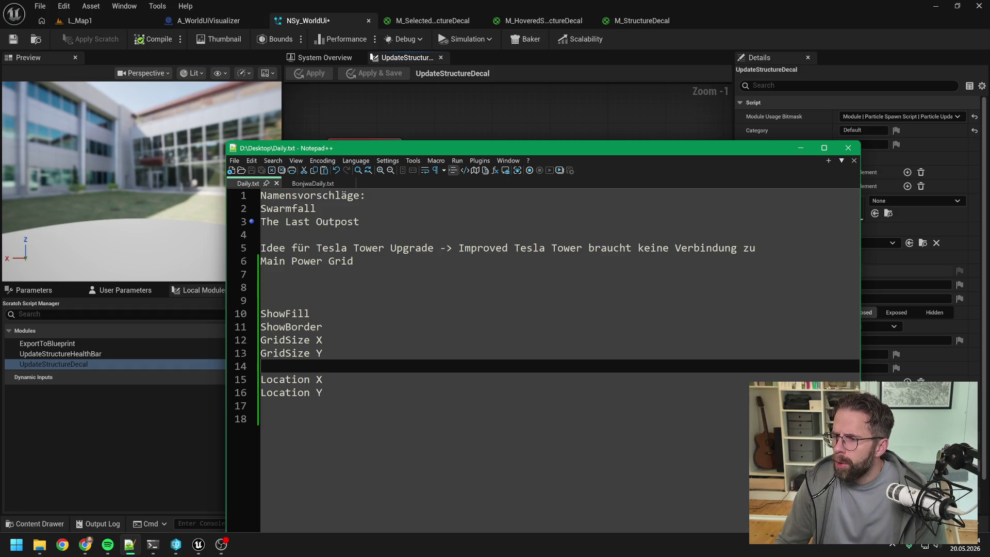
drag(443, 150, 989, 155)
- Break the HealthPointsPercent wire and remove that pin from the Map For node
scroll(413, 246, down, 4)
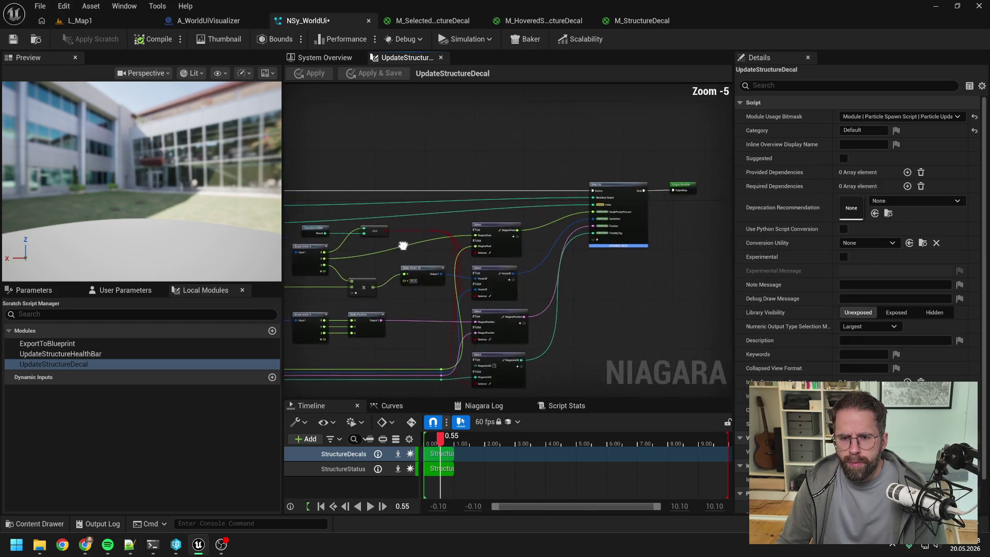
scroll(640, 271, up, 3)
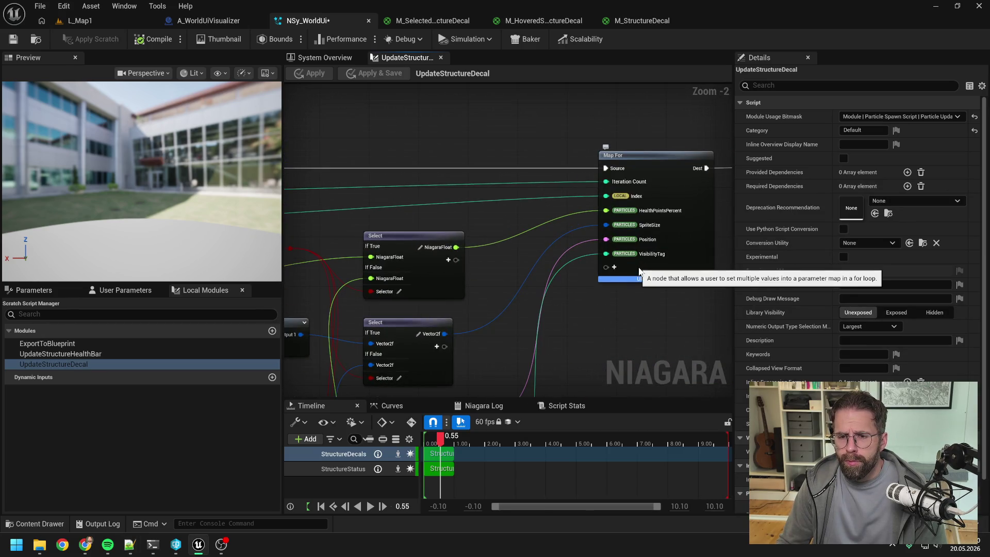
alt+click(607, 210)
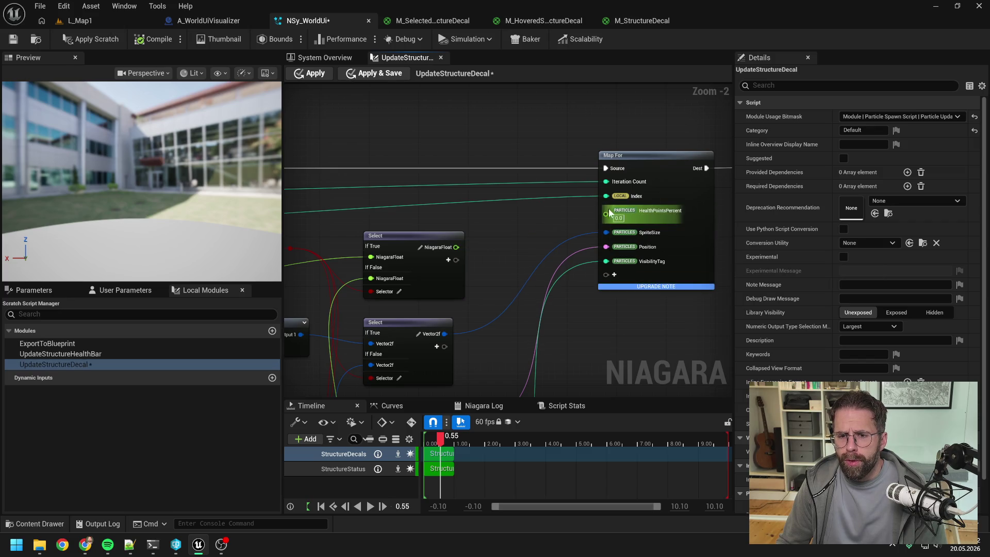
right_click(653, 210)
click(685, 279)
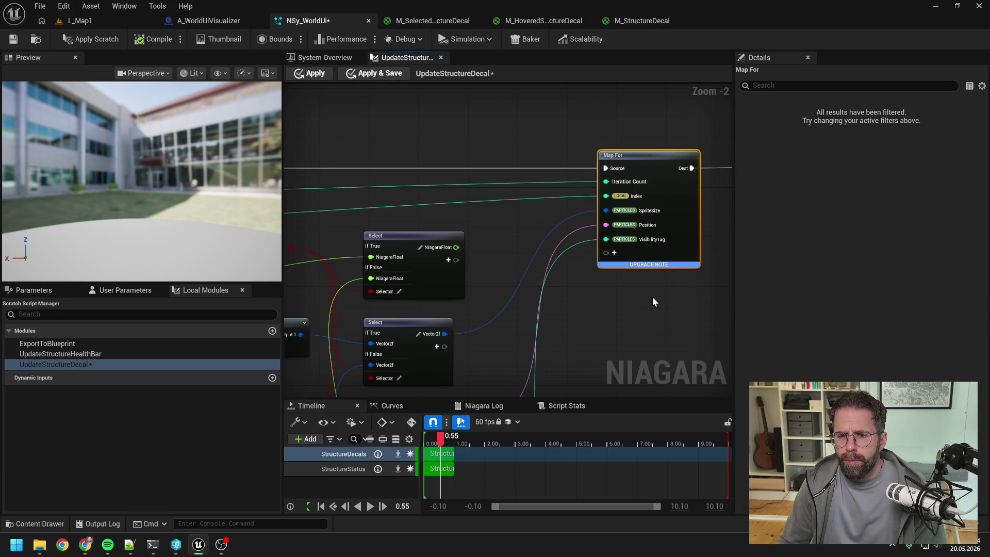
click(636, 306)
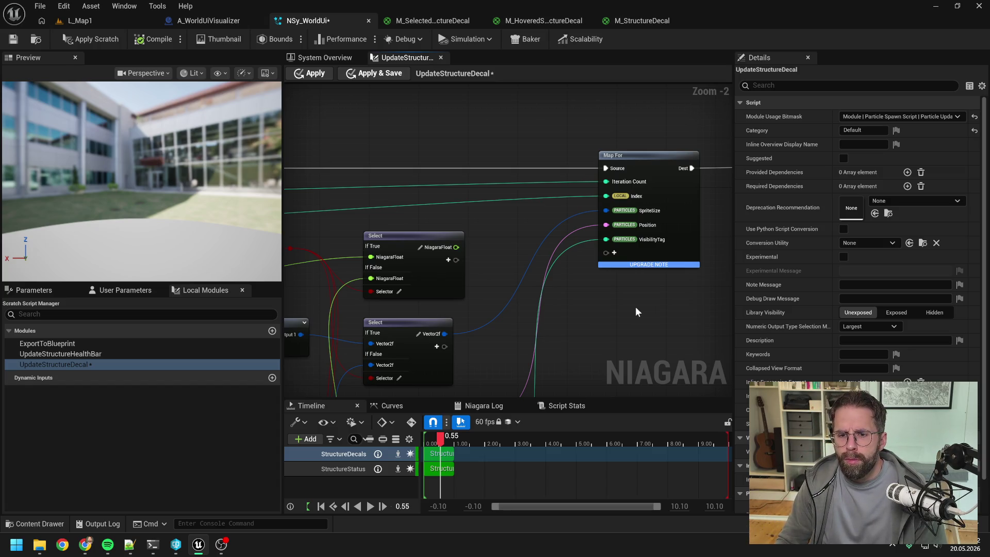
scroll(588, 293, down, 3)
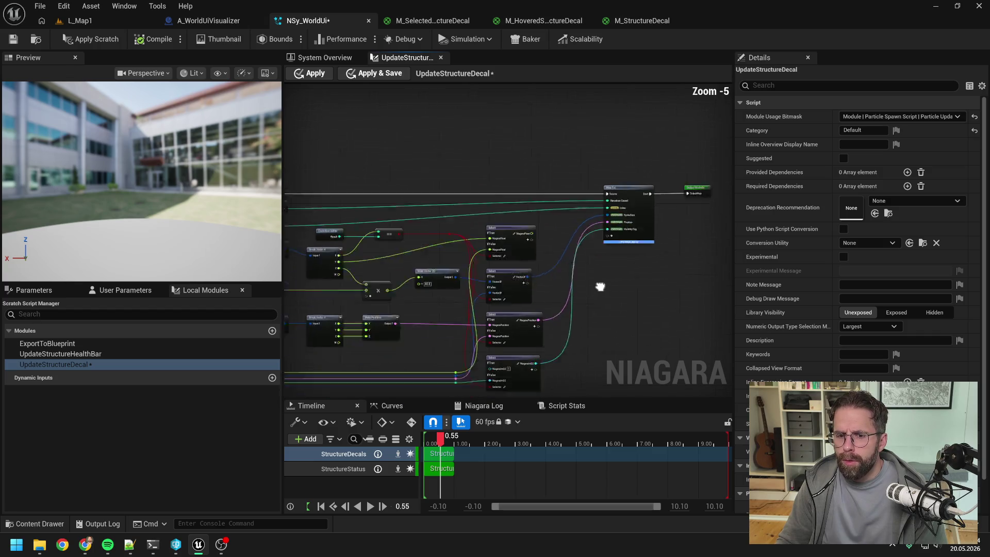
drag(600, 287, 645, 267)
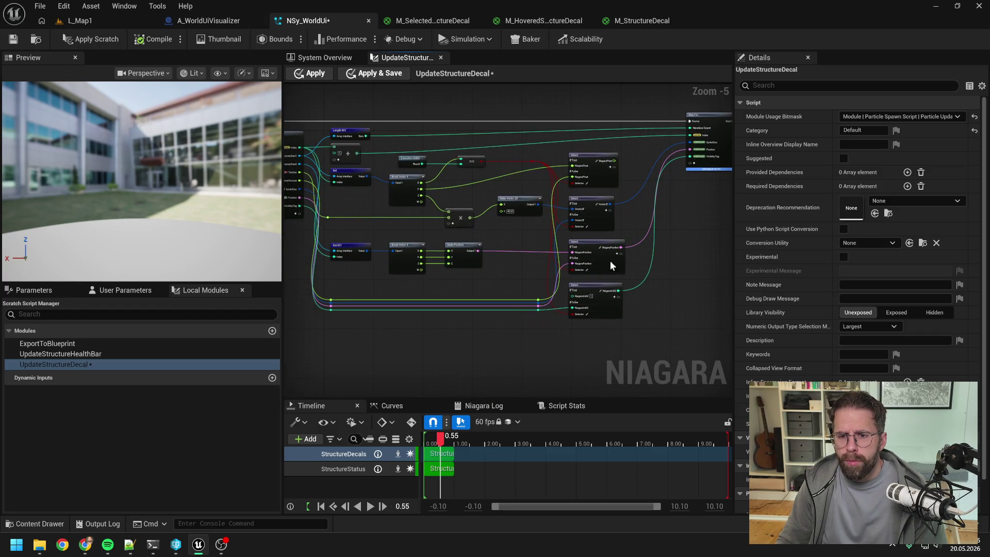
scroll(610, 273, up, 1)
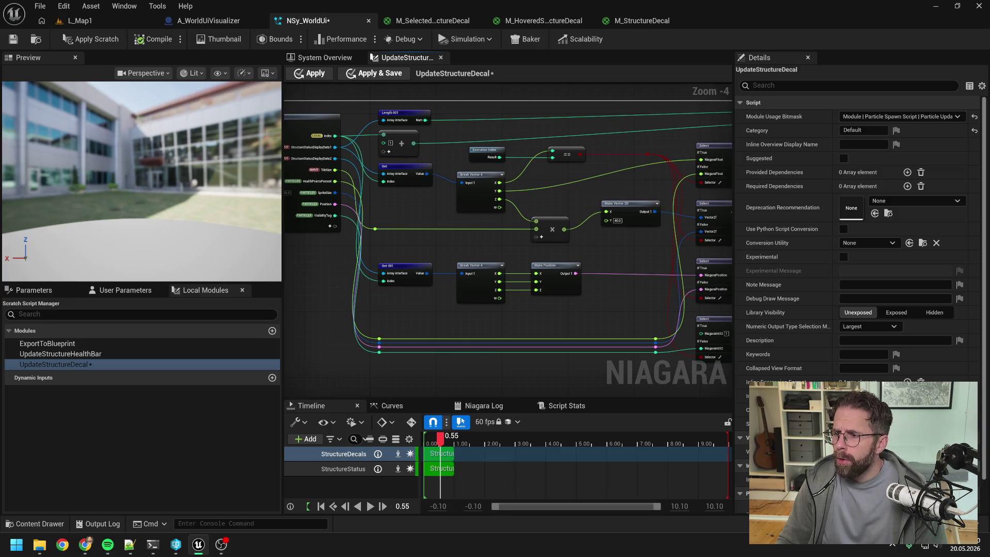
key(alt+Tab)
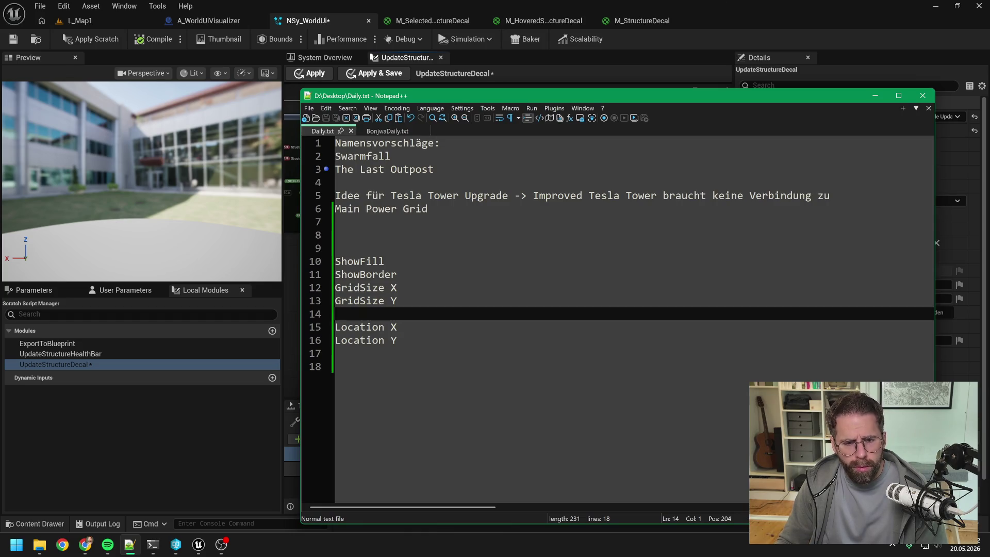
- Add a 'Slot' line above ShowFill at the top of the list
click(335, 261)
key(Return)
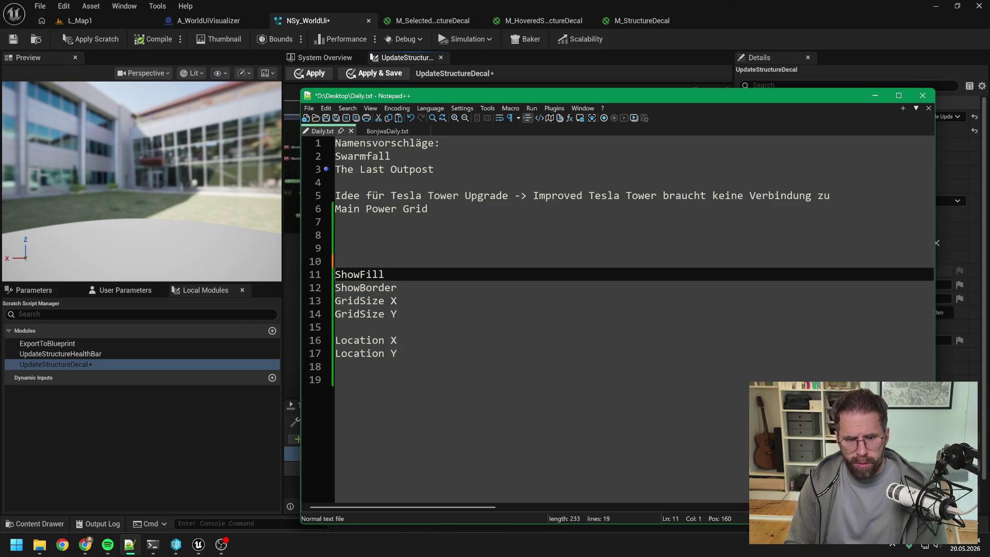
key(Up)
text(Slot)
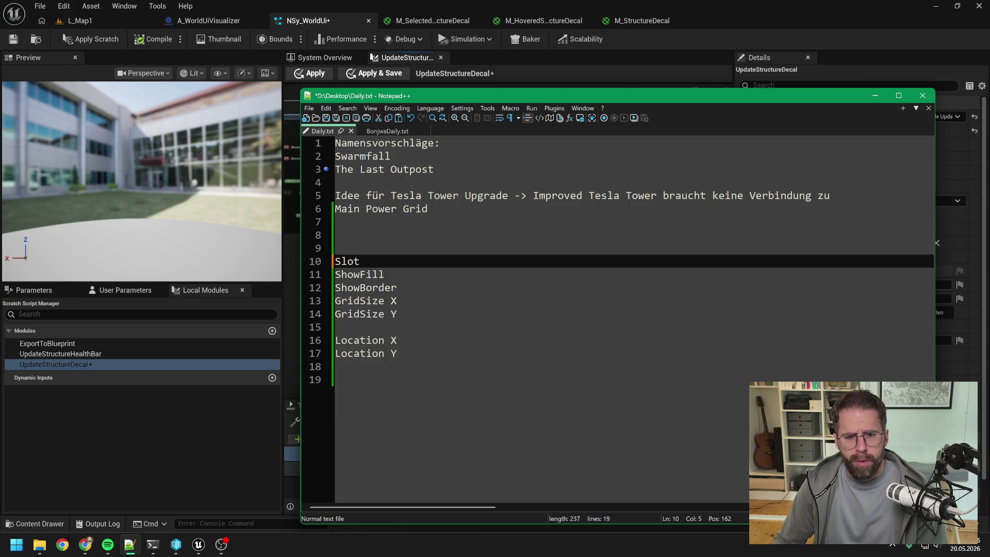
- Move the GridSize X and GridSize Y lines to after Location Y
click(397, 314)
key(shift+Up)
key(shift+Home)
key(Delete)
click(397, 341)
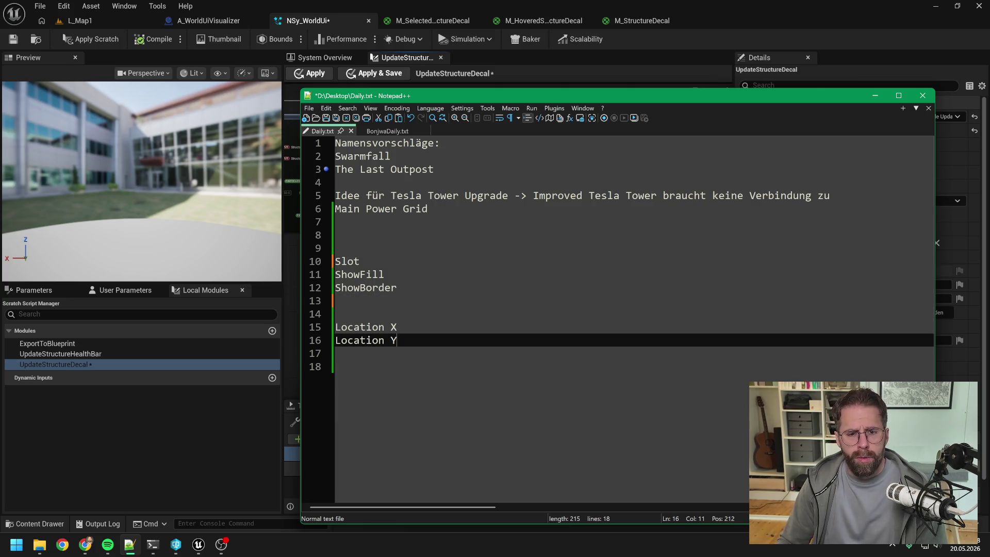
key(Return)
key(ctrl+z)
key(ctrl+z)
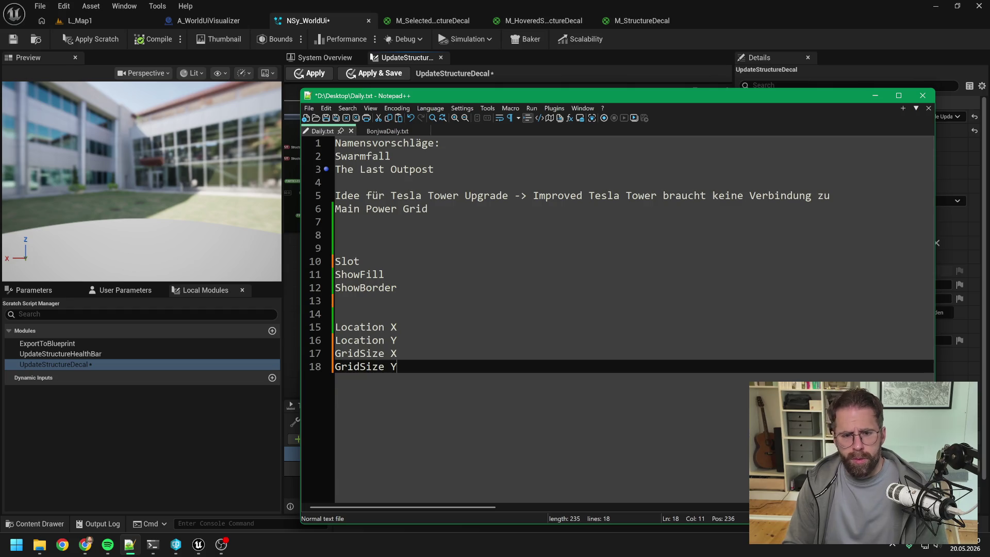
- Remove the leftover blank lines, including those above Slot, and save Daily.txt
key(ctrl+s)
click(336, 314)
key(BackSpace)
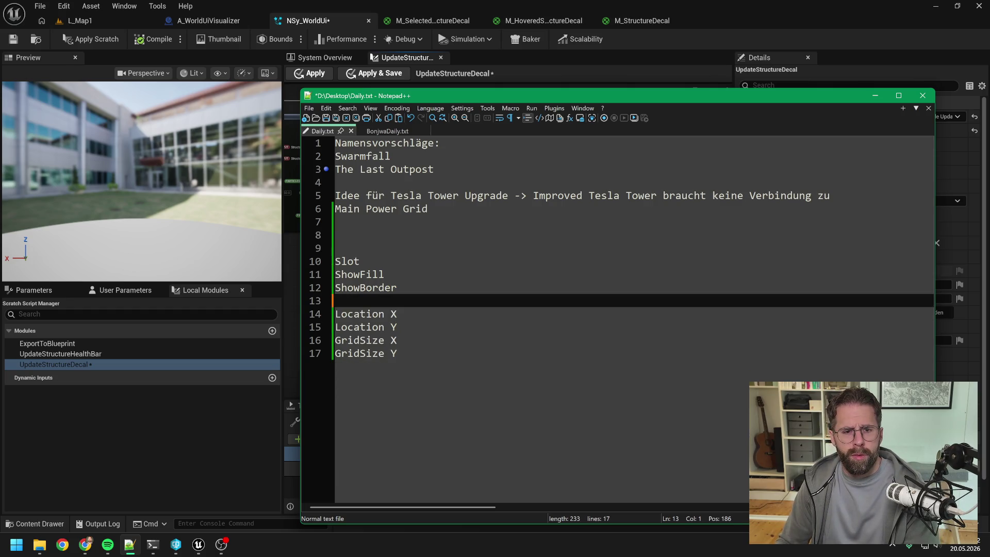
click(335, 248)
key(BackSpace)
key(BackSpace)
key(ctrl+s)
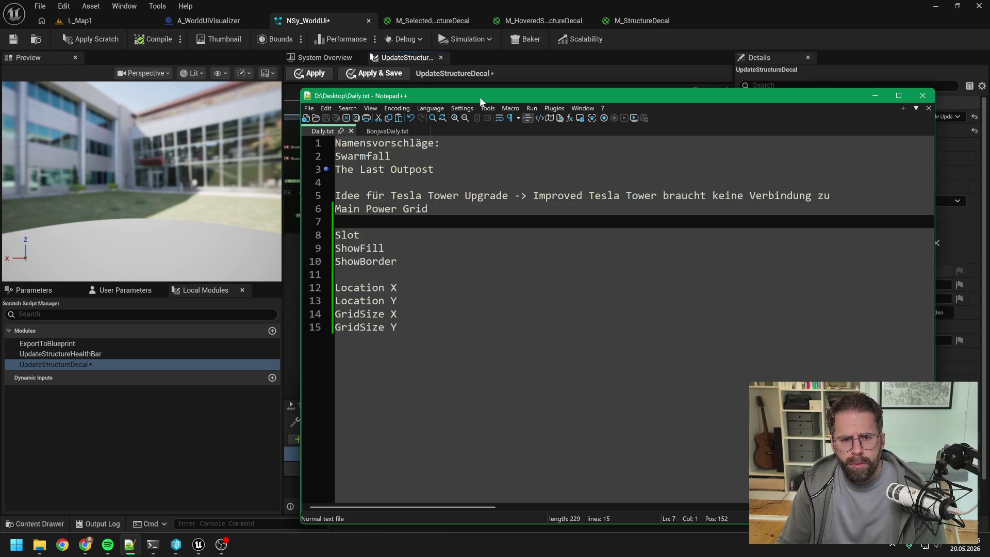
key(alt+Tab)
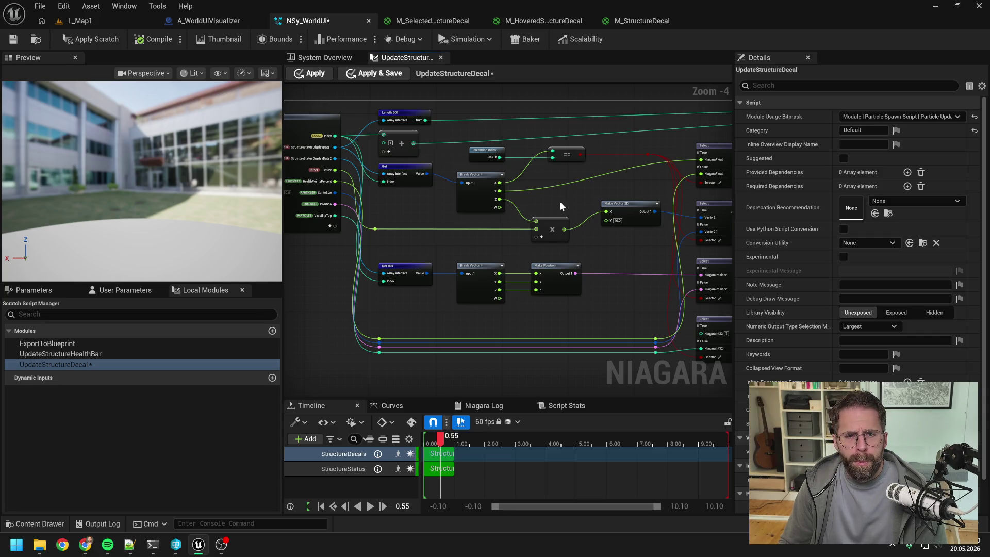
- Add a float input pin to the Map For node and bring up its Change Namespace options
mouse_move(561, 206)
mouse_down()
mouse_move(524, 188)
mouse_move(452, 197)
mouse_up()
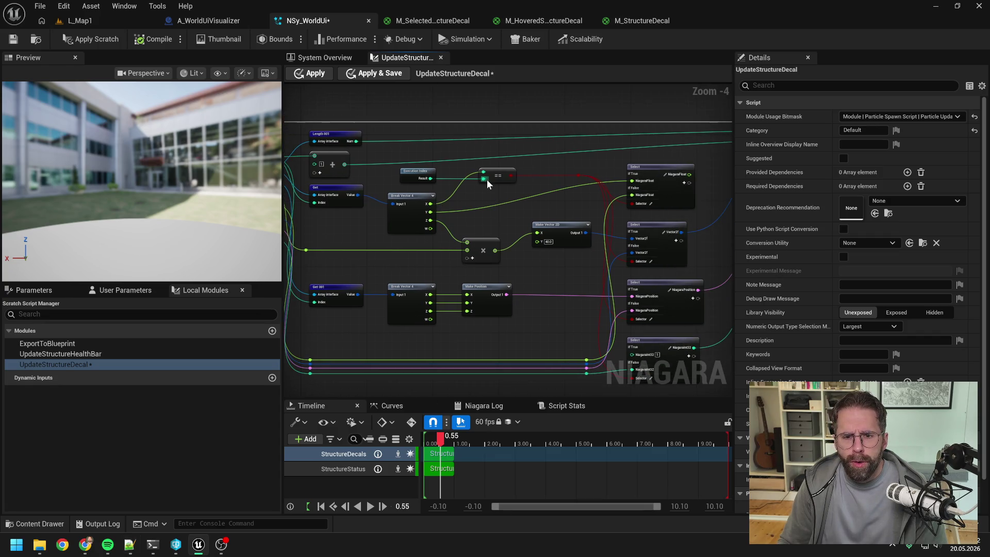
drag(527, 184, 458, 183)
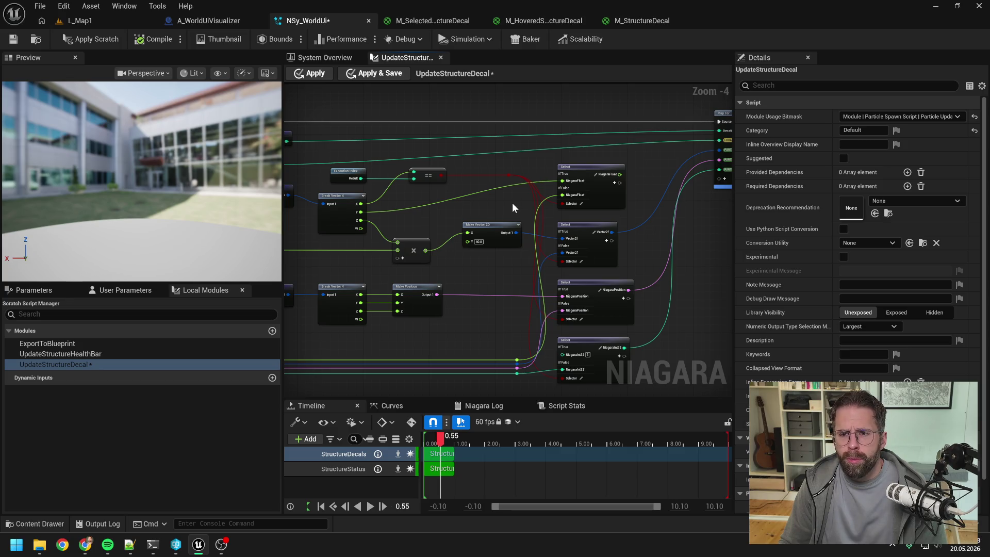
mouse_move(512, 208)
mouse_down()
mouse_move(582, 211)
mouse_move(579, 231)
mouse_up()
click(585, 191)
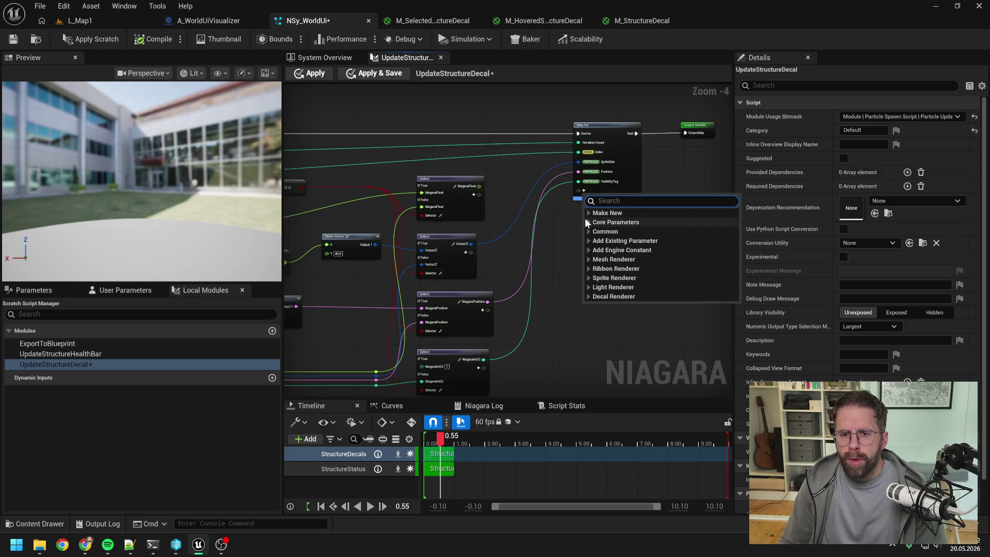
text(float)
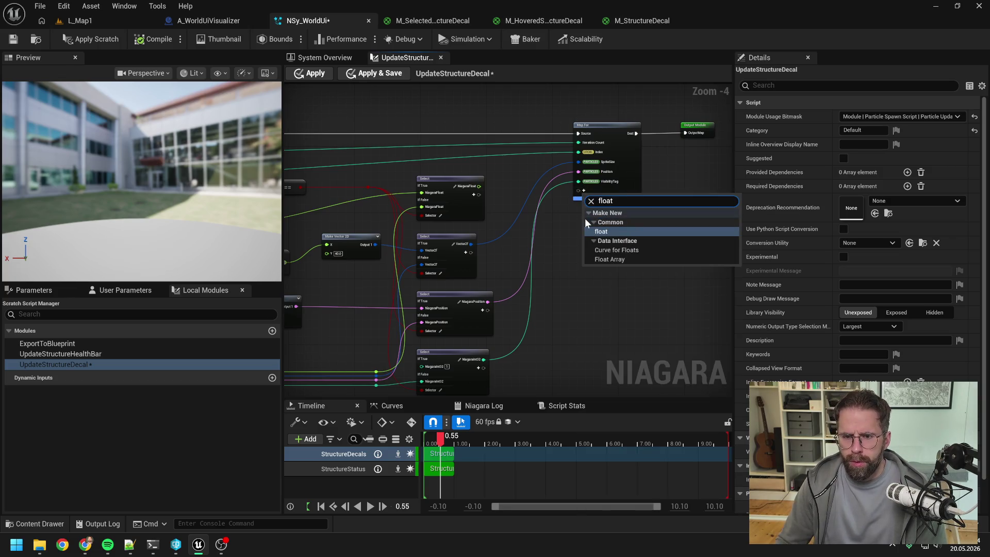
click(601, 231)
key(Return)
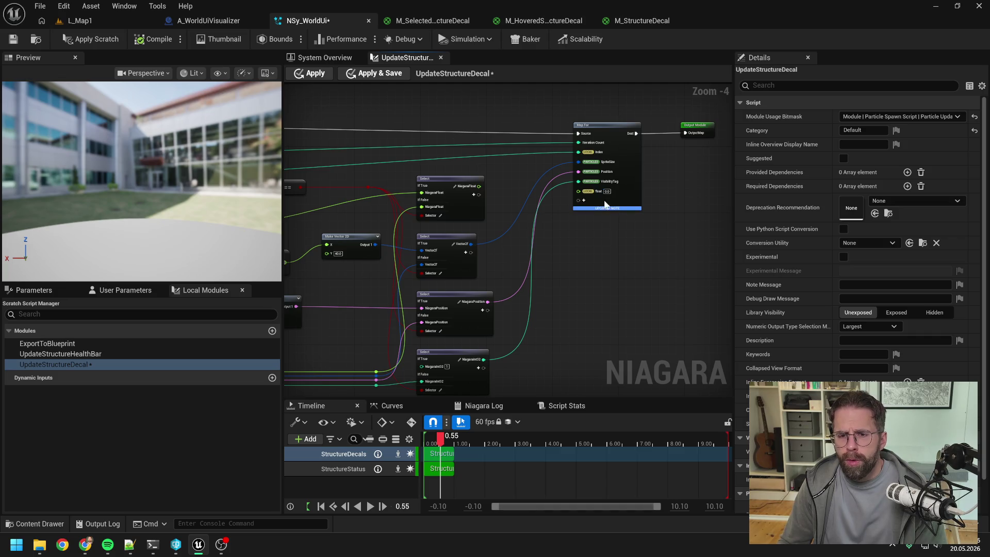
right_click(599, 190)
mouse_move(639, 283)
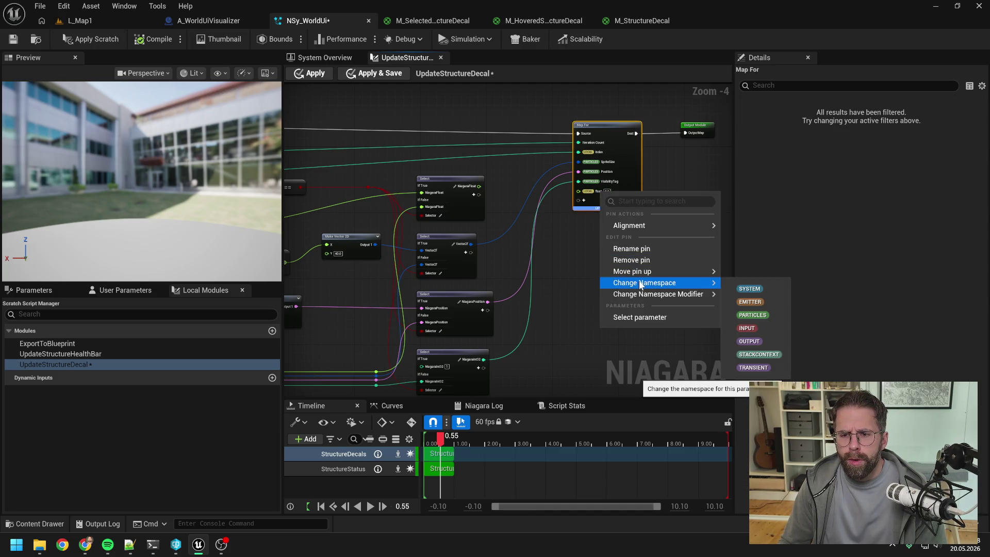
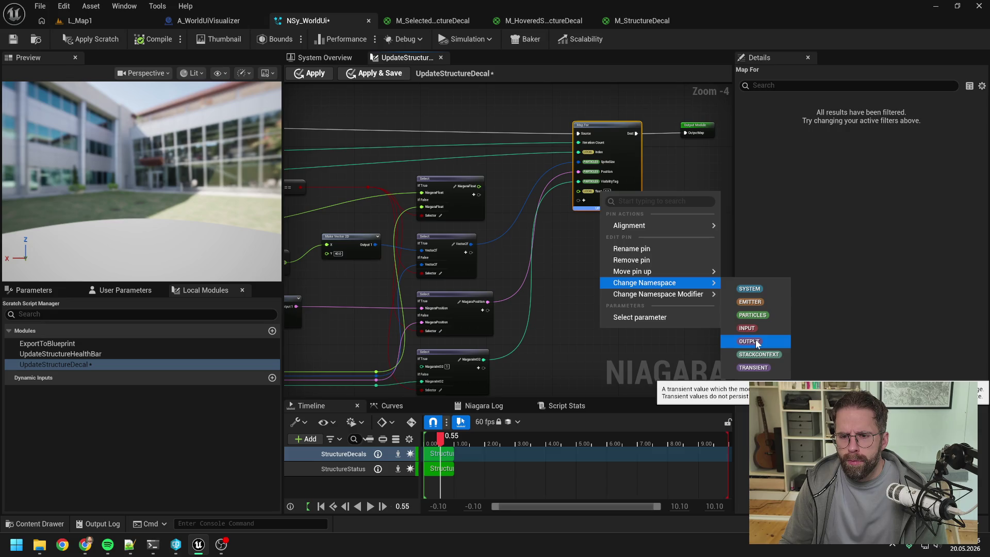
- Put the new Map For pin in the output namespace and name it ShowFill
click(756, 340)
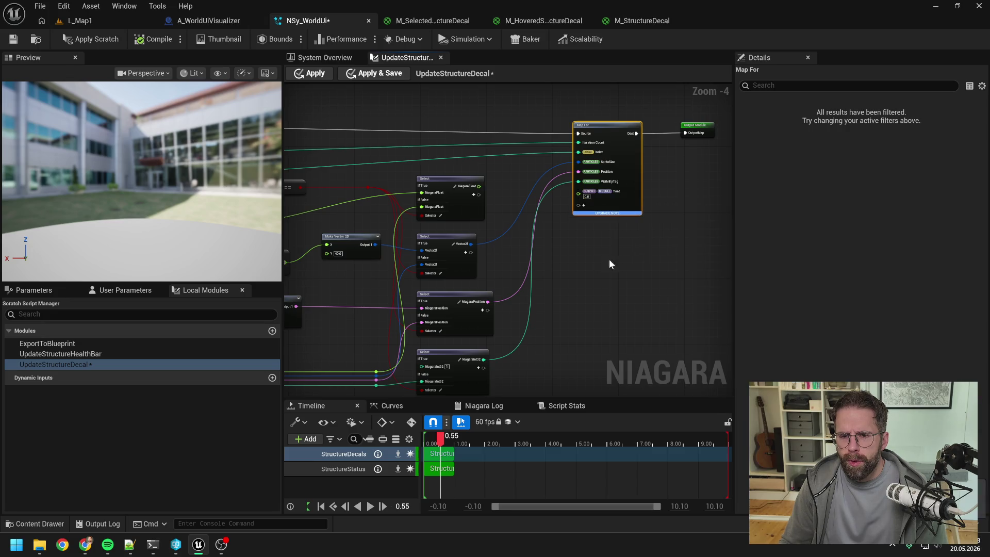
click(609, 261)
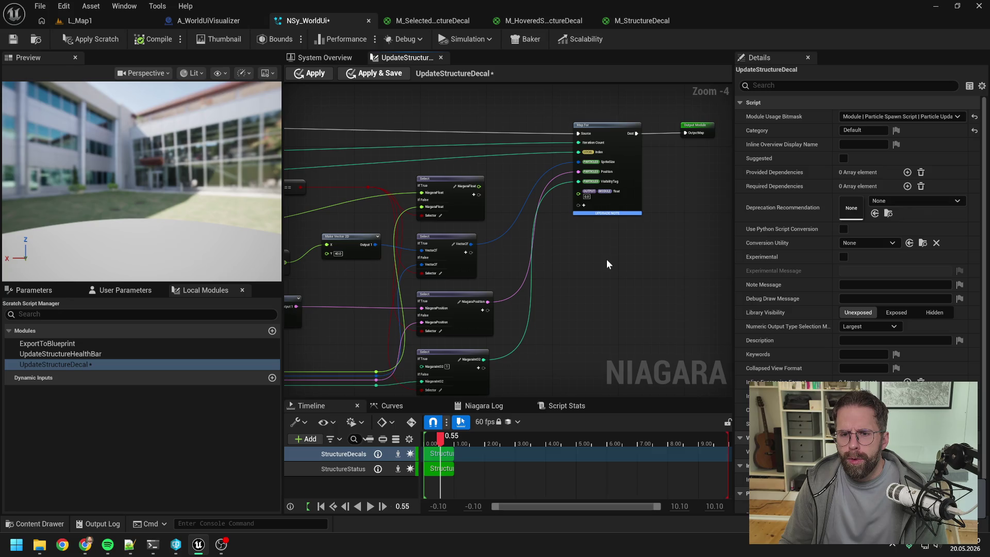
right_click(617, 190)
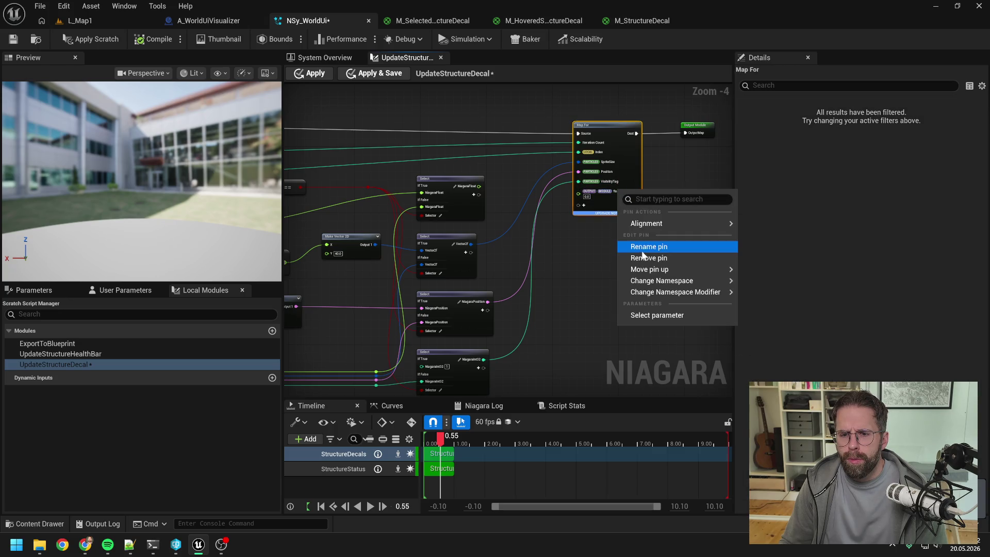
click(642, 250)
text(S)
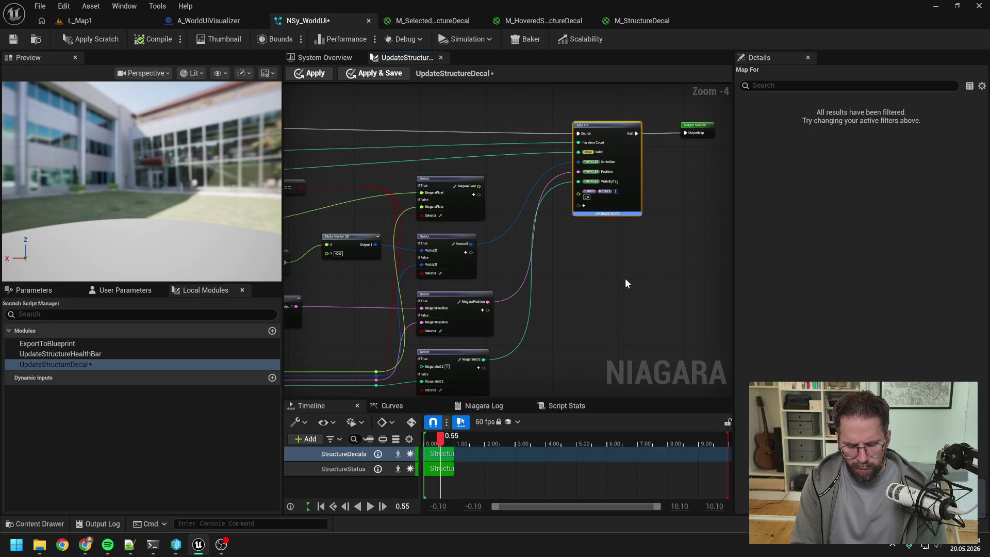
text(howFill)
key(Return)
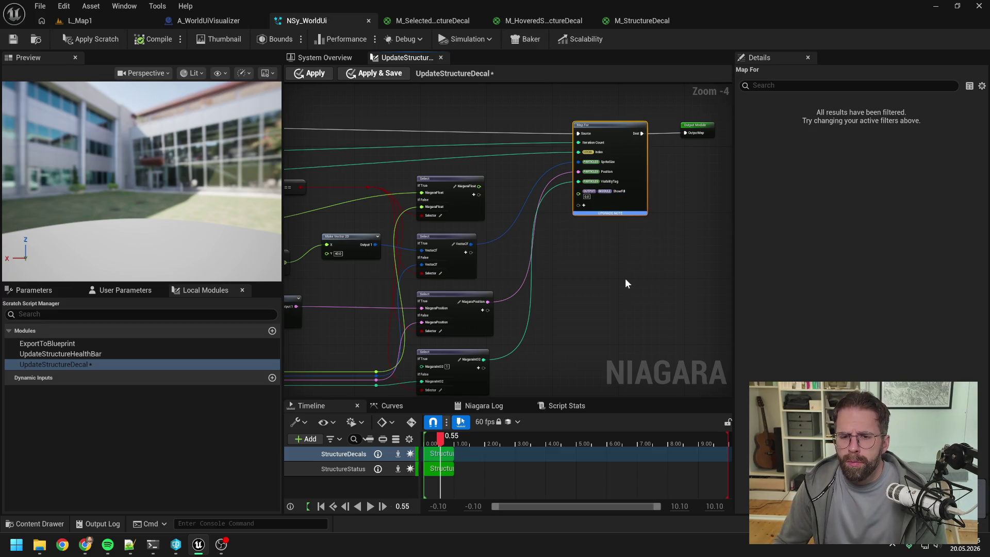
- Rename the ShowFill pin to ShowSelectedDecal
right_click(620, 192)
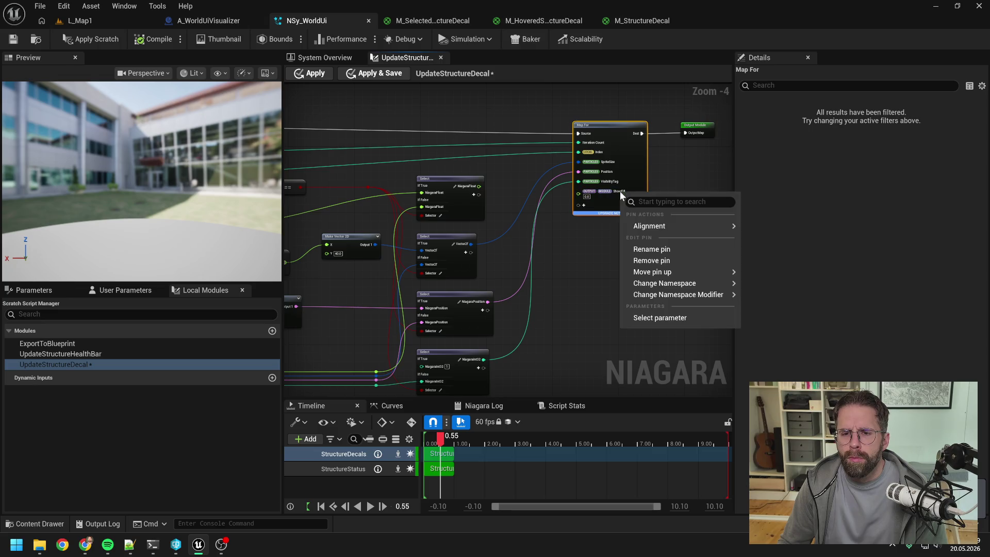
click(654, 248)
text(Show)
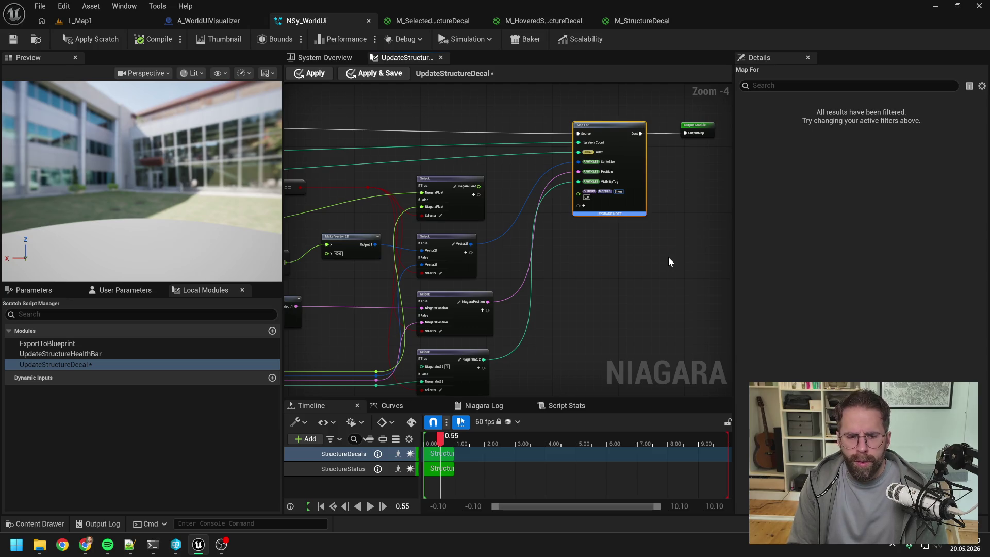
text(S)
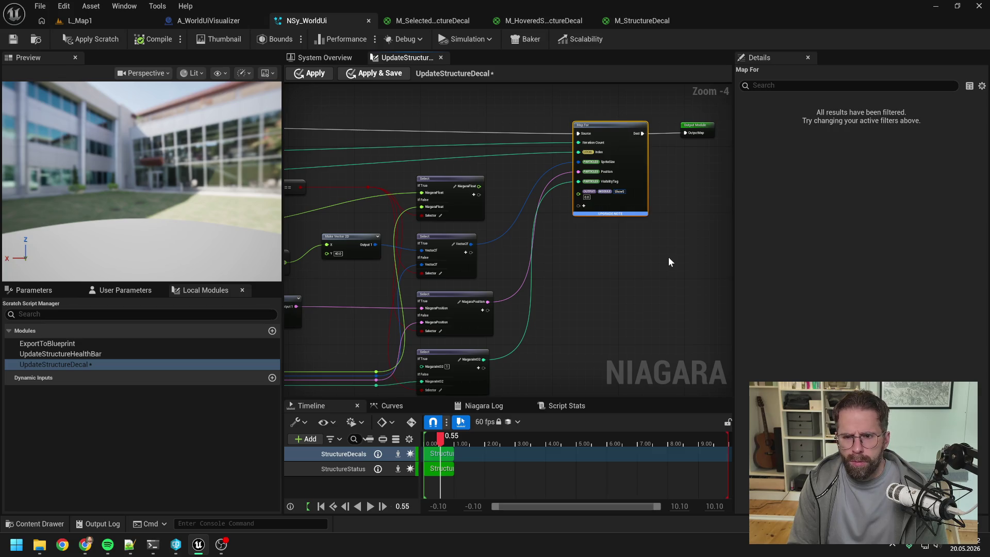
text(electe)
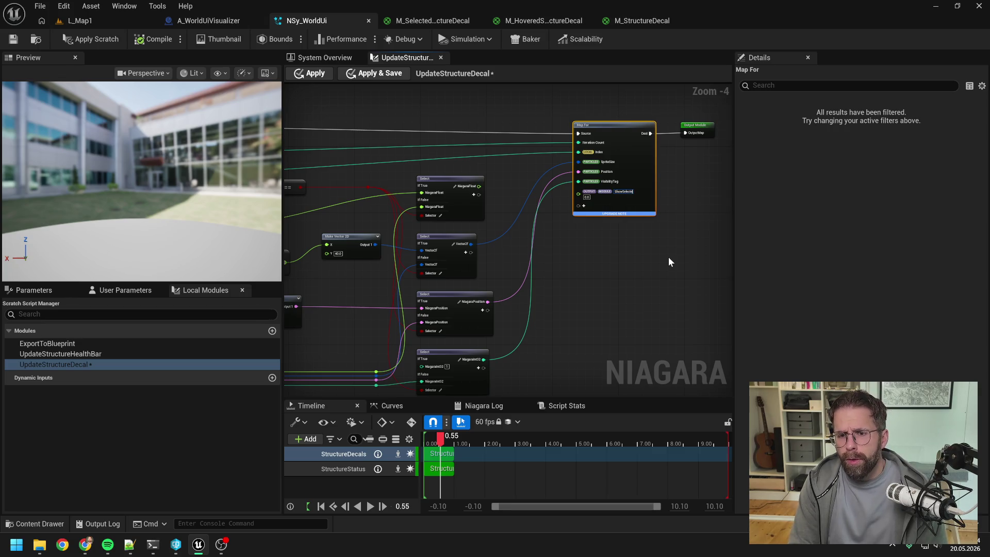
text(dDecal)
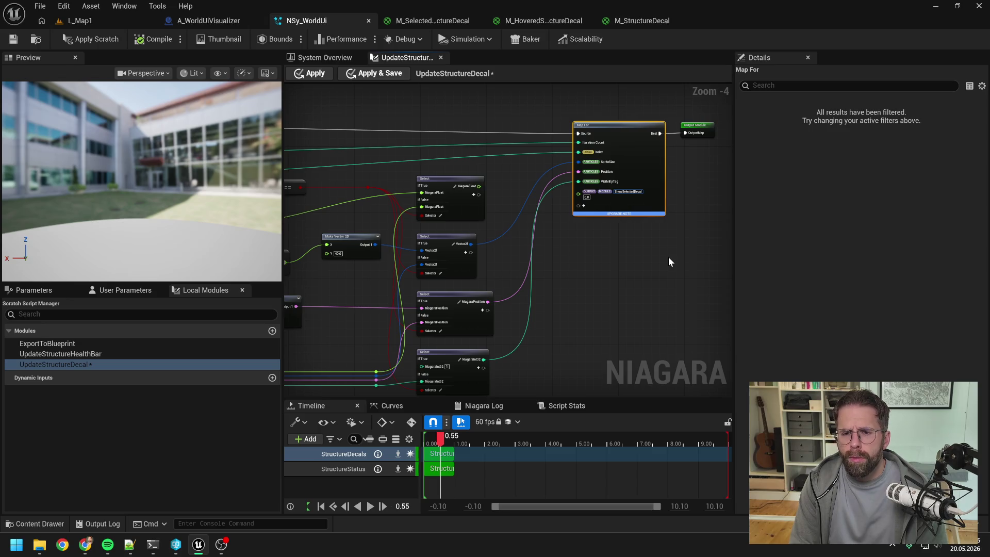
key(Return)
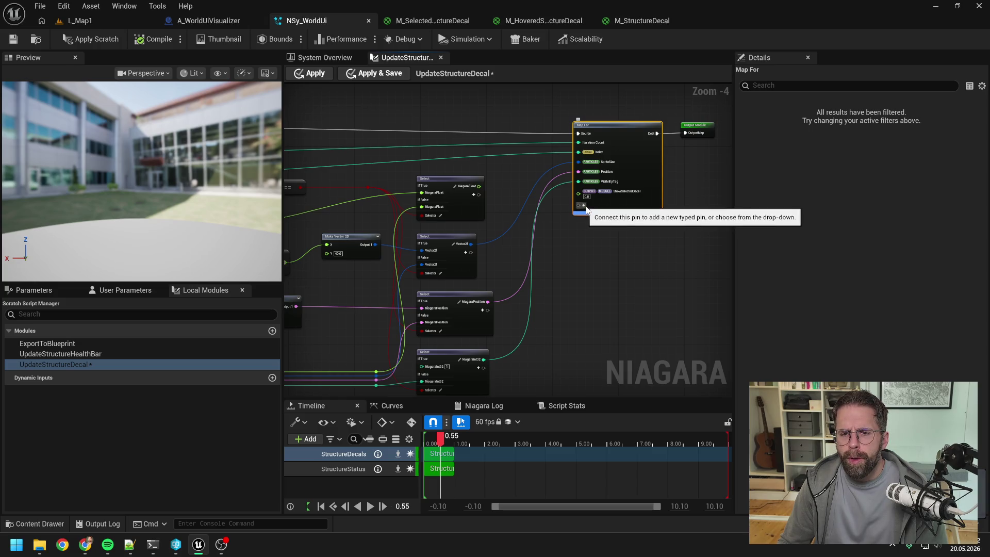
- Move ShowSelectedDecal up twice on Map For, above VisibilityTag and SpriteSize
scroll(584, 209, down, 2)
scroll(584, 229, up, 4)
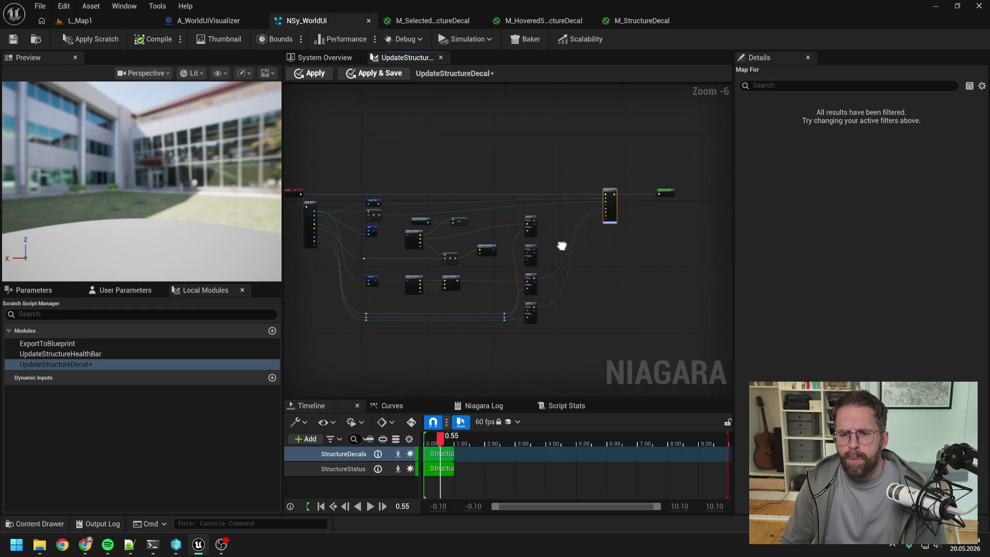
right_click(606, 236)
mouse_move(640, 313)
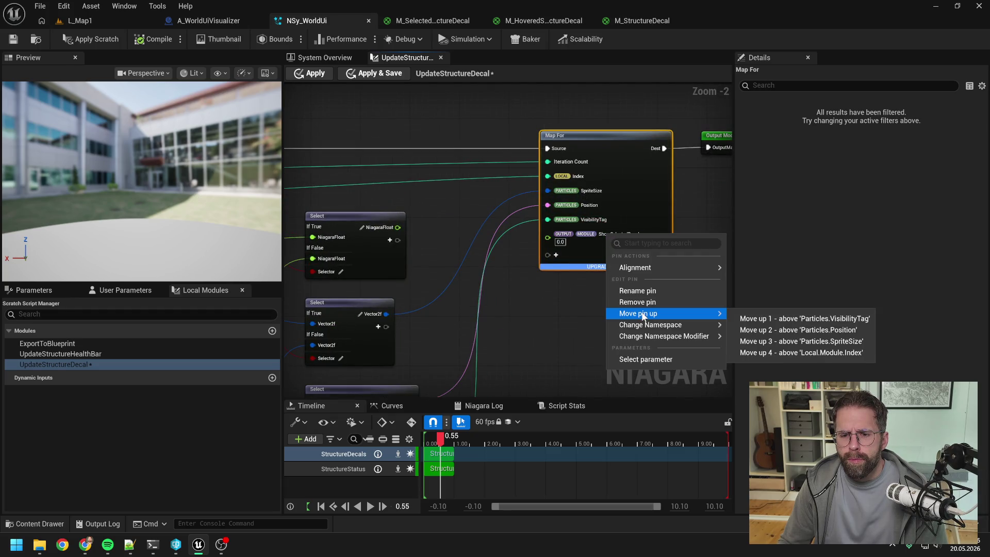
click(763, 321)
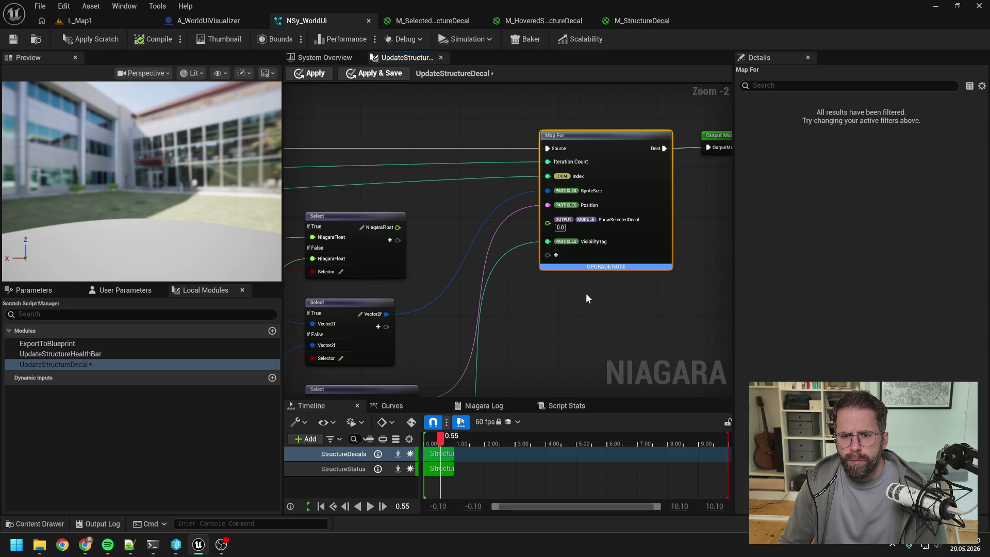
right_click(580, 221)
mouse_move(629, 302)
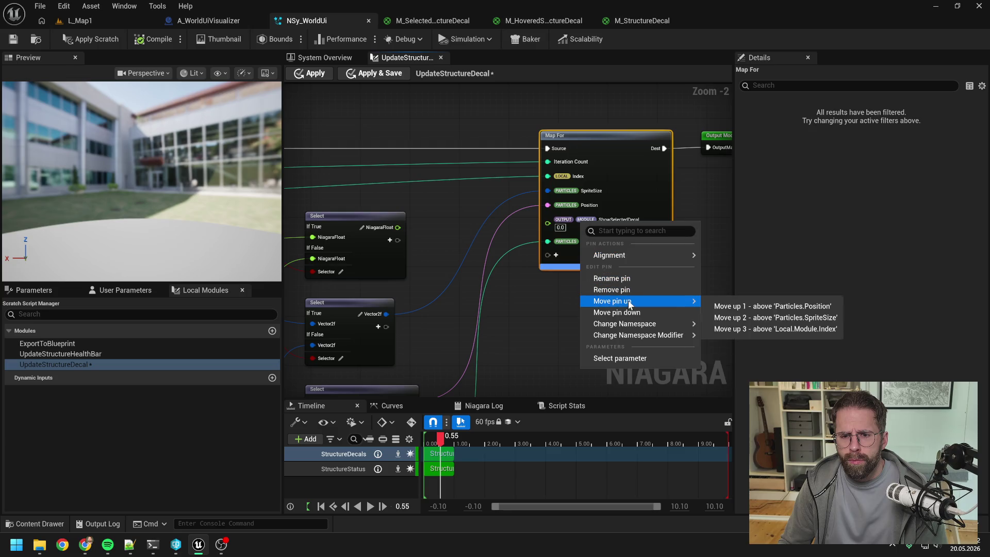
click(753, 318)
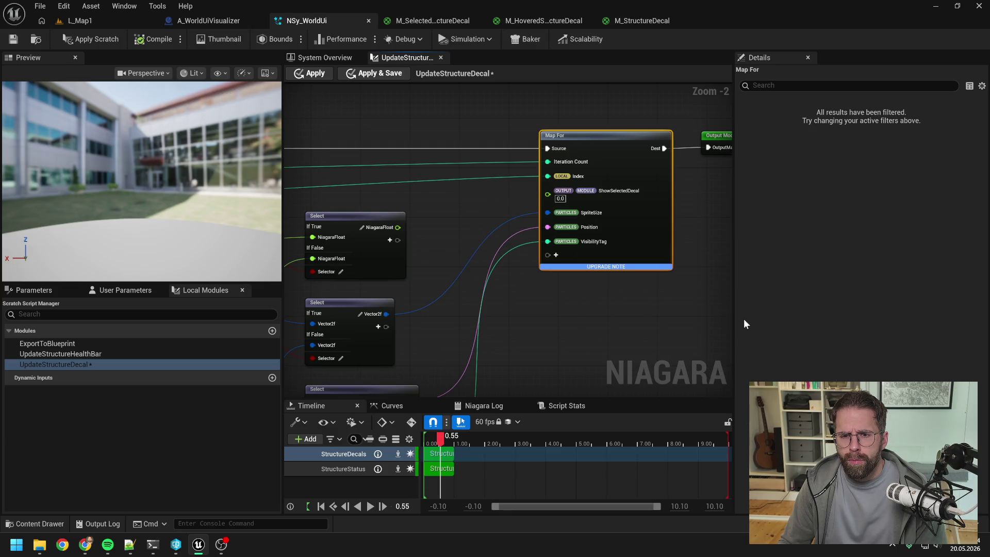
click(664, 284)
- Apply the scratch module changes and save the Niagara system
scroll(664, 284, down, 3)
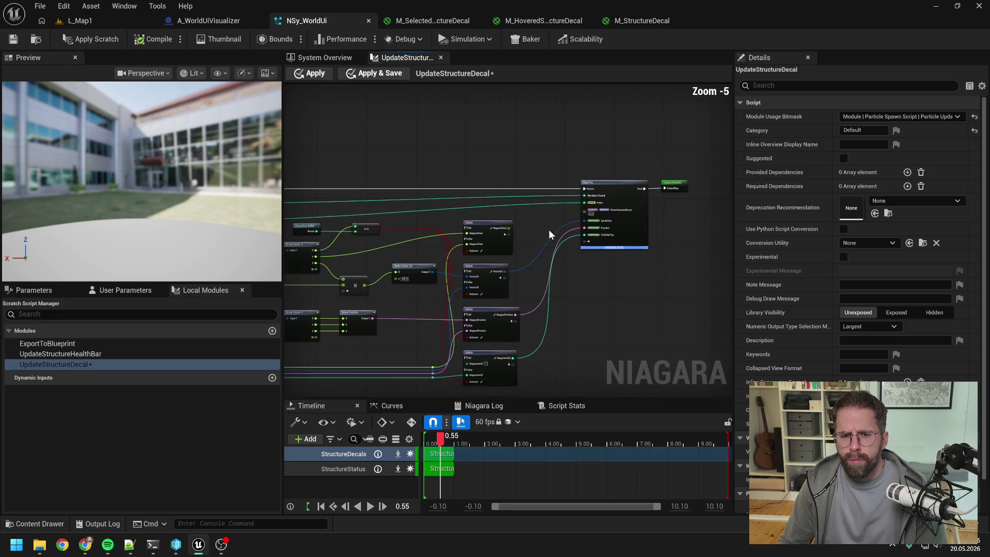
drag(546, 227, 658, 210)
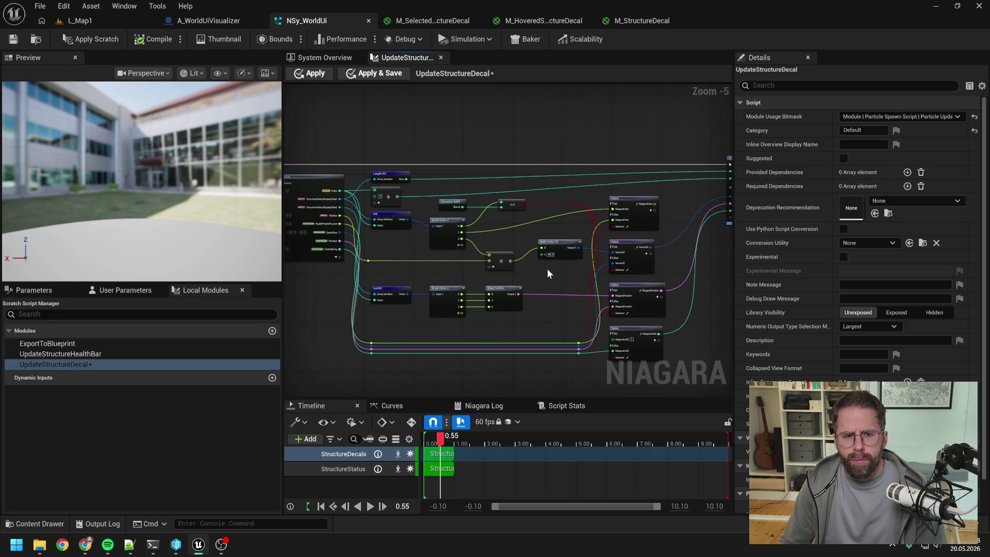
click(102, 41)
click(12, 42)
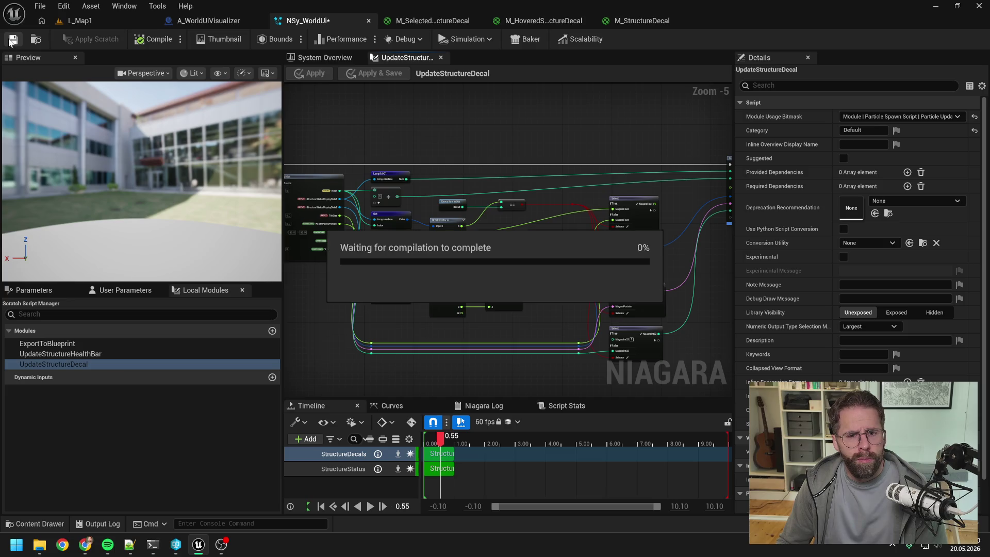
scroll(373, 254, up, 3)
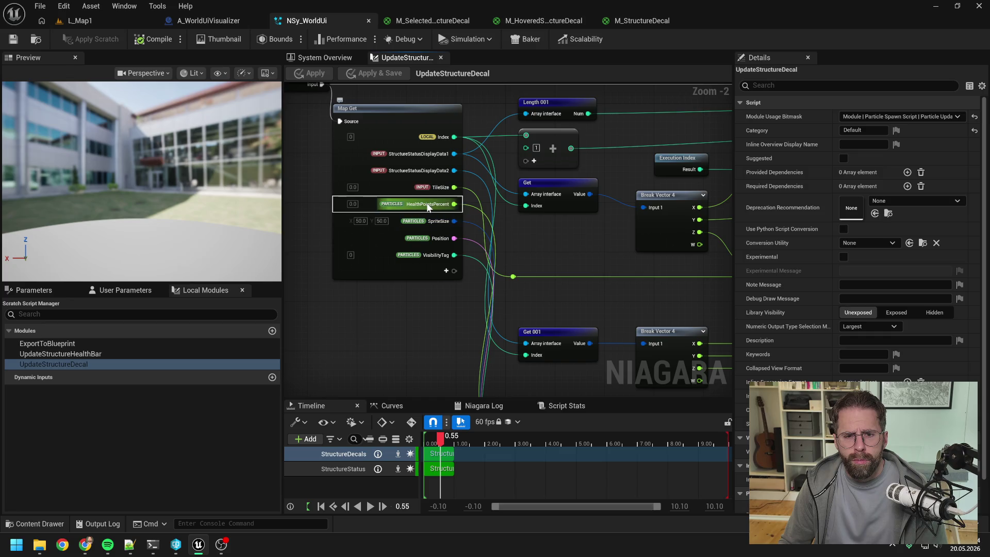
- Add a ShowSelectedDecal pin to Map Get, placed above HealthPointsPercent
right_click(426, 202)
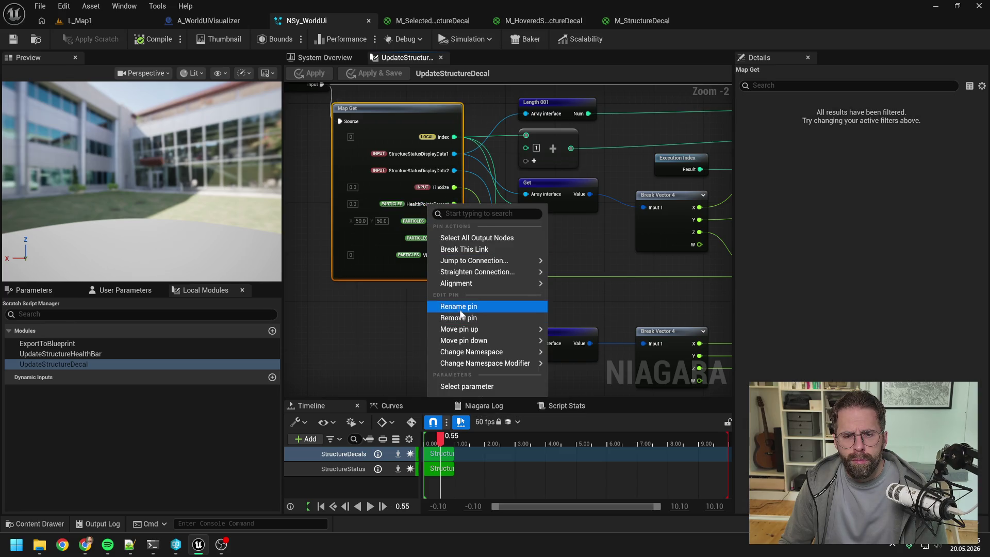
click(461, 318)
click(445, 271)
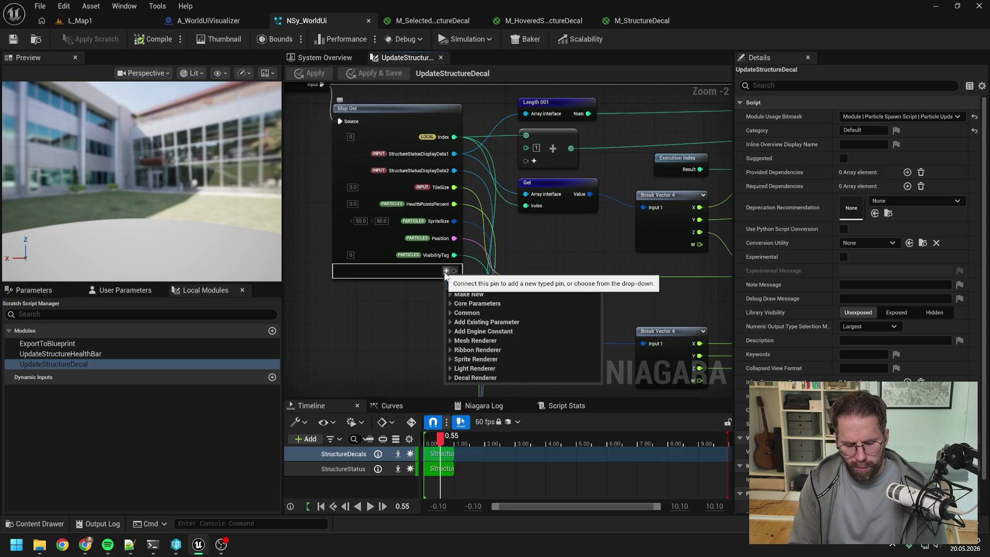
text(show)
click(496, 306)
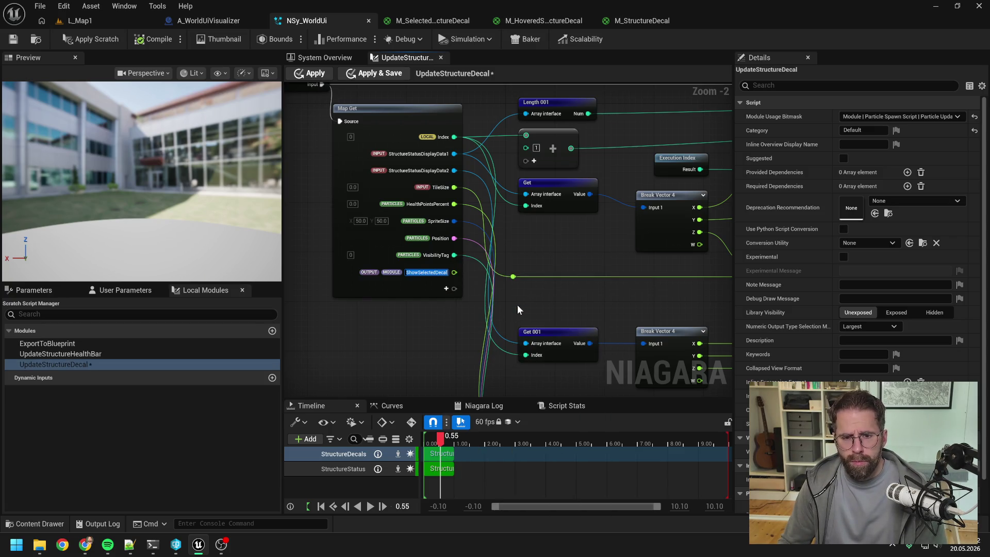
right_click(425, 274)
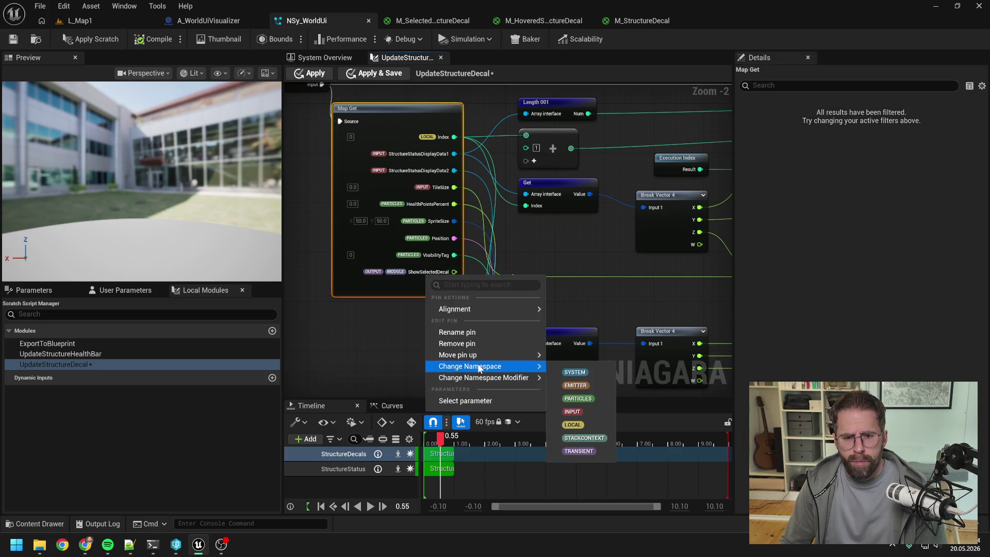
mouse_move(471, 355)
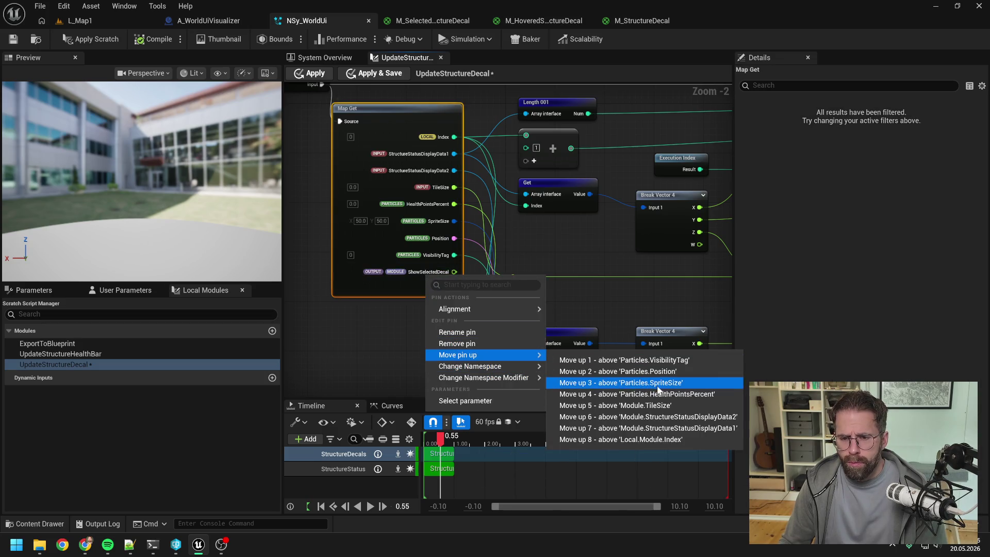
click(637, 394)
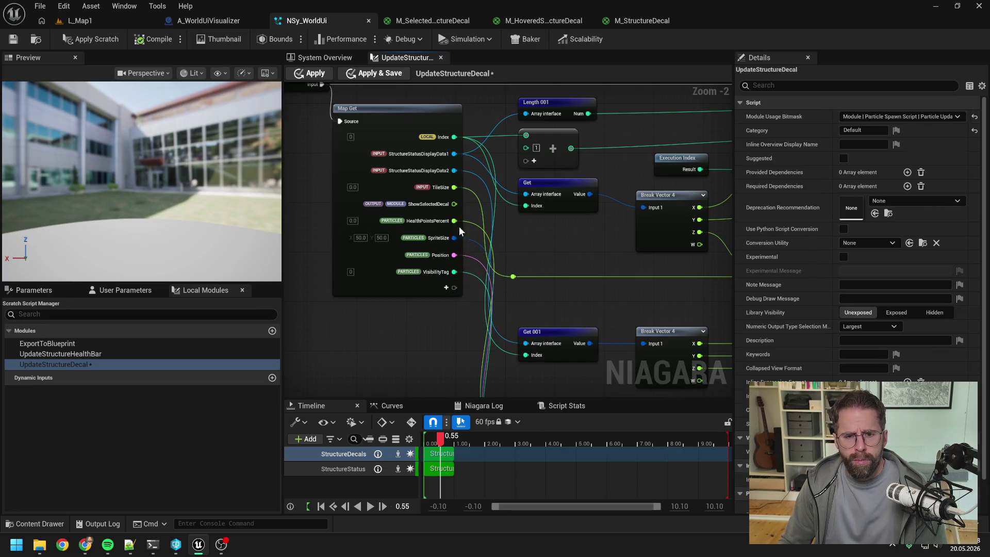
- Remove the HealthPointsPercent pin from Map Get
right_click(440, 222)
click(487, 335)
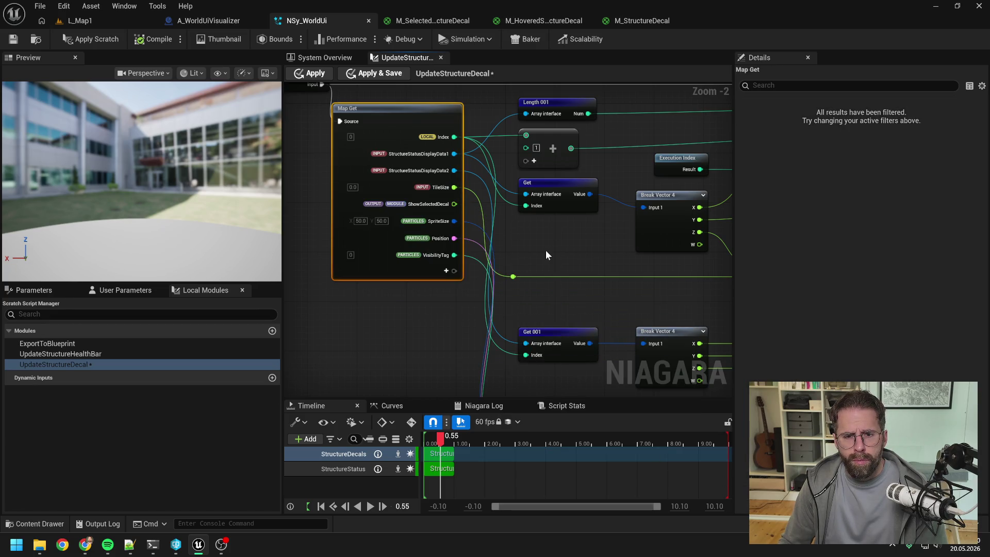
click(548, 249)
scroll(548, 248, down, 1)
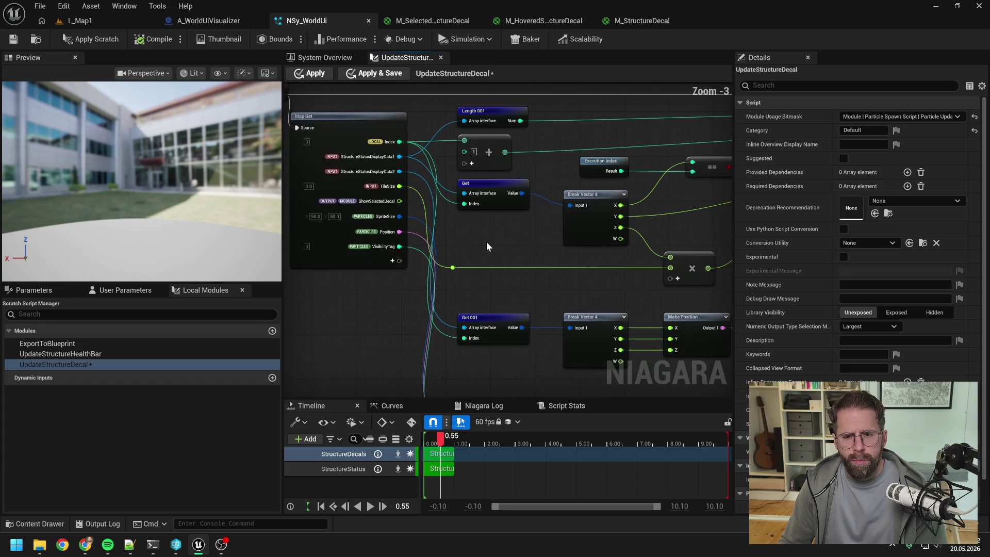
scroll(494, 241, down, 1)
- Move Map Get's ShowSelectedDecal pin above TileSize
drag(506, 240, 361, 243)
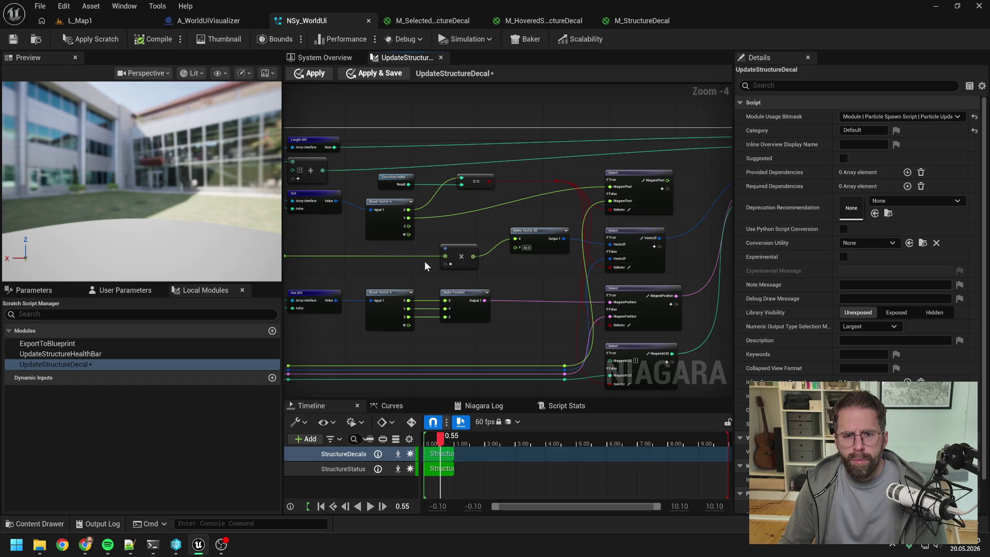
drag(425, 261, 527, 277)
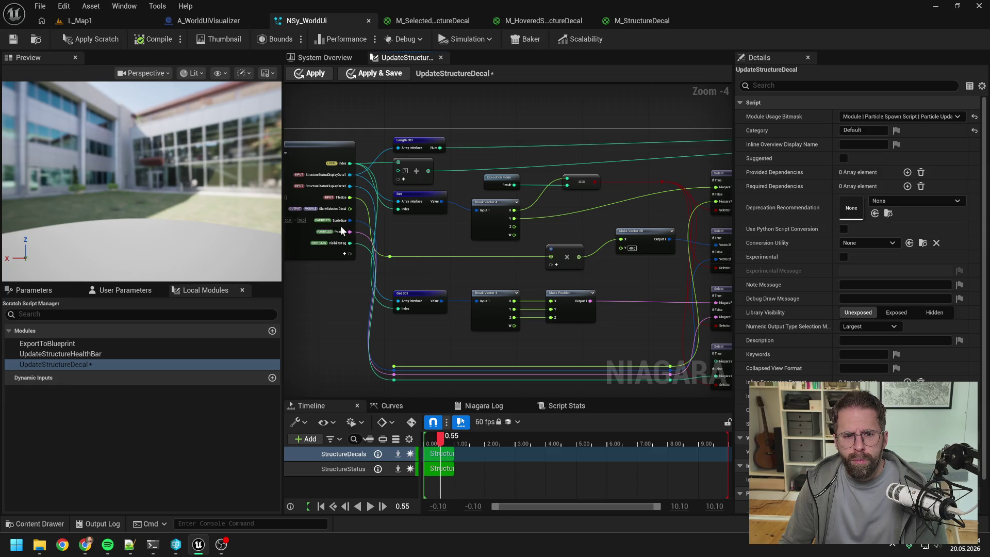
right_click(339, 209)
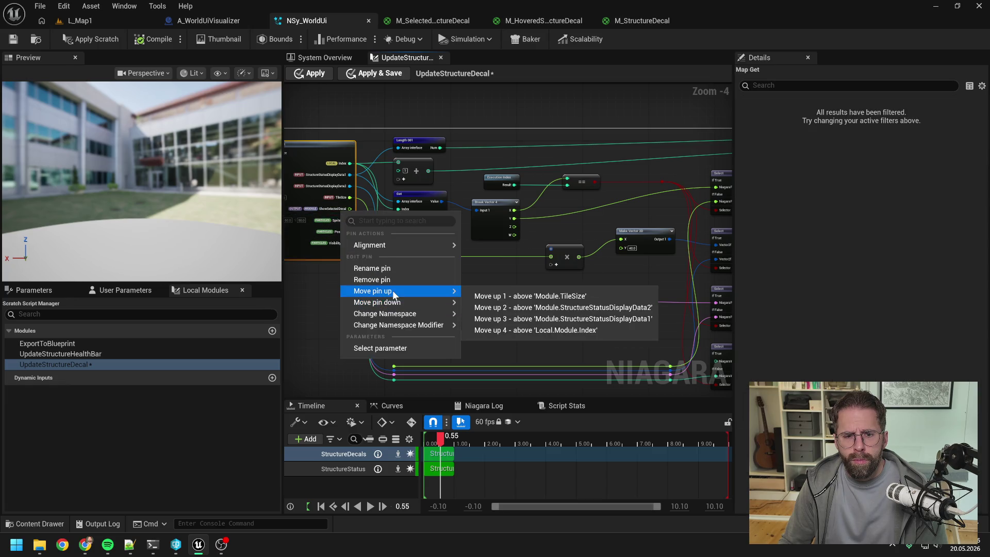
click(508, 293)
click(470, 248)
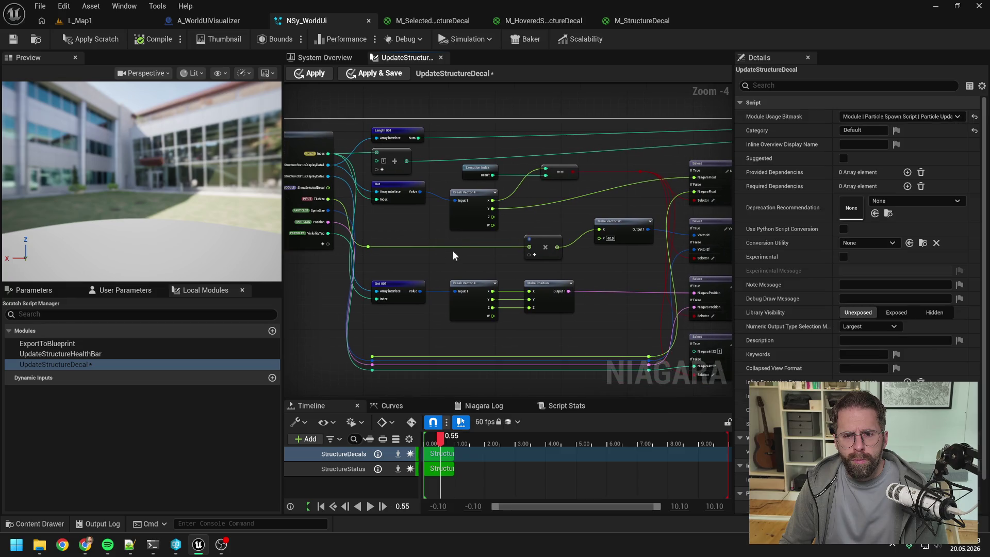
scroll(453, 251, down, 1)
- Shift the lower nodes and reroutes further down to make room
drag(643, 345, 329, 232)
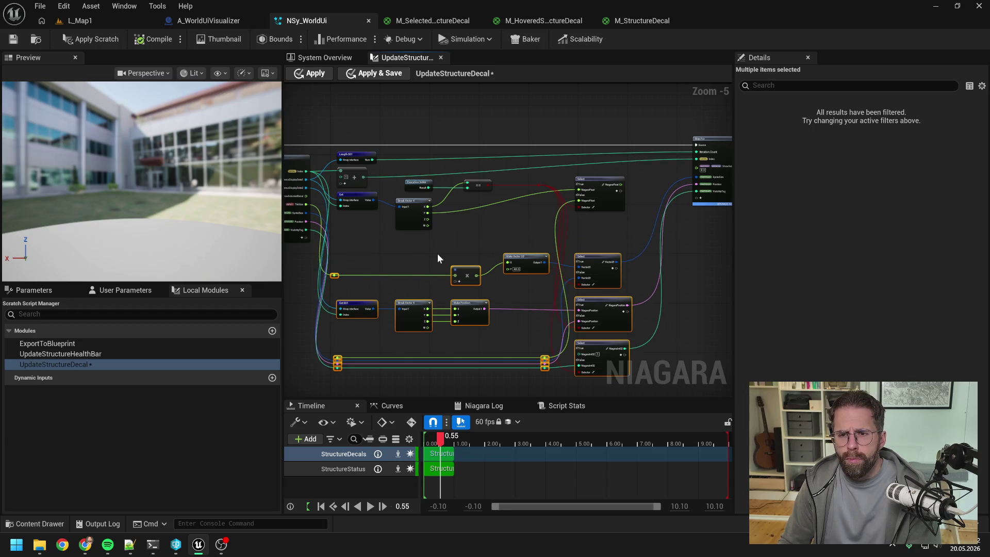
mouse_move(438, 245)
mouse_down()
mouse_move(540, 268)
mouse_move(398, 254)
mouse_up()
scroll(394, 224, up, 1)
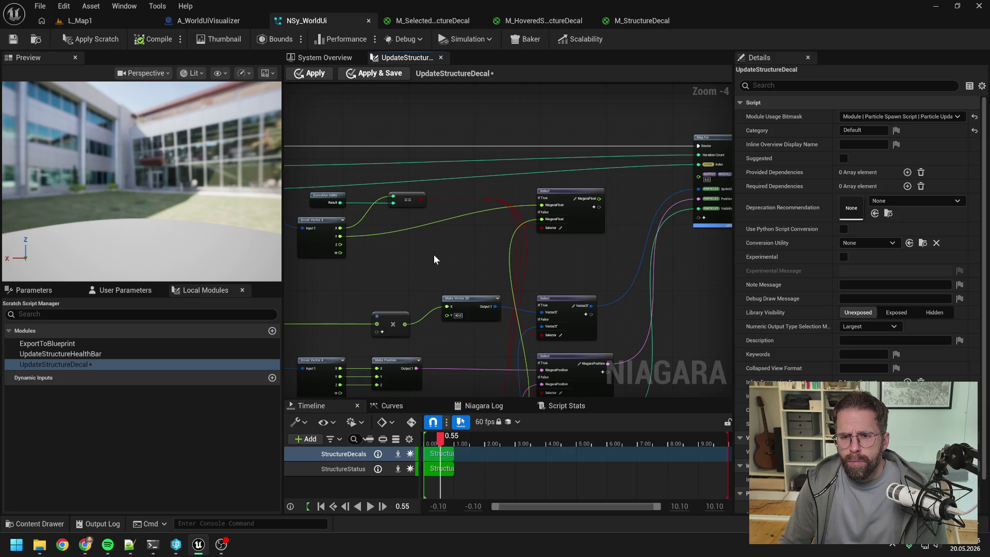
mouse_move(581, 251)
mouse_down()
mouse_move(525, 247)
mouse_move(673, 249)
mouse_up()
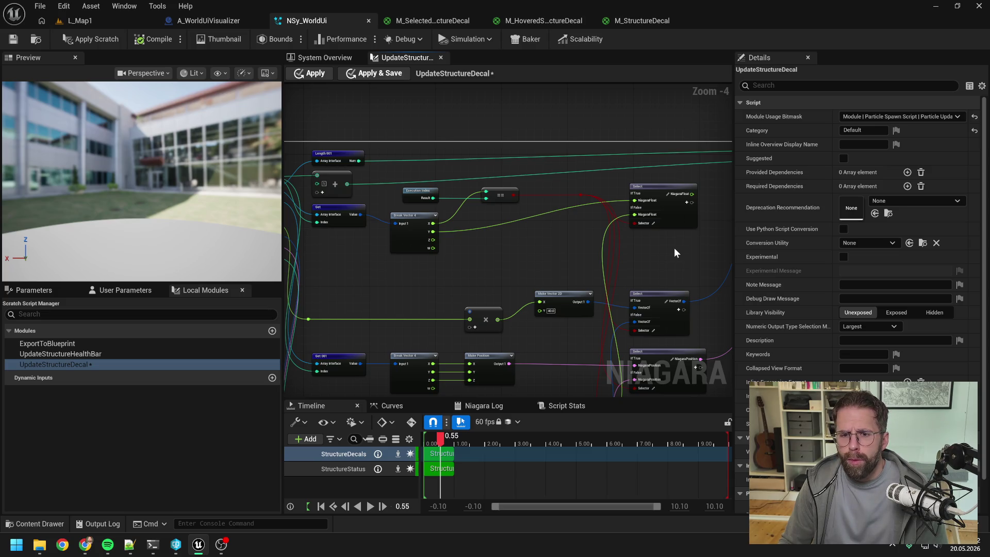
mouse_move(665, 267)
mouse_down()
mouse_move(634, 184)
mouse_move(629, 227)
mouse_up()
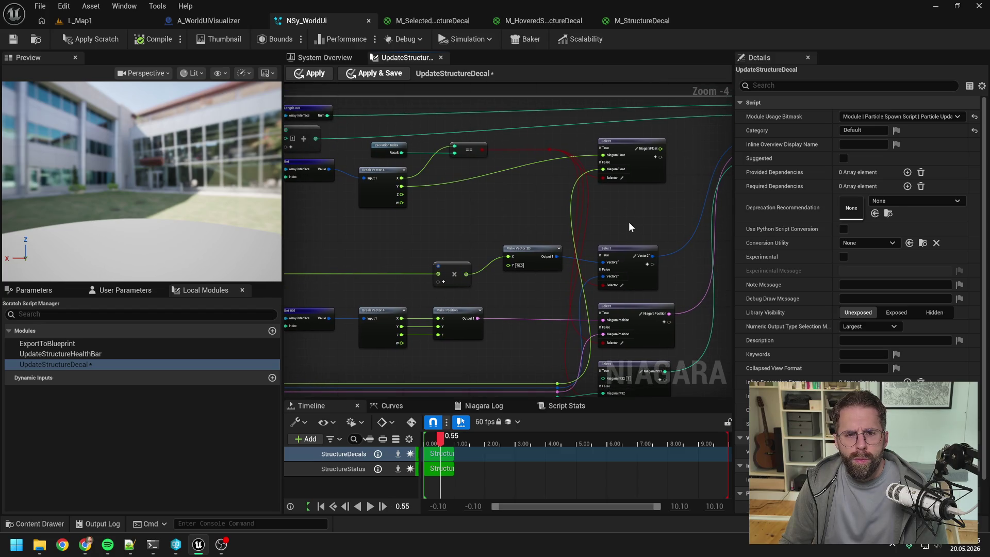
drag(651, 207, 497, 256)
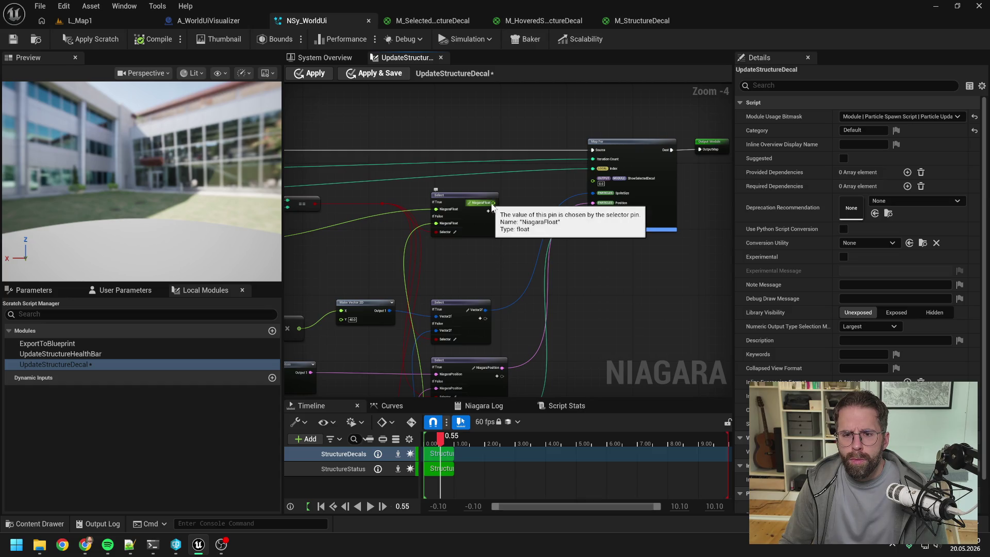
- Wire the Select float output into Map For's ShowSelectedDecal and route Map Get's ShowSelectedDecal to the lower reroute
drag(493, 203, 593, 181)
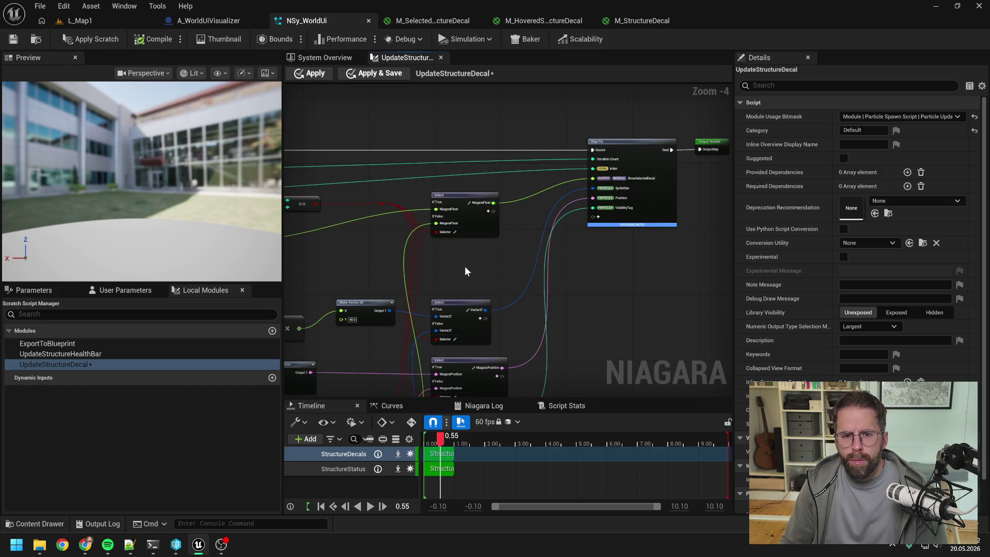
mouse_move(465, 270)
mouse_down()
mouse_move(663, 165)
mouse_move(688, 166)
mouse_up()
drag(518, 174, 571, 179)
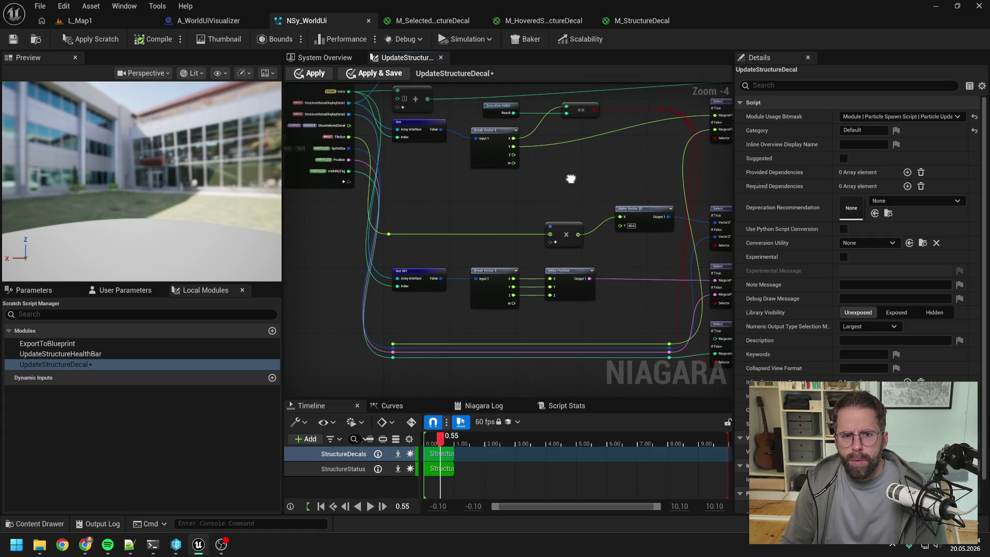
mouse_move(348, 125)
mouse_down()
mouse_move(382, 135)
mouse_move(394, 344)
mouse_up()
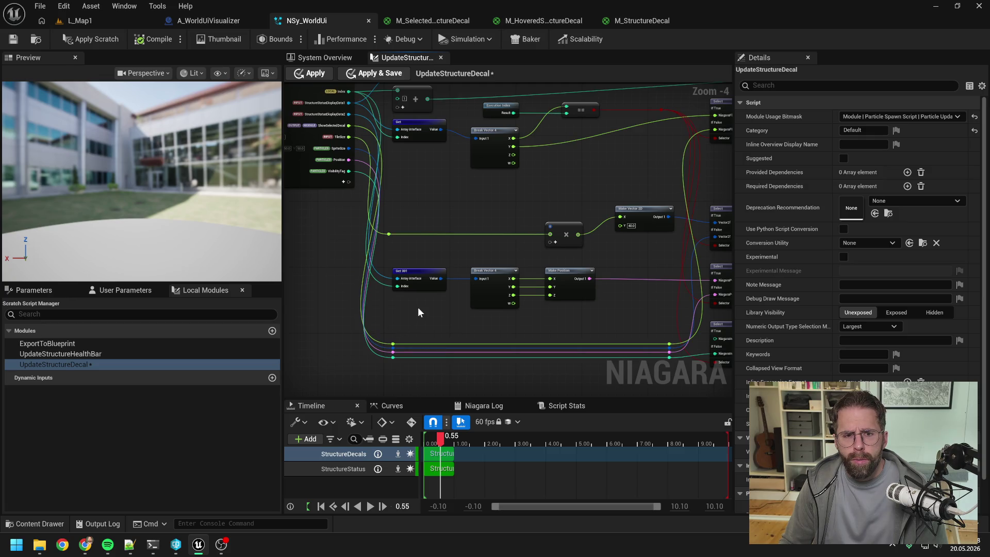
- Move Map Get's ShowSelectedDecal pin back below TileSize
right_click(342, 139)
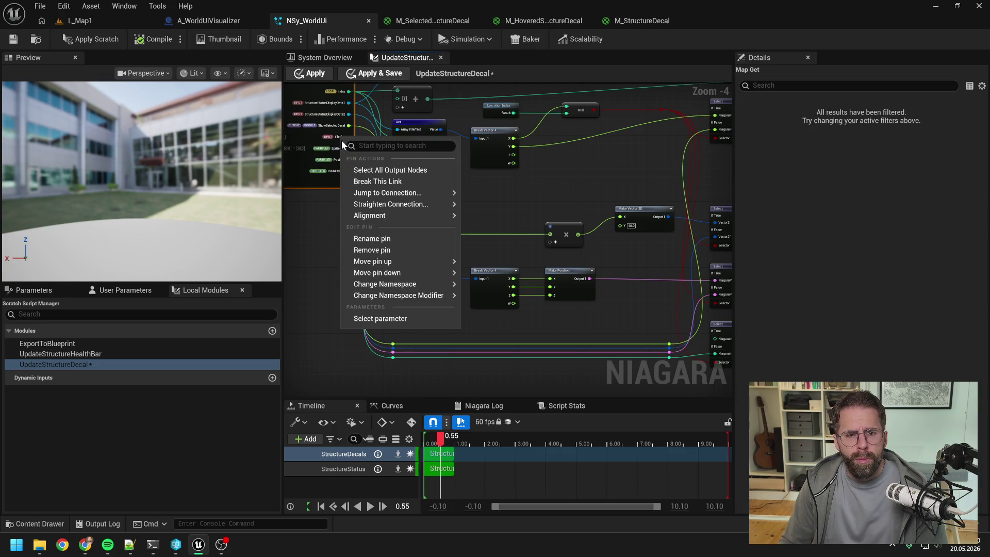
click(342, 150)
right_click(338, 125)
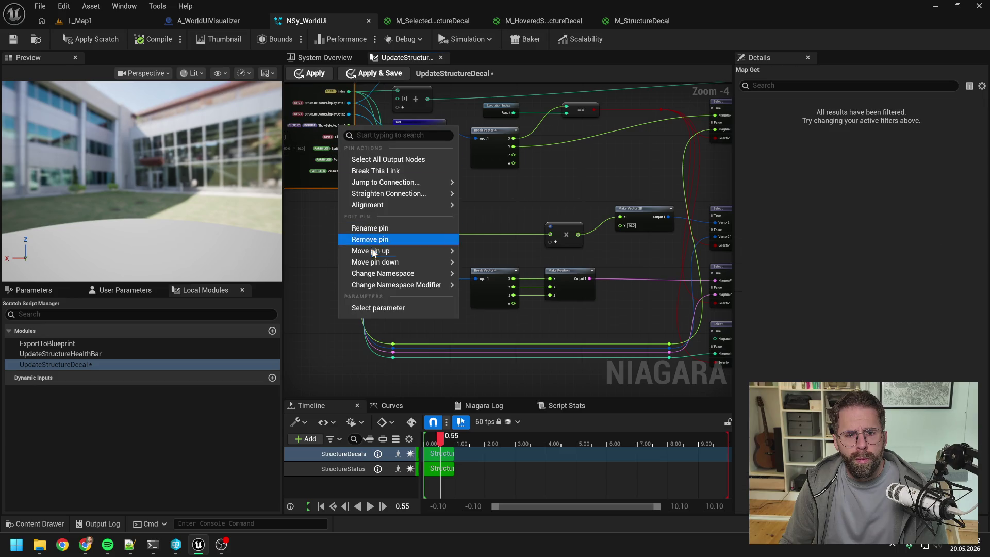
mouse_move(402, 262)
click(491, 267)
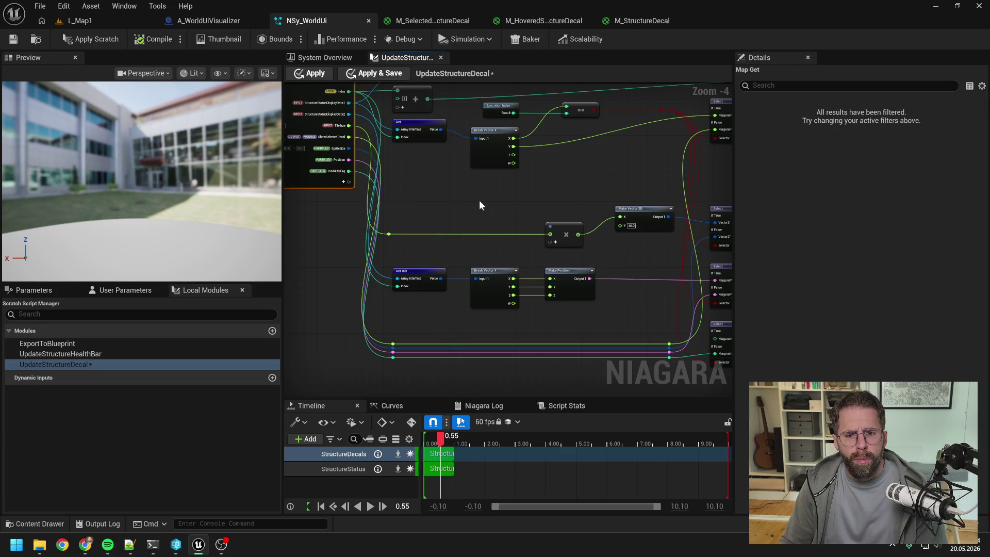
- Apply and save the scratch script, then inspect Map Get's ShowSelectedDecal pin
click(101, 41)
click(13, 40)
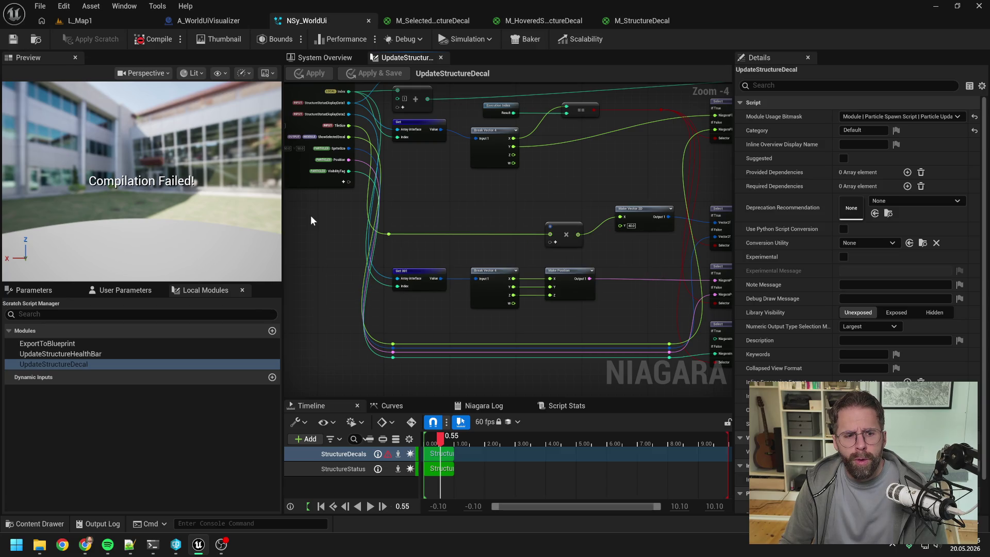
drag(311, 219, 340, 240)
click(356, 157)
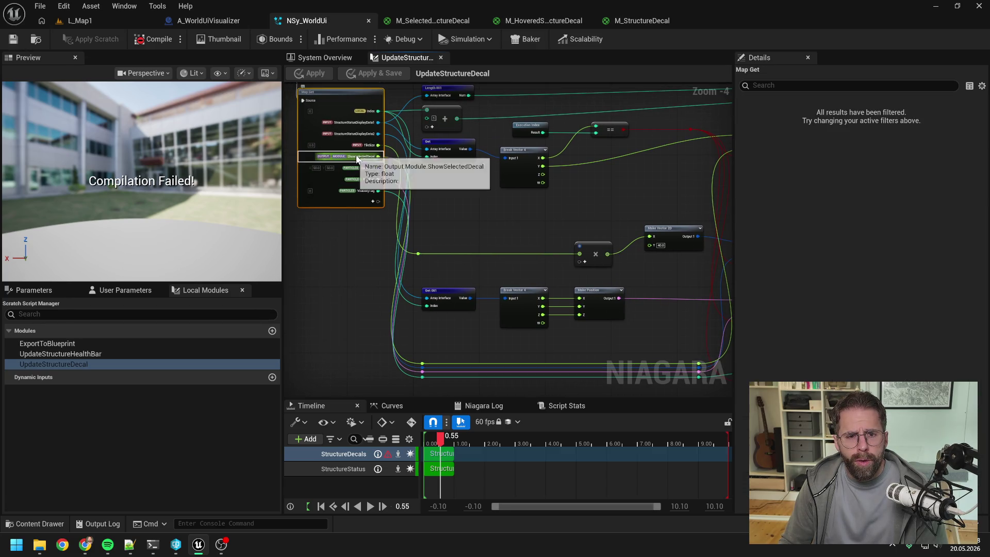
click(438, 218)
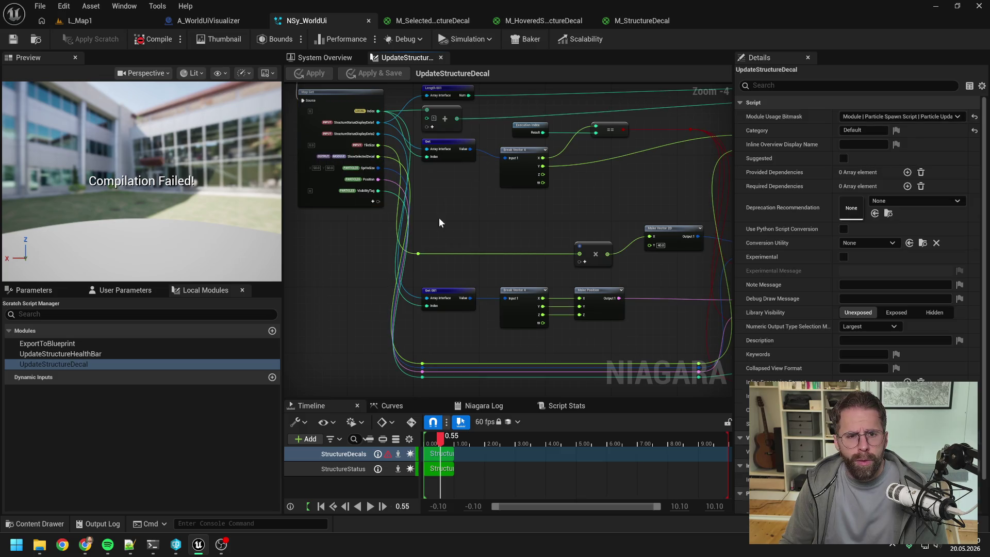
- Set the ShowSelectedDecal module output's Default Mode to Value and apply
click(120, 290)
click(54, 289)
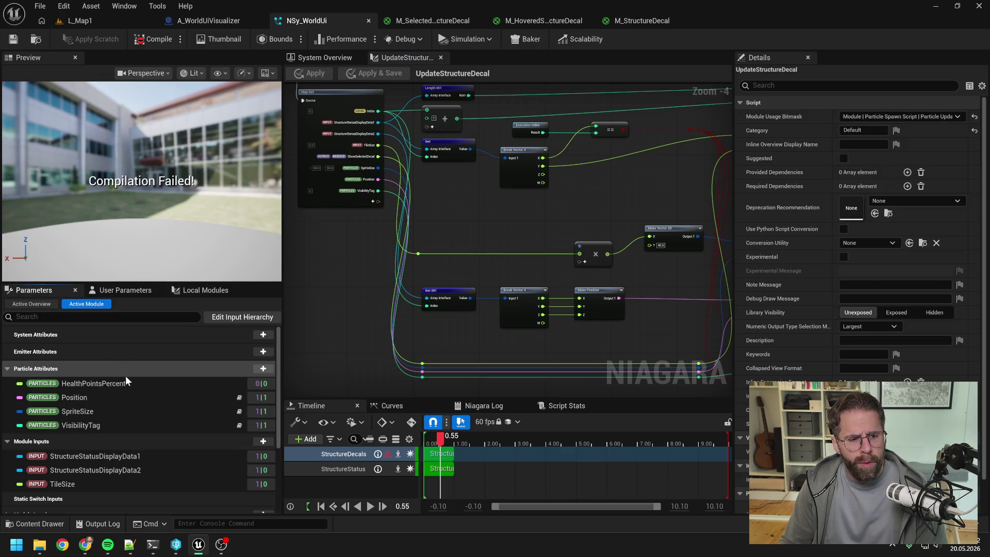
scroll(125, 375, down, 4)
click(129, 447)
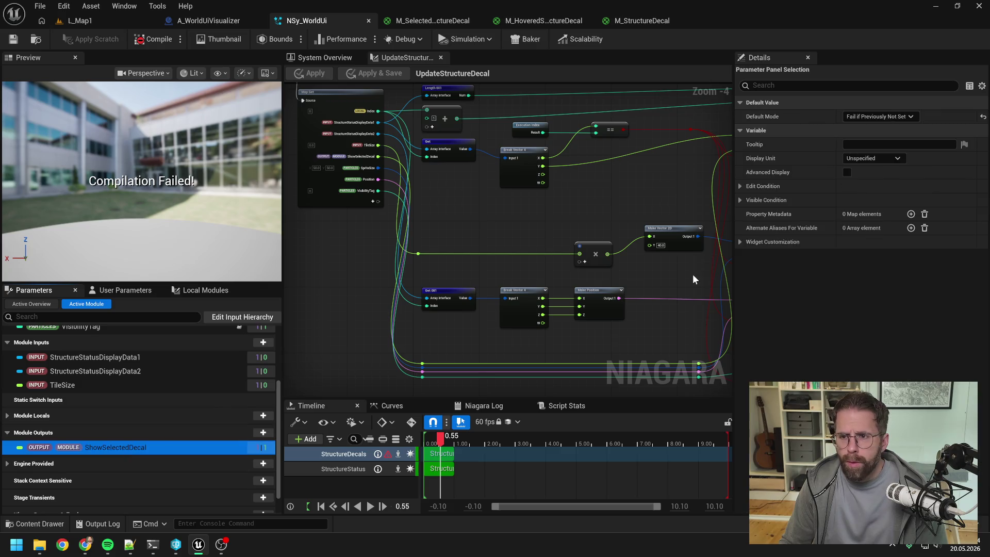
click(883, 117)
click(864, 125)
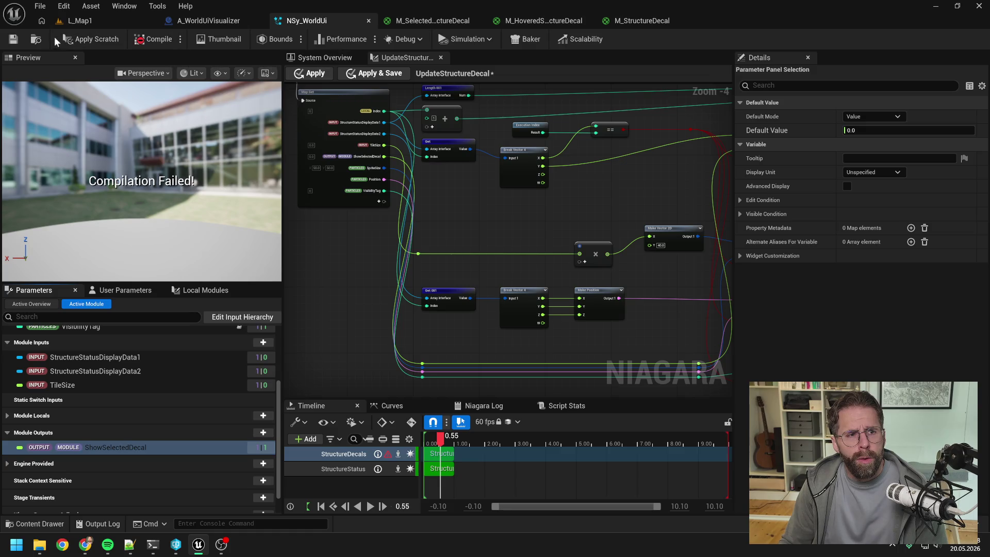
click(13, 39)
- Review the Update Structure Decal compile errors in System Overview, then return to the script graph
click(342, 58)
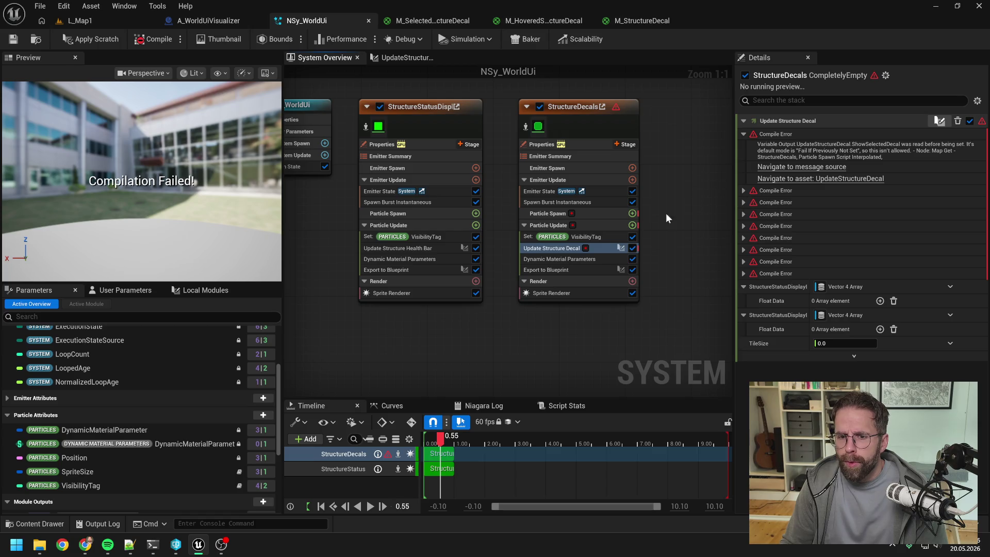
click(563, 248)
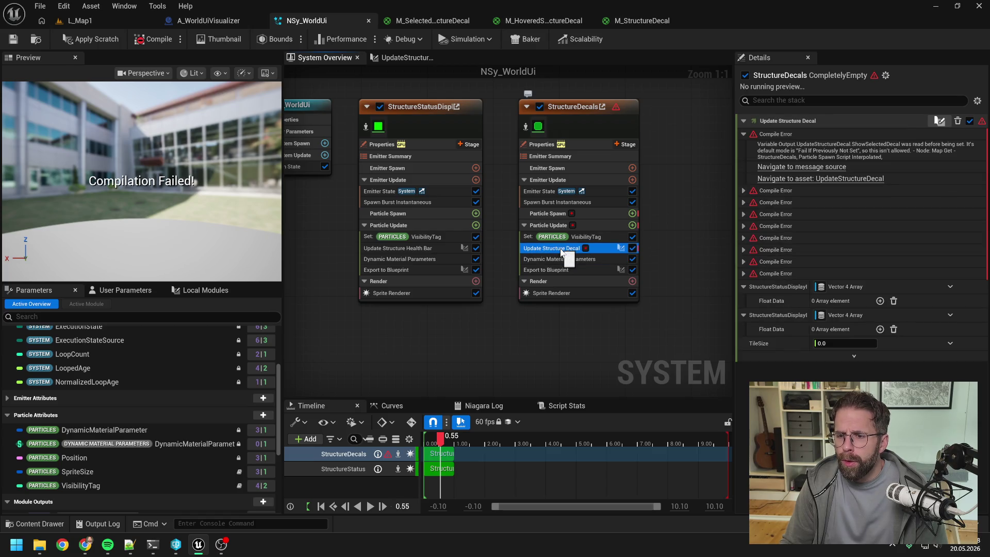
click(410, 58)
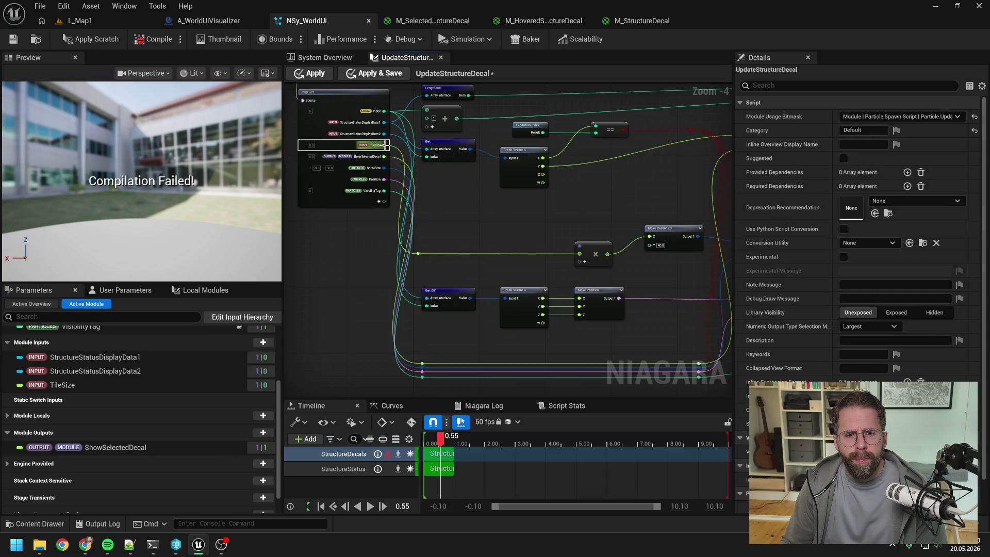
- Rename StructureStatusDisplayData1 to StructureDecalData1
scroll(386, 145, up, 3)
right_click(370, 111)
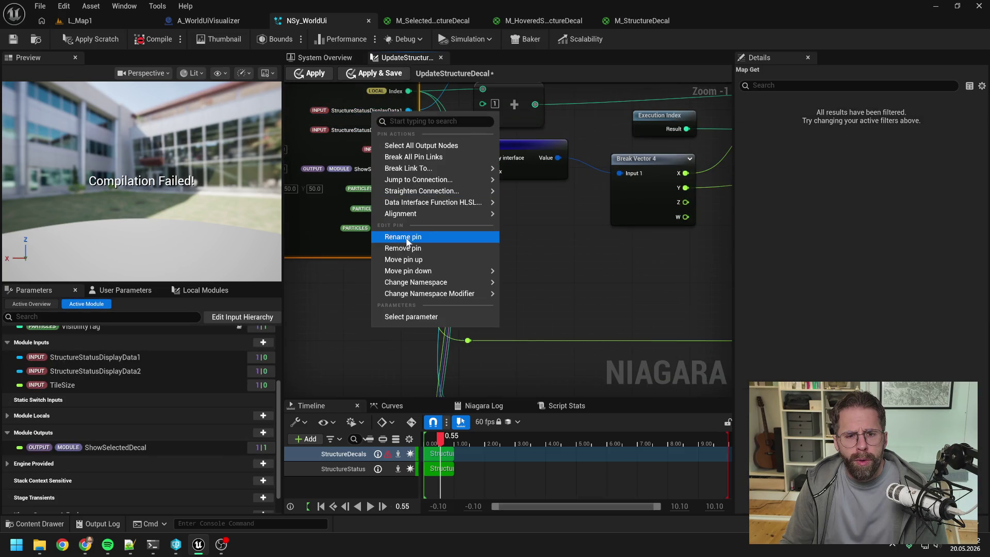
click(407, 241)
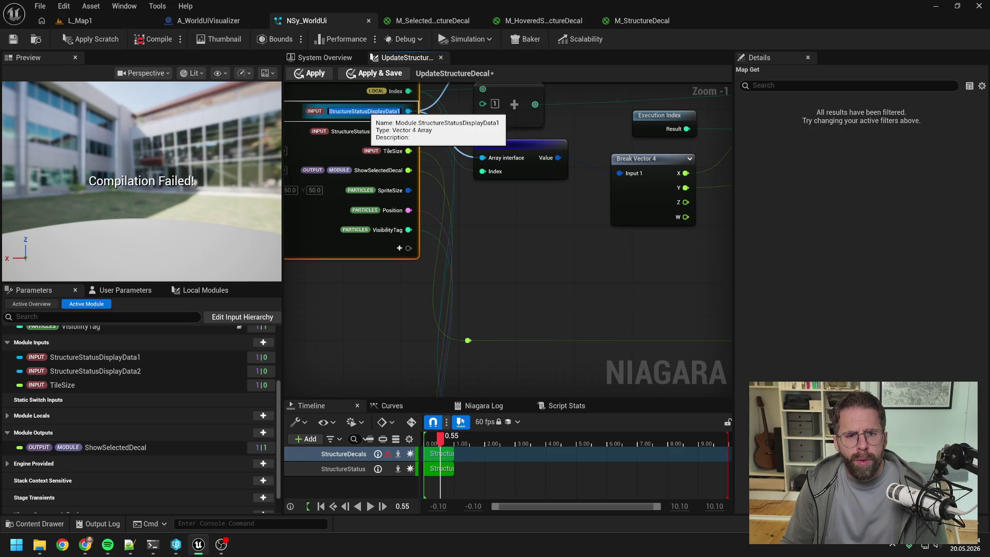
drag(401, 110, 353, 110)
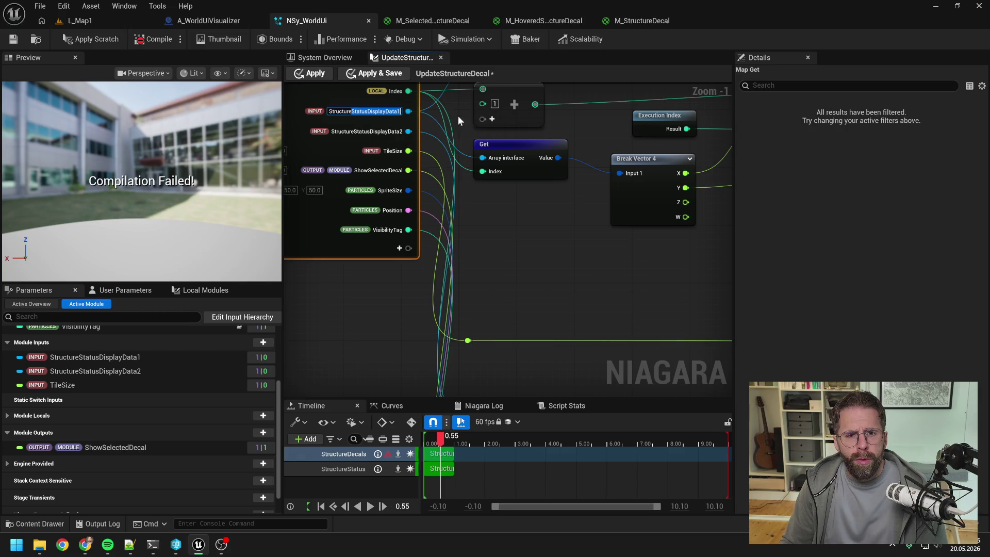
text(D)
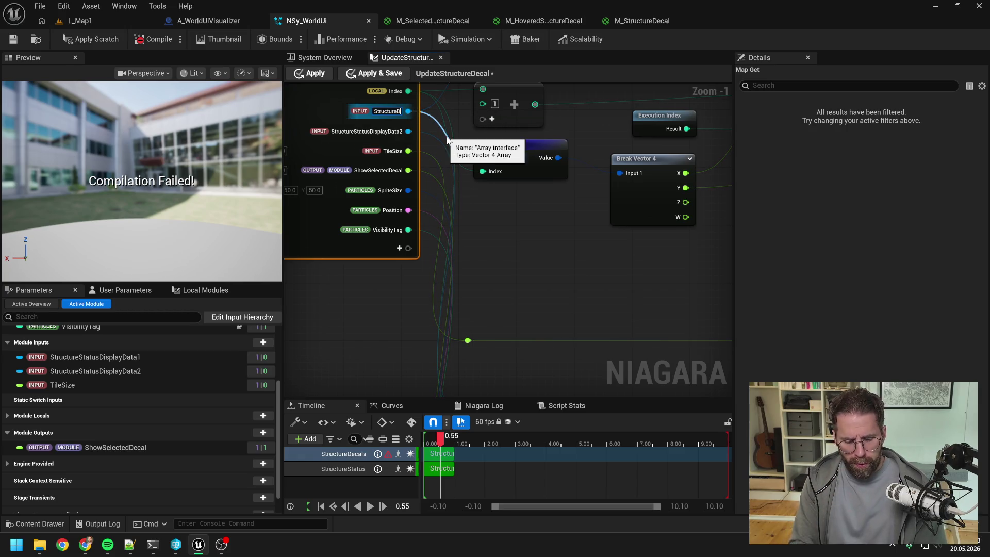
text(ecalData1)
key(Return)
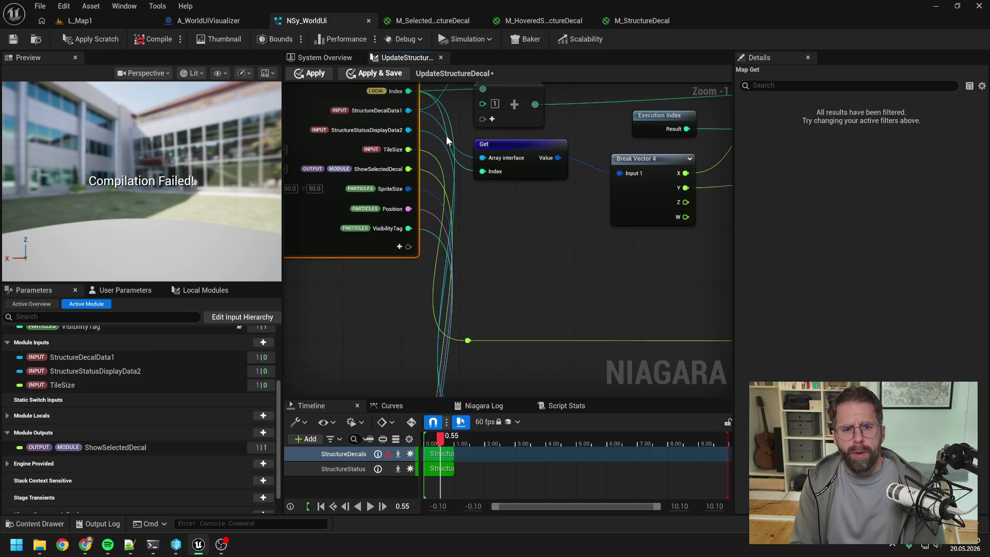
- Rename StructureStatusDisplayData2 to StructureDecalData2, then apply and save with Ctrl+S
right_click(381, 130)
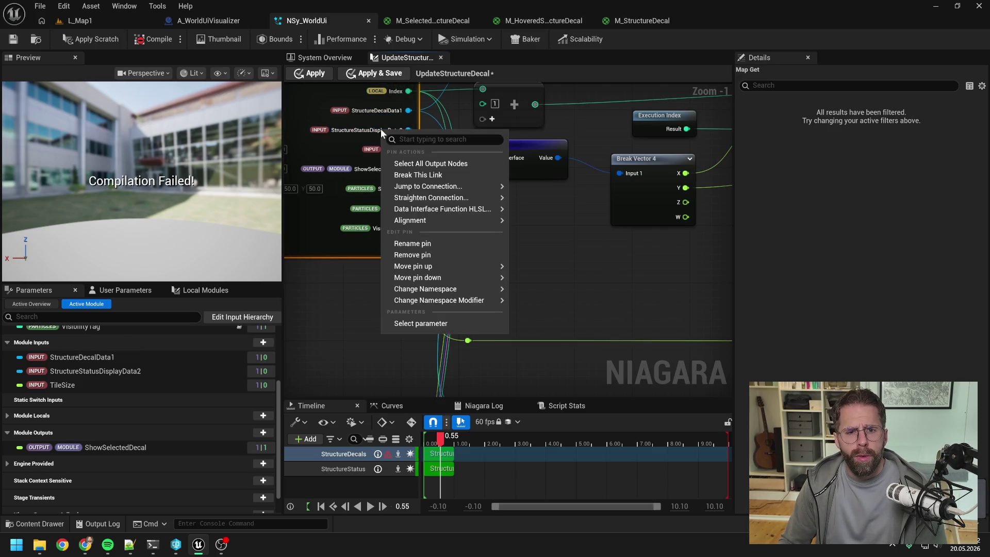
click(431, 243)
text(Structure)
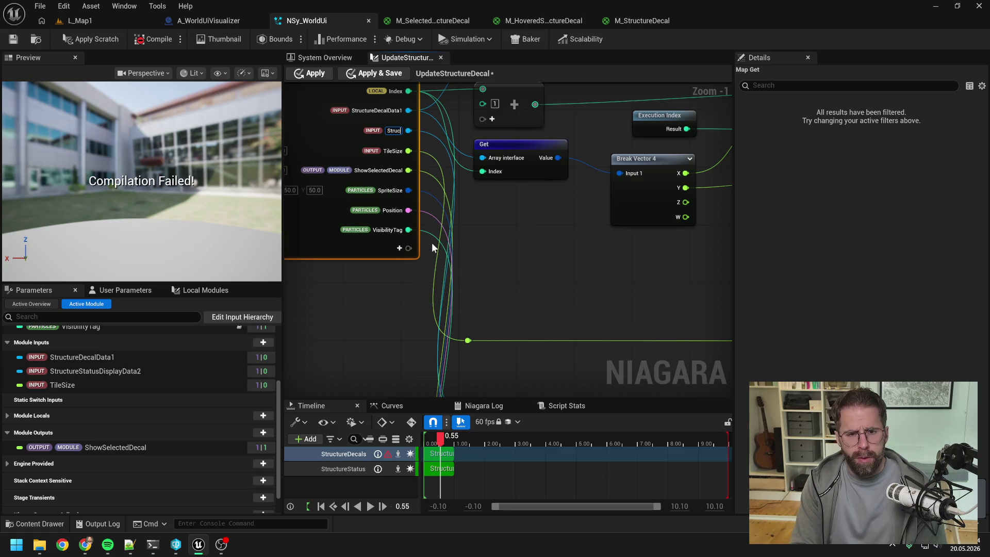
text(DecalD)
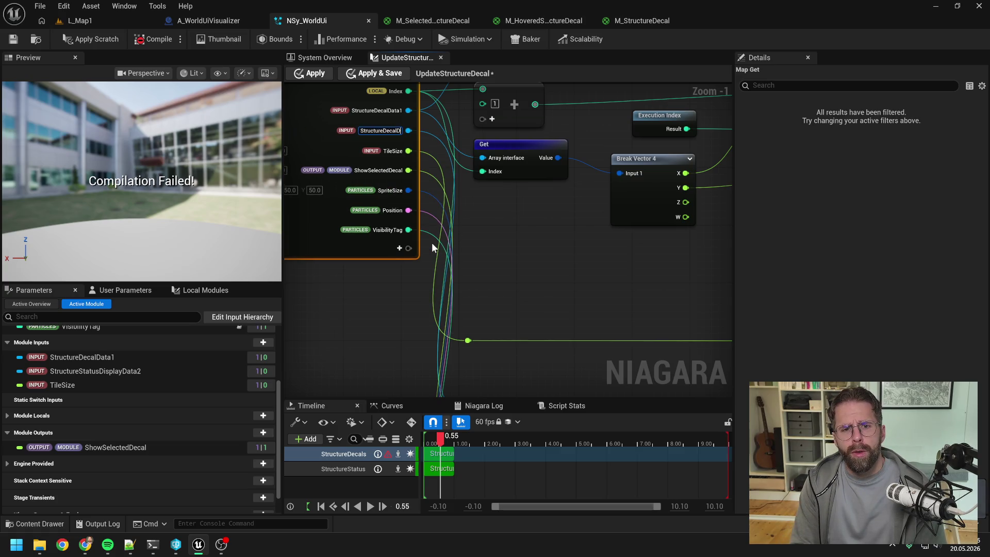
text(ata2)
key(Return)
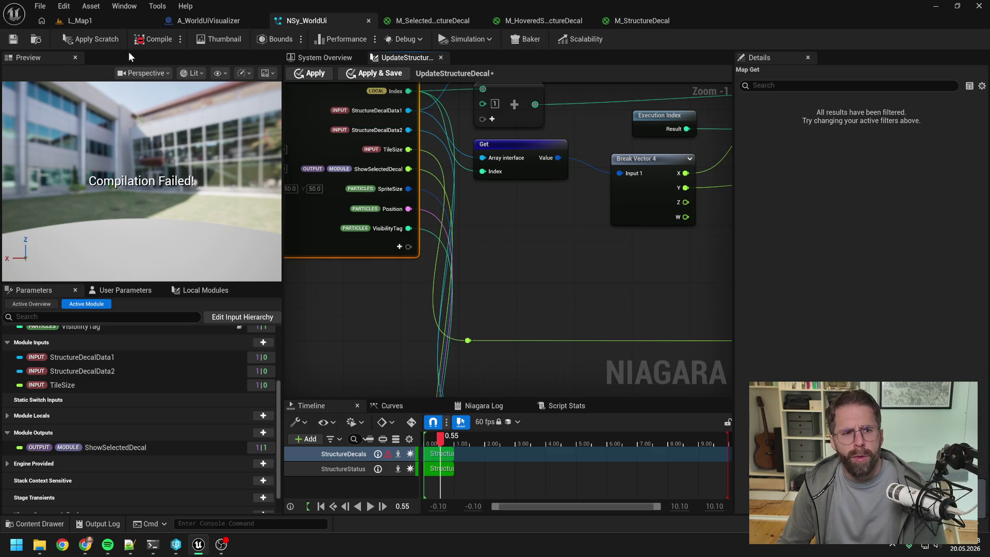
click(84, 41)
key(ctrl+s)
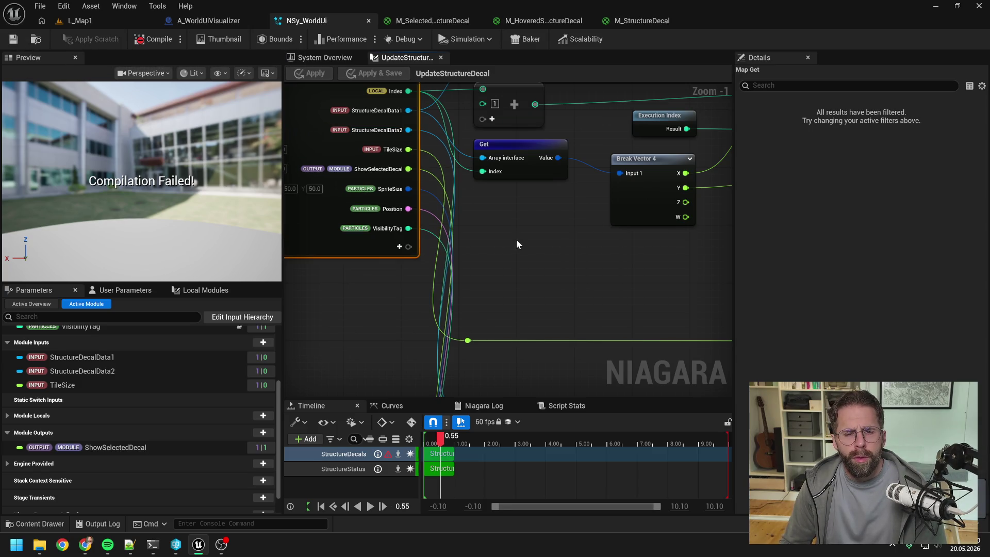
scroll(524, 249, down, 3)
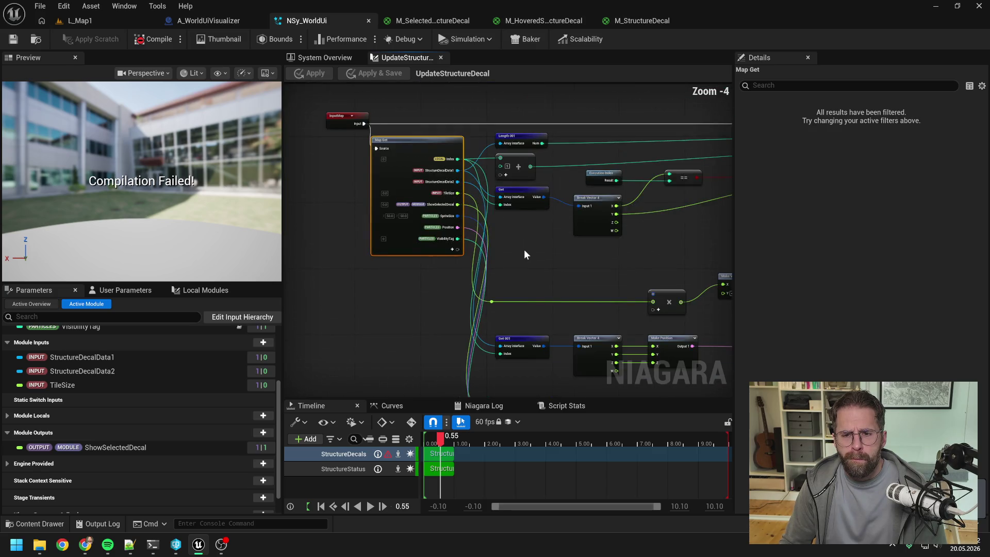
click(523, 249)
drag(532, 253, 469, 245)
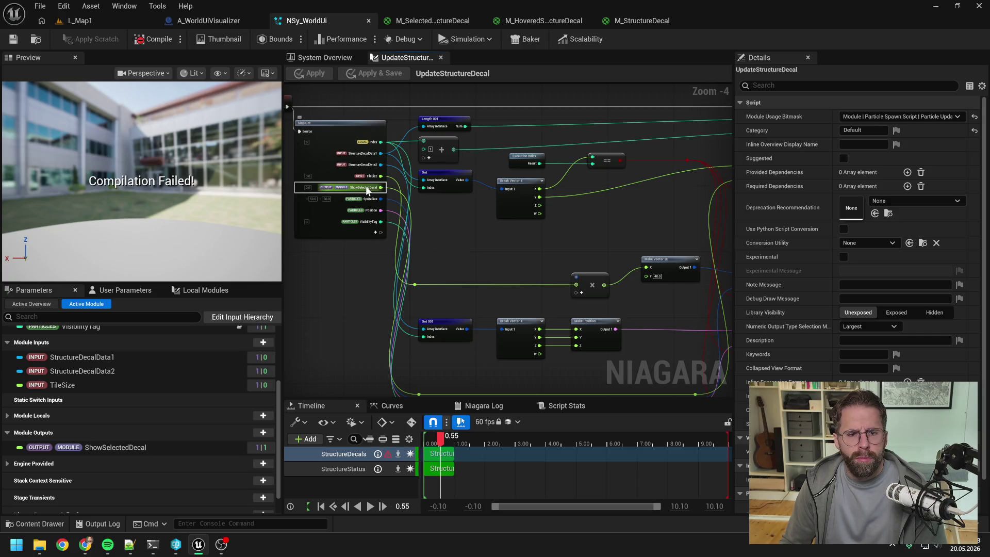
click(118, 446)
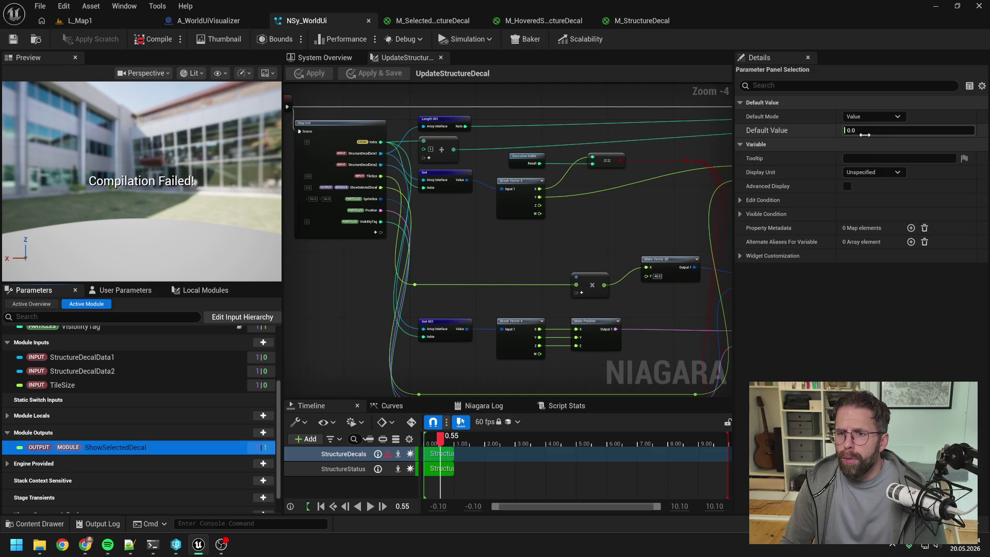
click(135, 42)
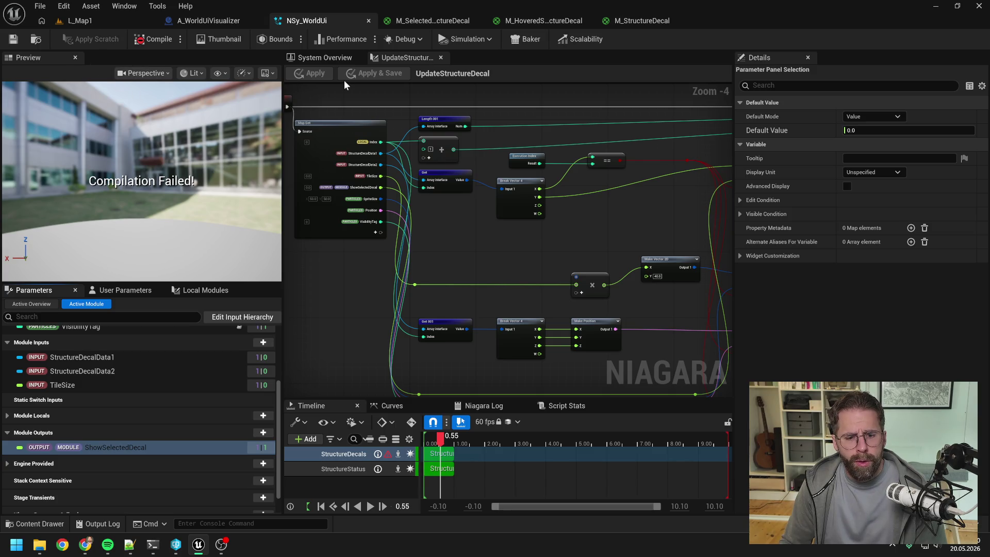
click(303, 57)
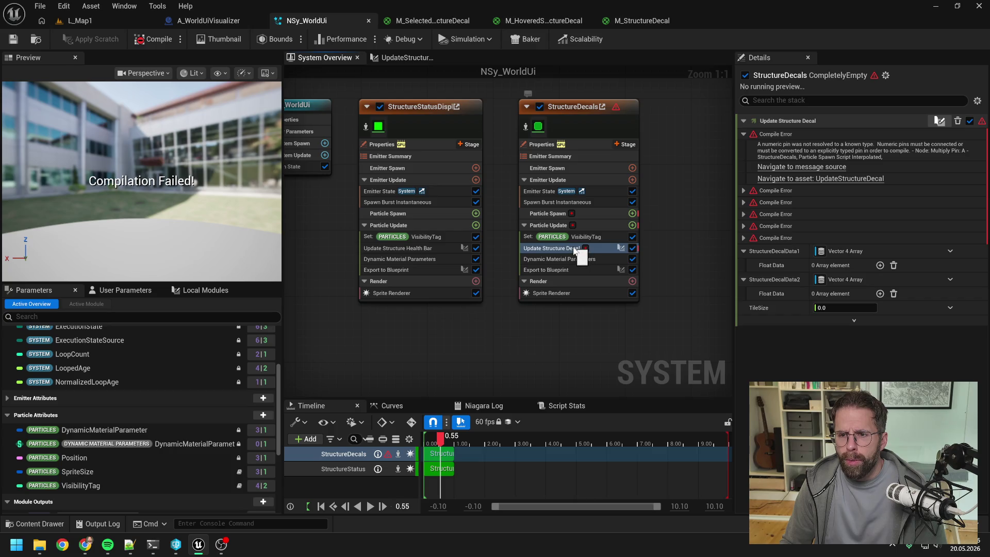
double_click(551, 248)
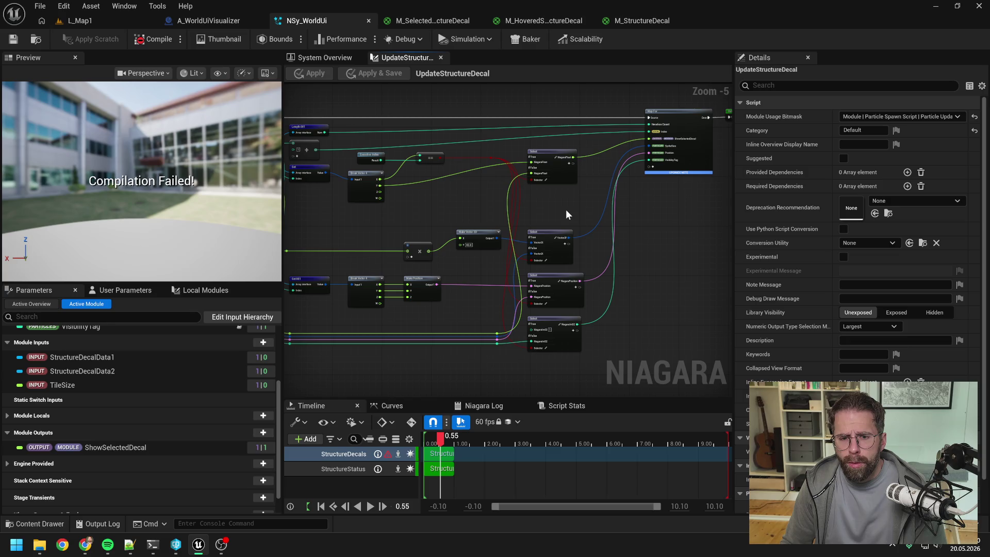
- Add a float pin named ShowHoveredDecal to the Map For node
drag(565, 209, 592, 199)
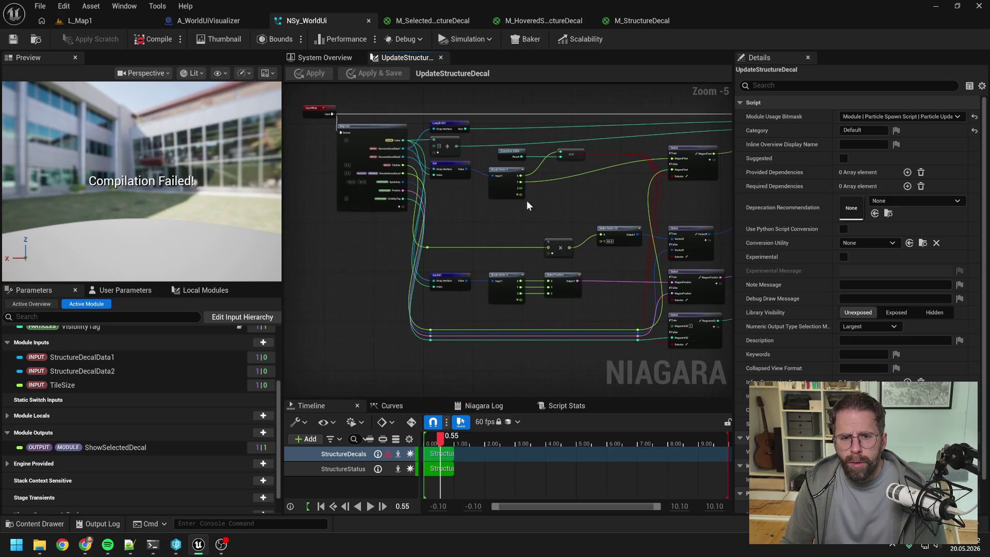
scroll(514, 200, up, 1)
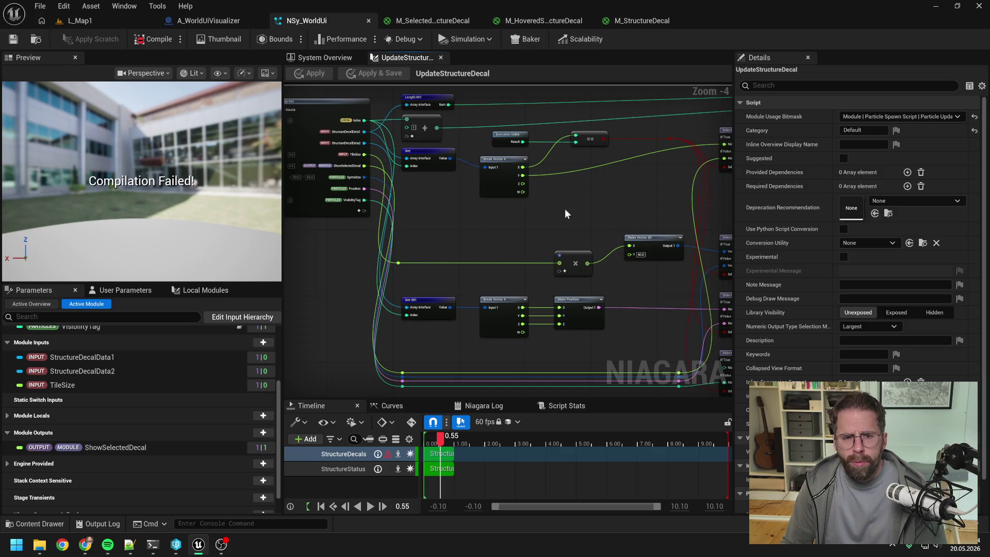
mouse_move(565, 208)
mouse_down()
mouse_move(419, 208)
mouse_move(597, 207)
mouse_move(590, 214)
mouse_up()
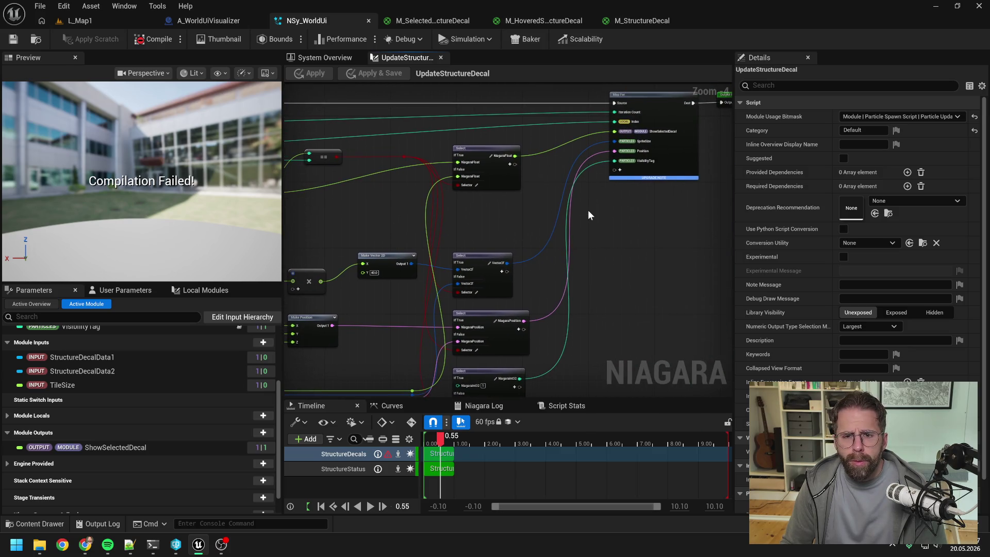
click(619, 171)
text(float)
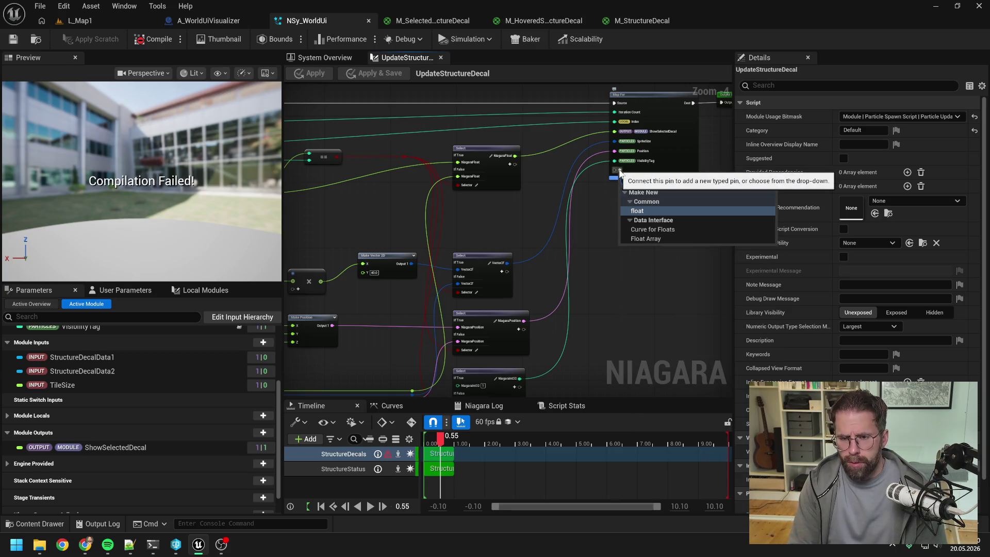
click(651, 210)
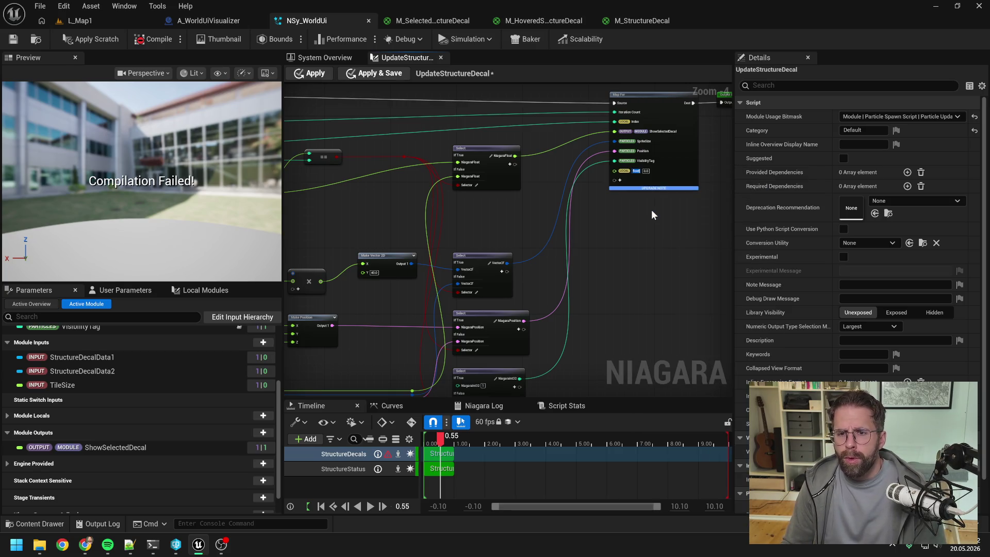
text(ShowHoveredDeca)
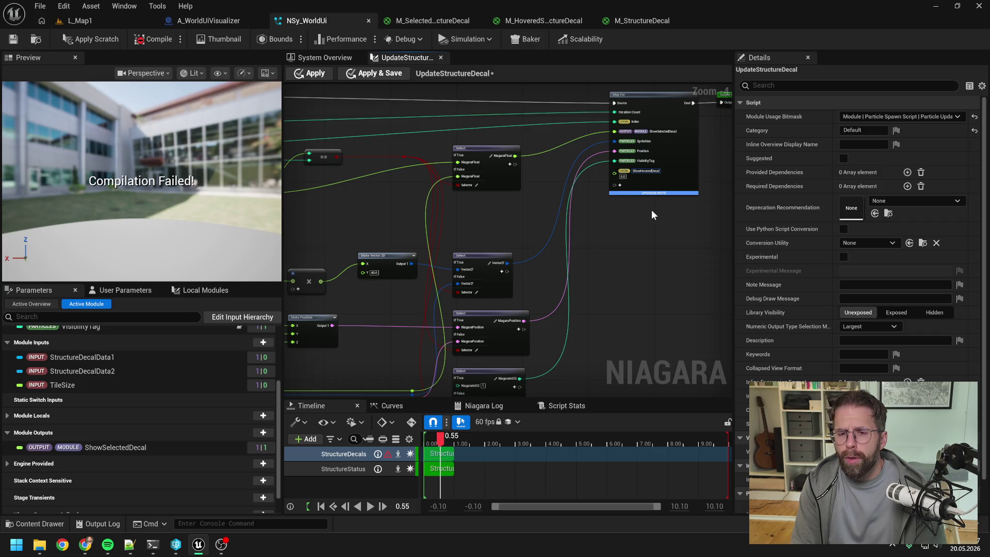
key(Return)
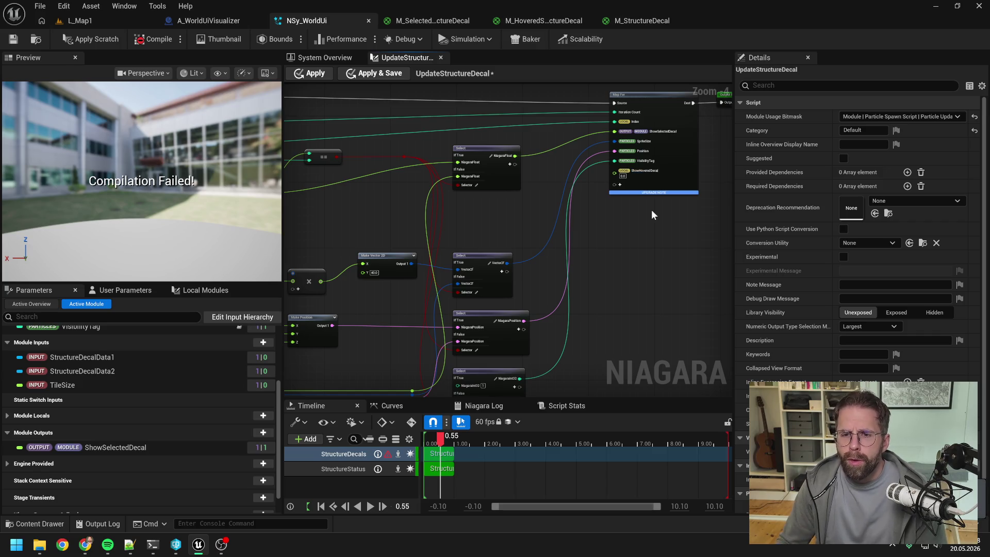
- Put ShowHoveredDecal in the output namespace and move it up below ShowSelectedDecal
right_click(642, 170)
mouse_move(722, 263)
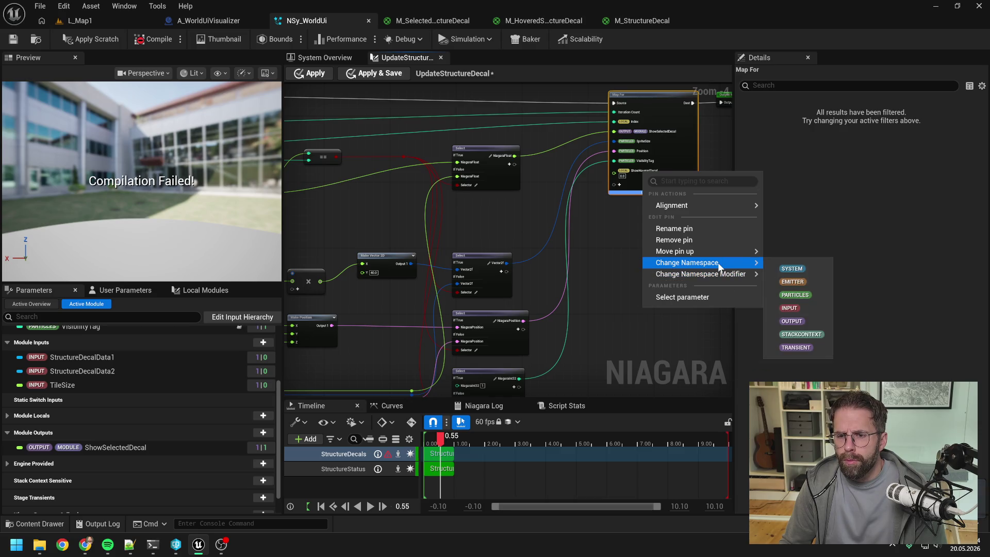
click(794, 320)
right_click(641, 171)
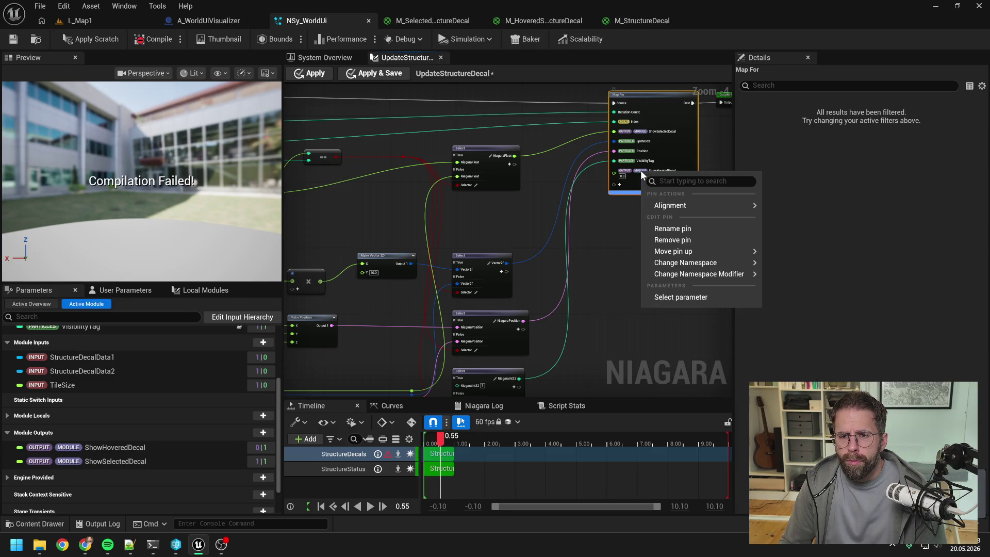
mouse_move(685, 251)
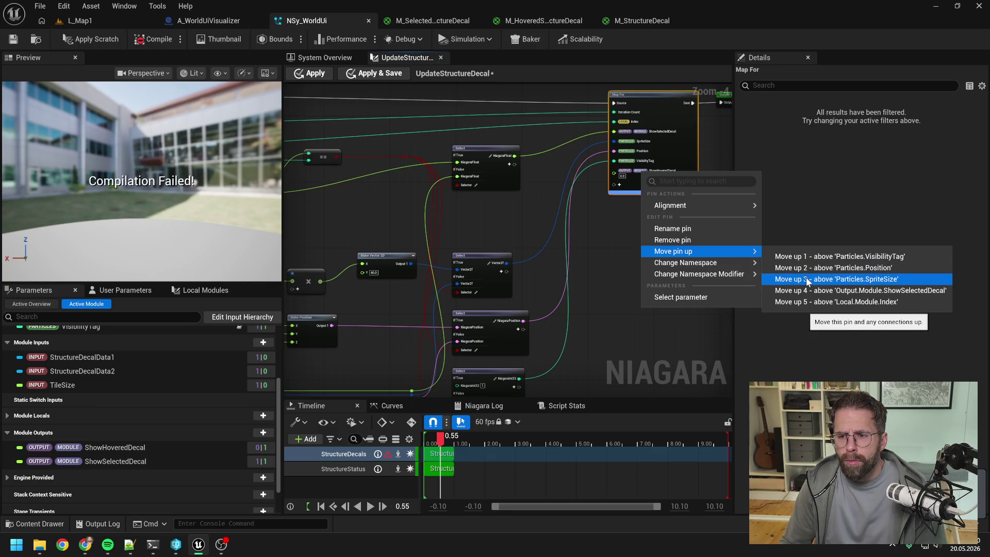
click(634, 241)
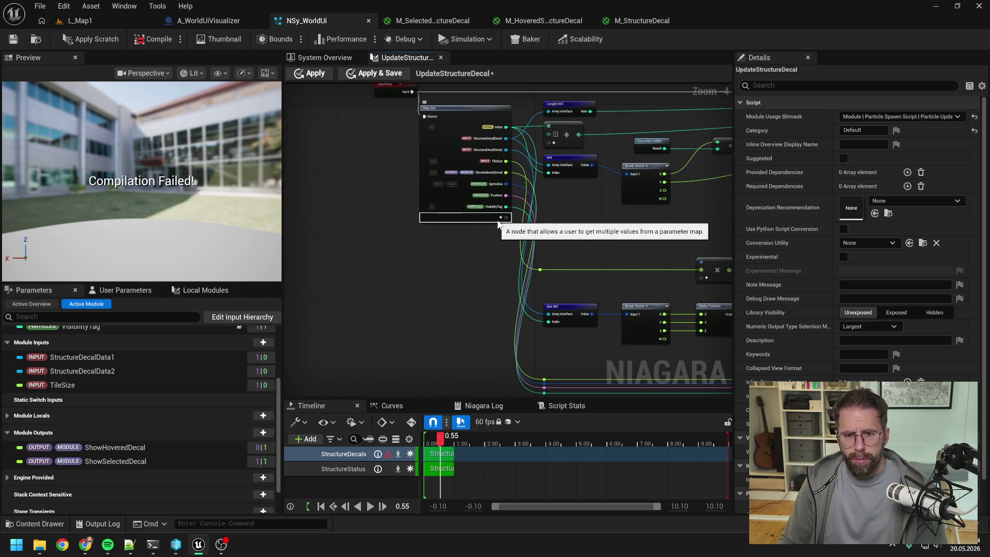
- Add a ShowHoveredDecal output to Map Get, placed above SpriteSize
click(500, 218)
text(h)
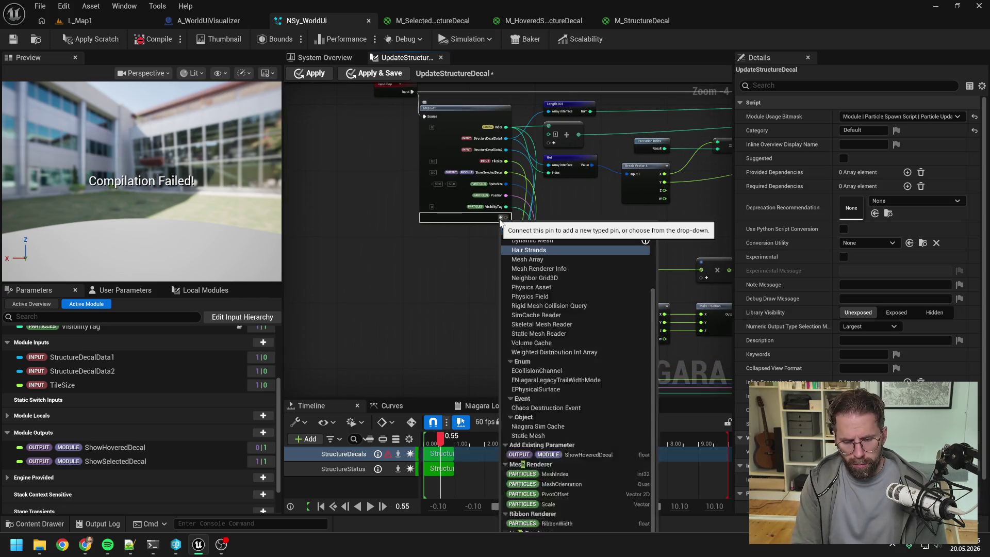
text(owHove)
click(576, 253)
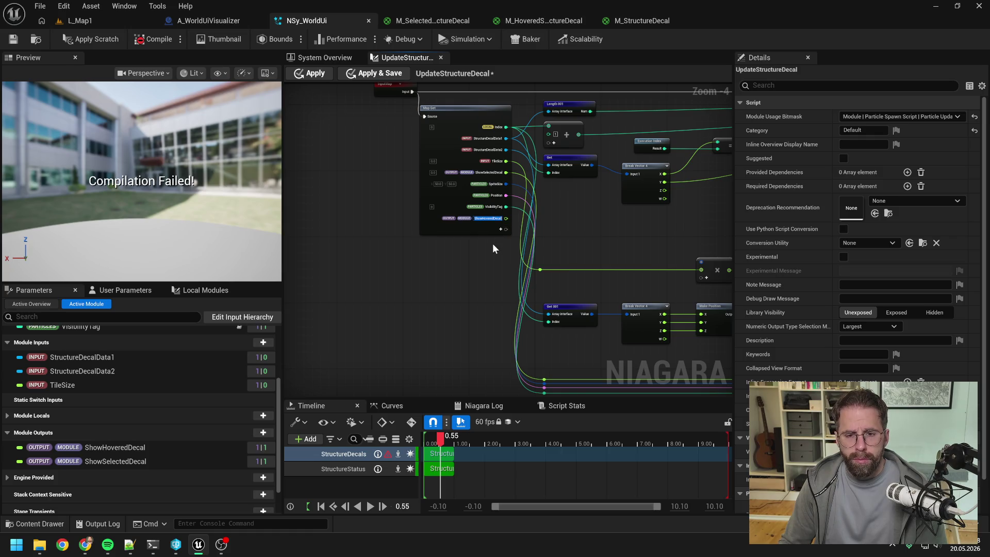
right_click(486, 219)
mouse_move(520, 299)
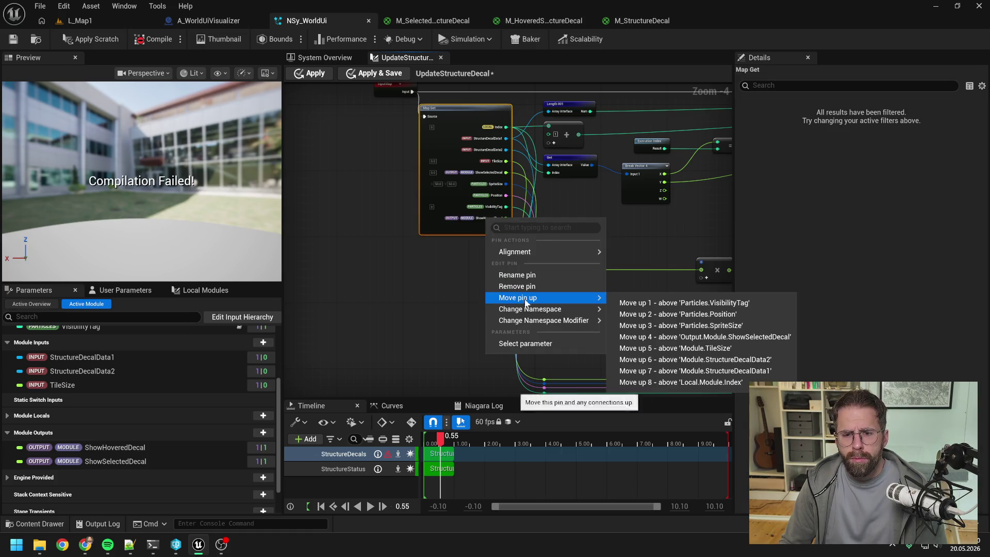
click(665, 325)
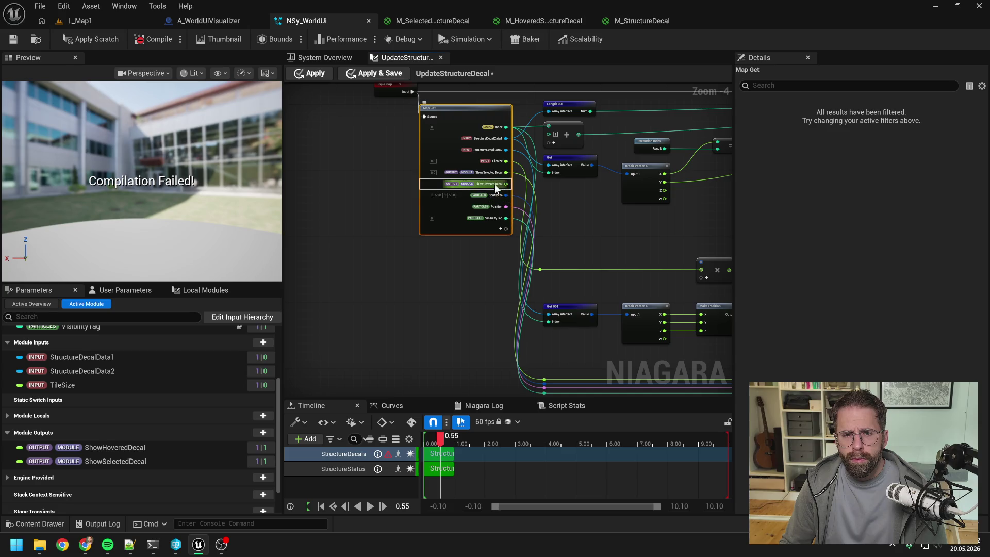
scroll(495, 188, down, 2)
scroll(615, 221, up, 2)
scroll(499, 215, down, 2)
scroll(526, 213, up, 2)
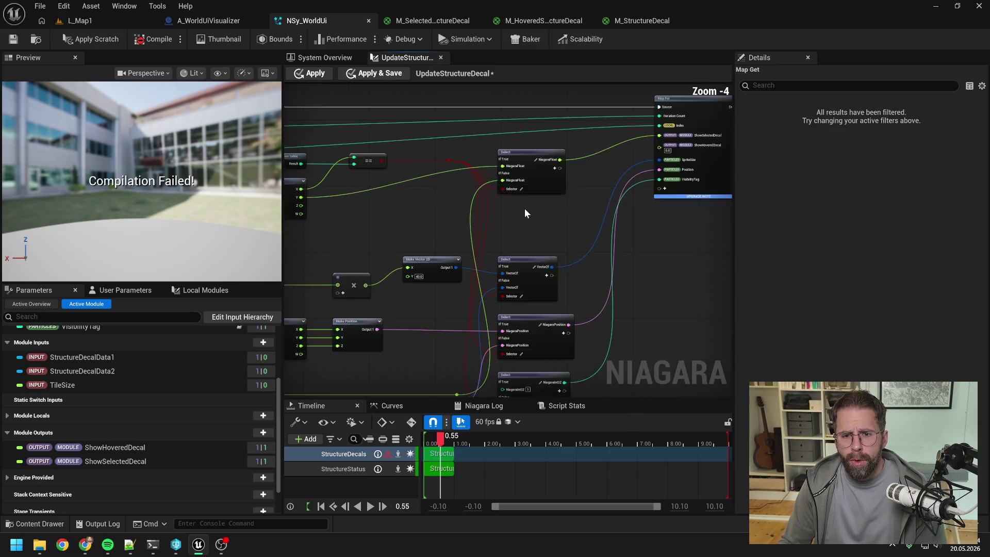
- Duplicate the top Select node and place the copy below the original
click(528, 186)
key(ctrl+d)
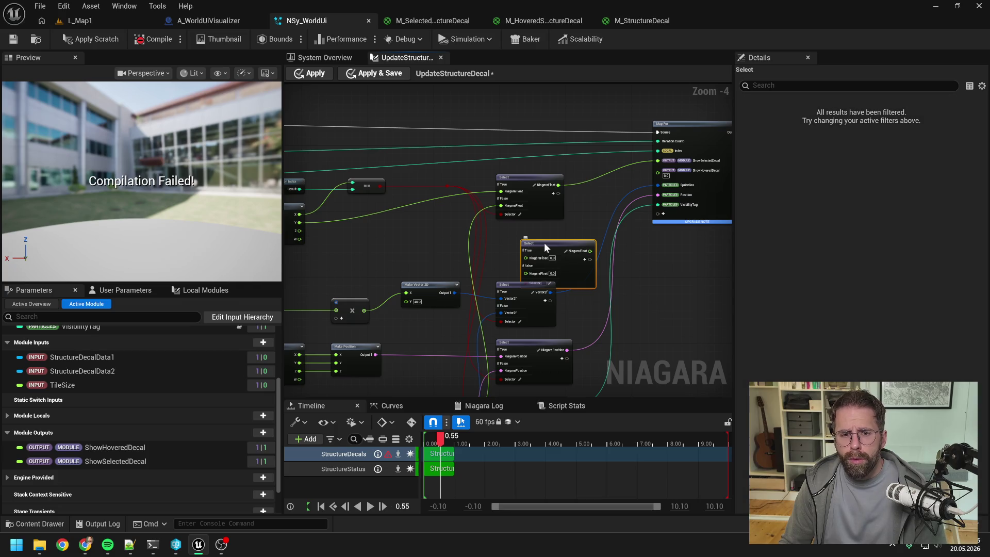
mouse_move(543, 243)
mouse_down()
mouse_move(519, 227)
mouse_move(617, 184)
mouse_up()
click(541, 228)
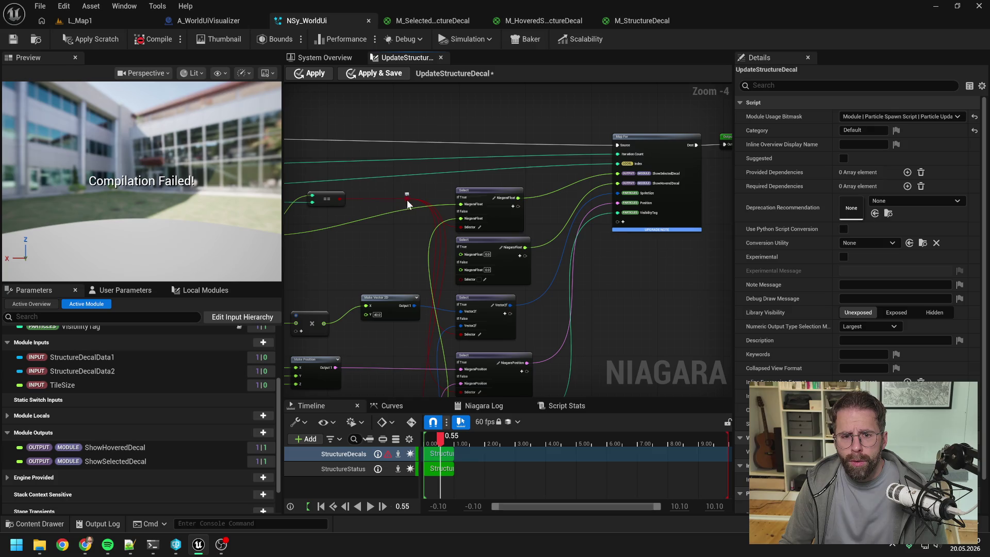
- Connect Break Vector 4's Z to the second Select's If True and straighten the reroute wire
mouse_move(407, 199)
mouse_down()
mouse_move(459, 277)
mouse_move(376, 255)
mouse_move(505, 252)
mouse_up()
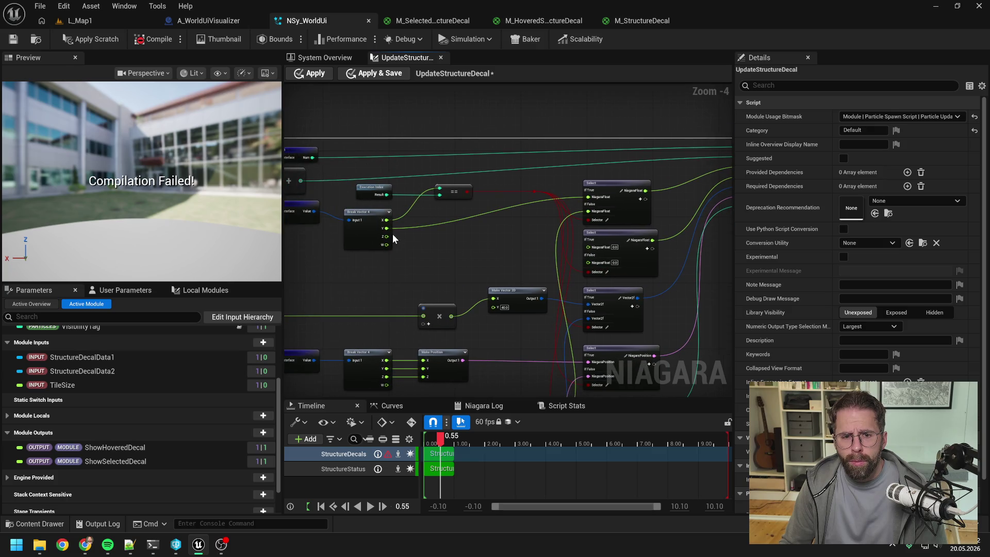
drag(386, 237, 588, 247)
scroll(524, 203, down, 1)
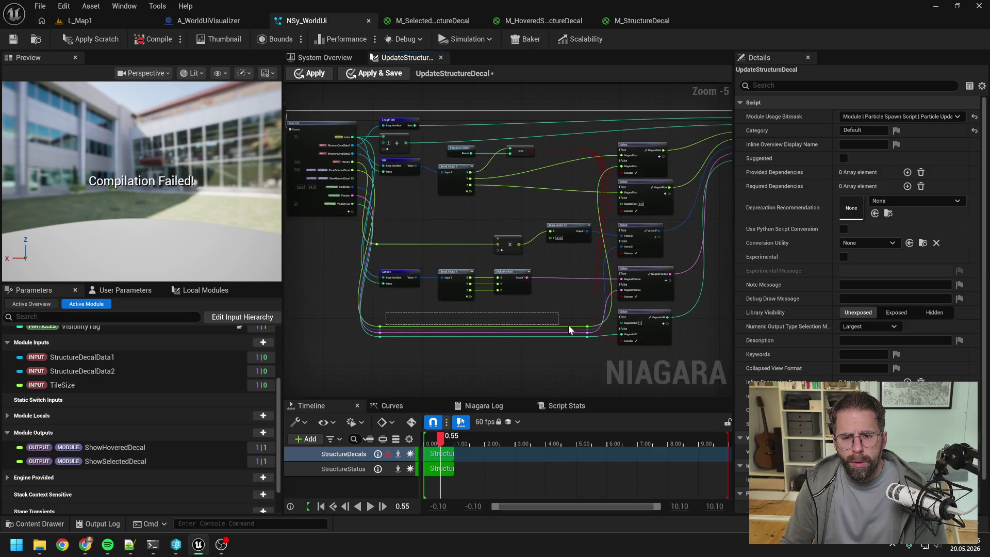
click(587, 326)
drag(386, 324, 414, 312)
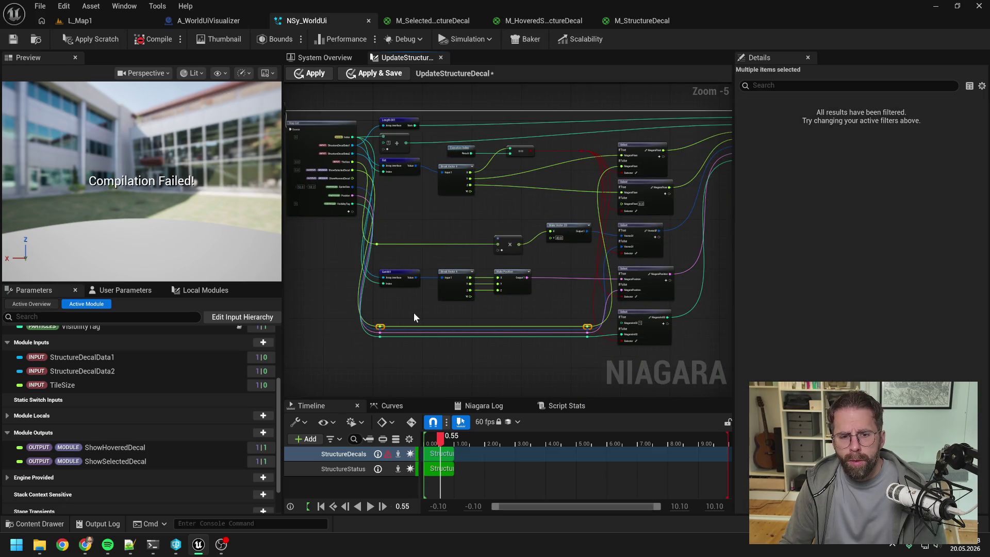
key(q)
click(412, 305)
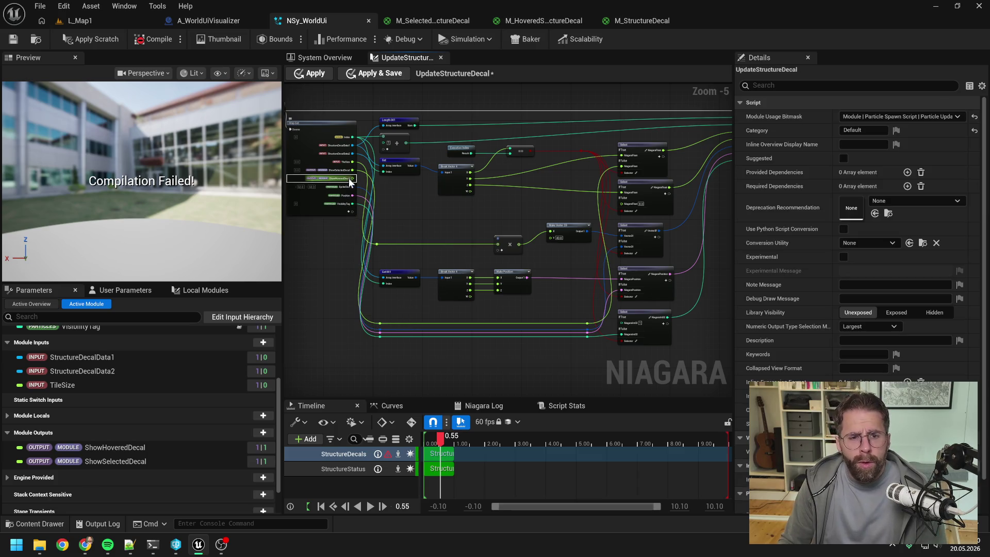
- Wire ShowHoveredDecal into the copied Select node via level reroute points, then apply the changes
mouse_move(353, 178)
mouse_down()
mouse_move(630, 193)
mouse_move(632, 184)
mouse_move(591, 329)
mouse_up()
double_click(592, 202)
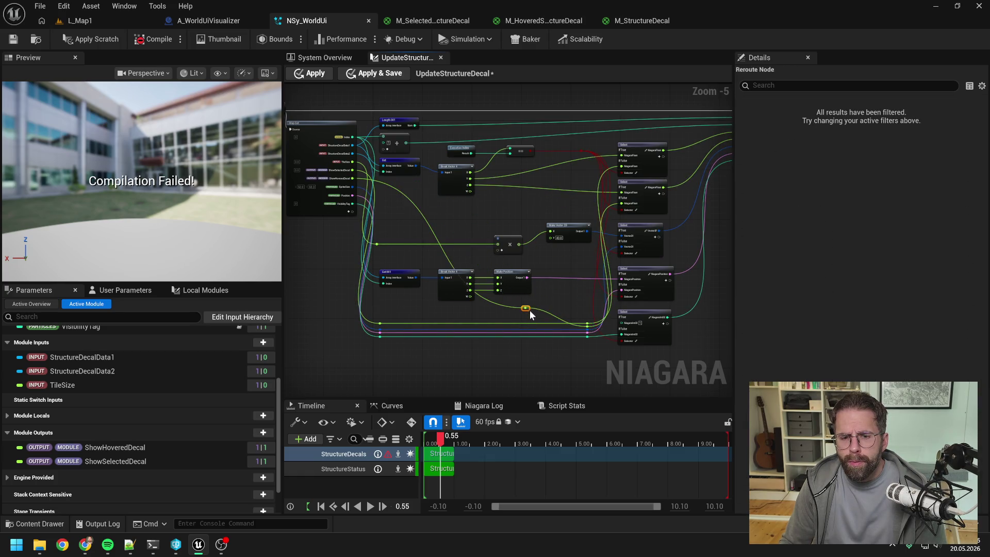
double_click(528, 310)
drag(528, 311, 382, 325)
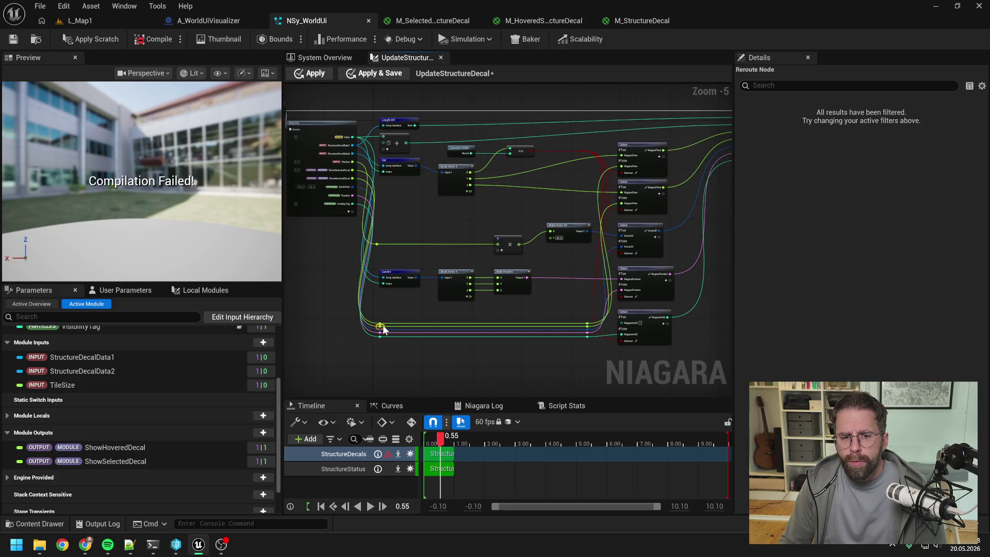
click(343, 219)
click(96, 40)
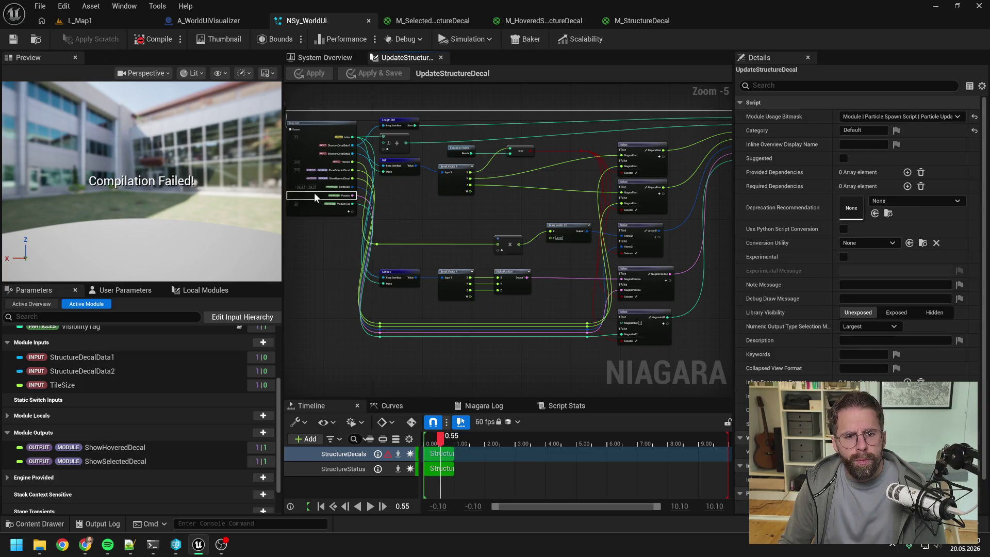
- Set the ShowHoveredDecal module output's Default Mode to Value and apply
click(129, 290)
click(58, 287)
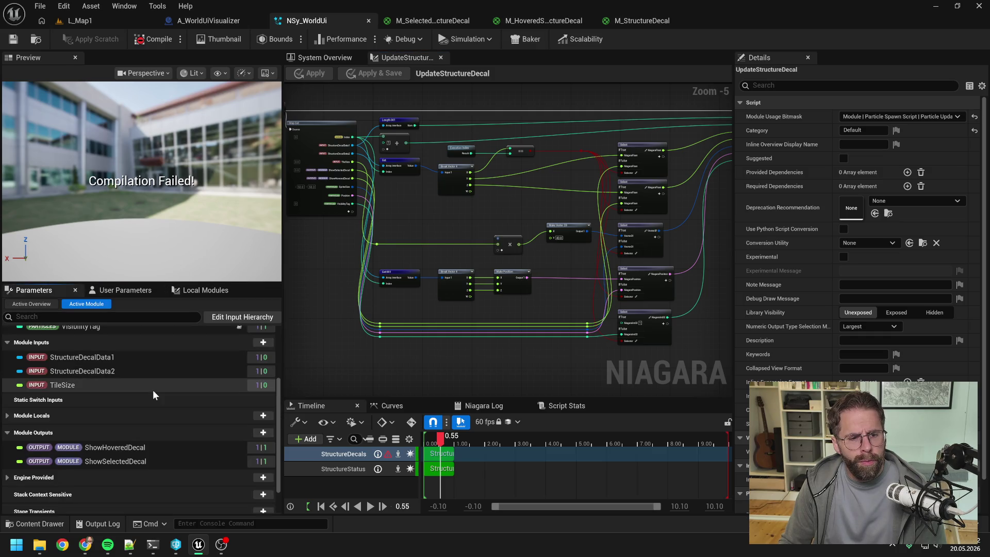
click(137, 457)
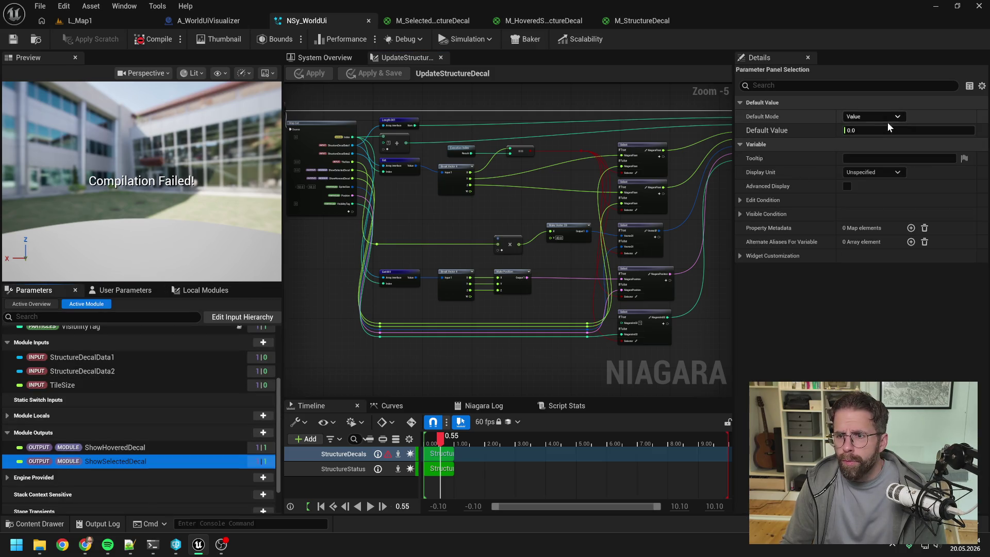
click(154, 446)
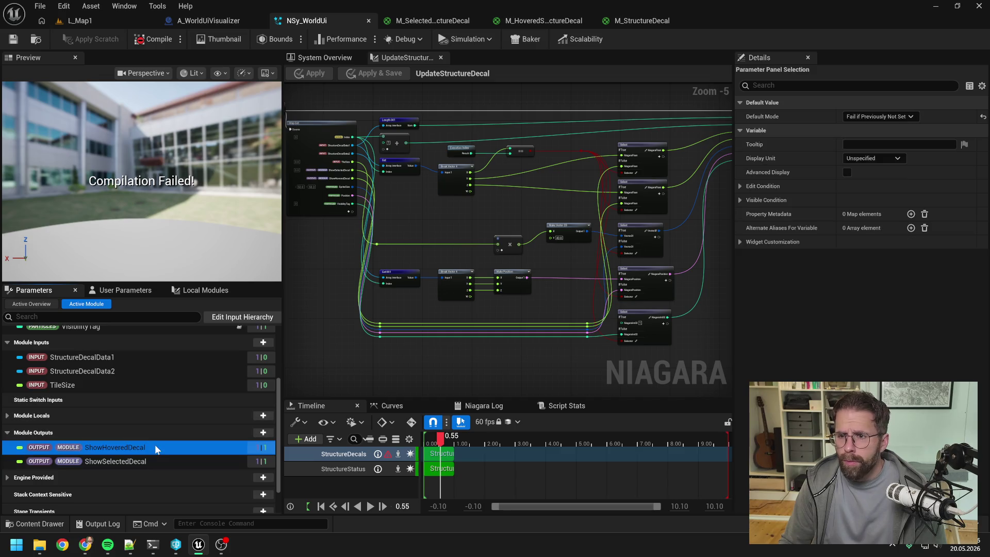
click(876, 117)
click(866, 127)
click(93, 39)
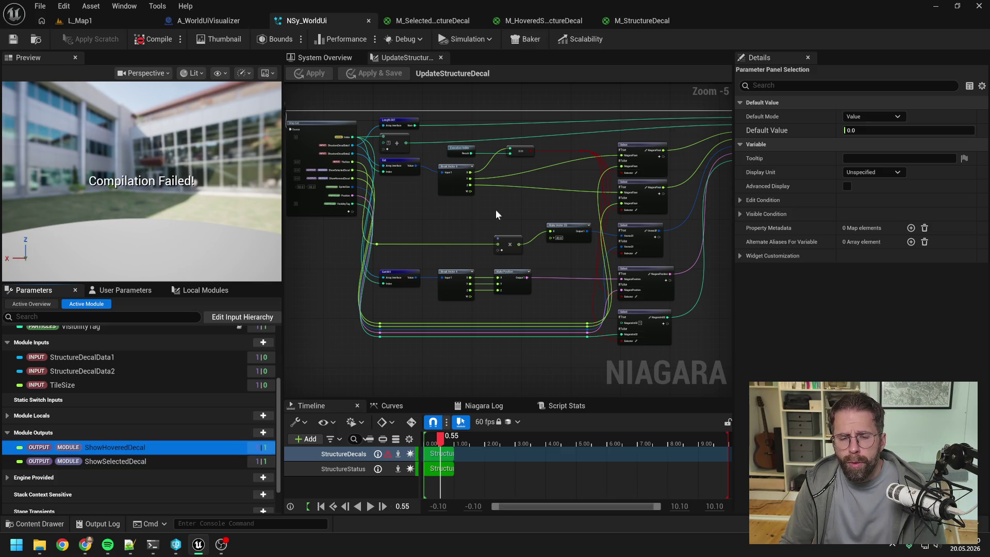
- Disconnect the Make Position node's Z input
click(518, 210)
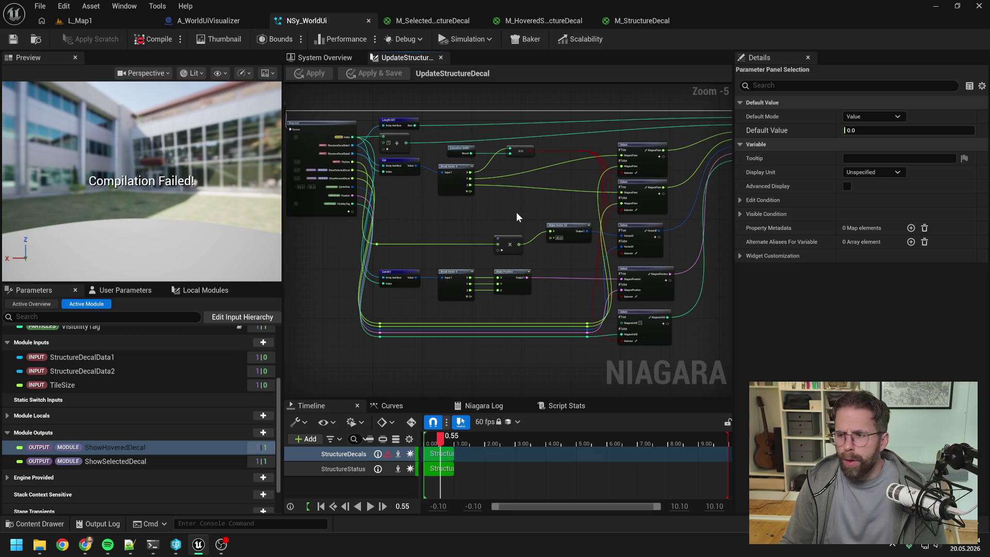
scroll(470, 215, up, 1)
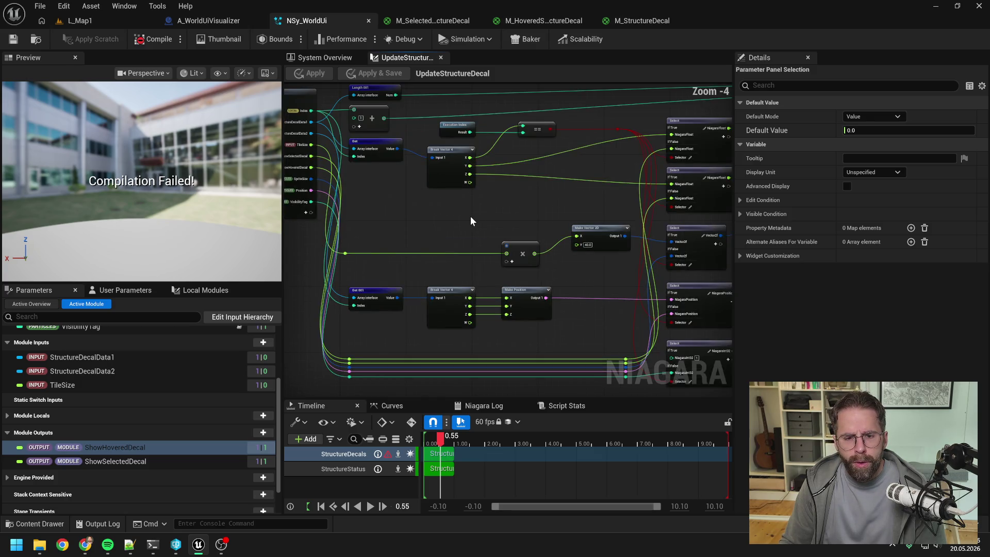
alt+click(469, 314)
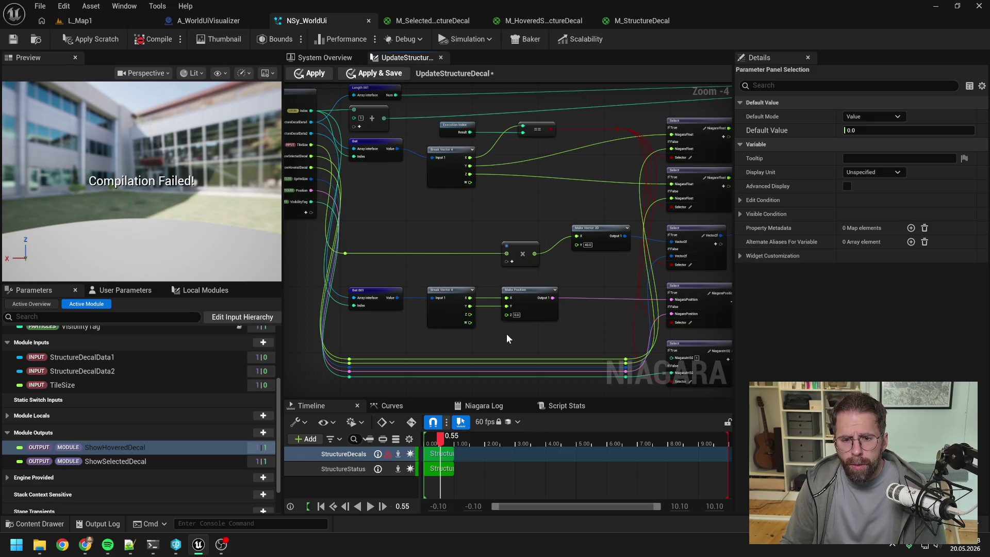
- Set Make Position's Z value to 1.0
text(1)
key(Return)
mouse_move(534, 330)
mouse_down()
mouse_move(501, 317)
mouse_move(578, 294)
mouse_up()
- Move the TileSize pin on Map Get down three slots, below ShowHoveredDecal
drag(485, 256, 549, 278)
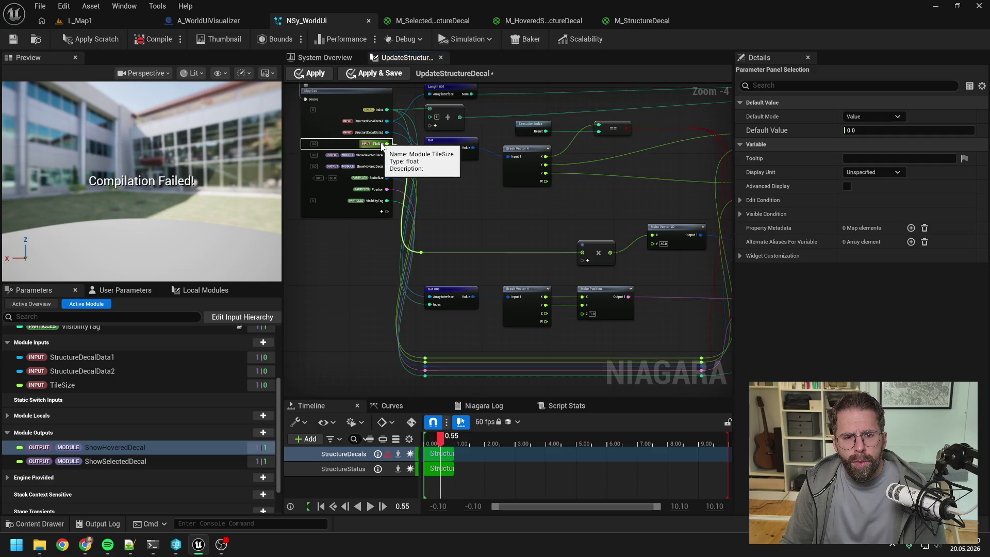
right_click(381, 145)
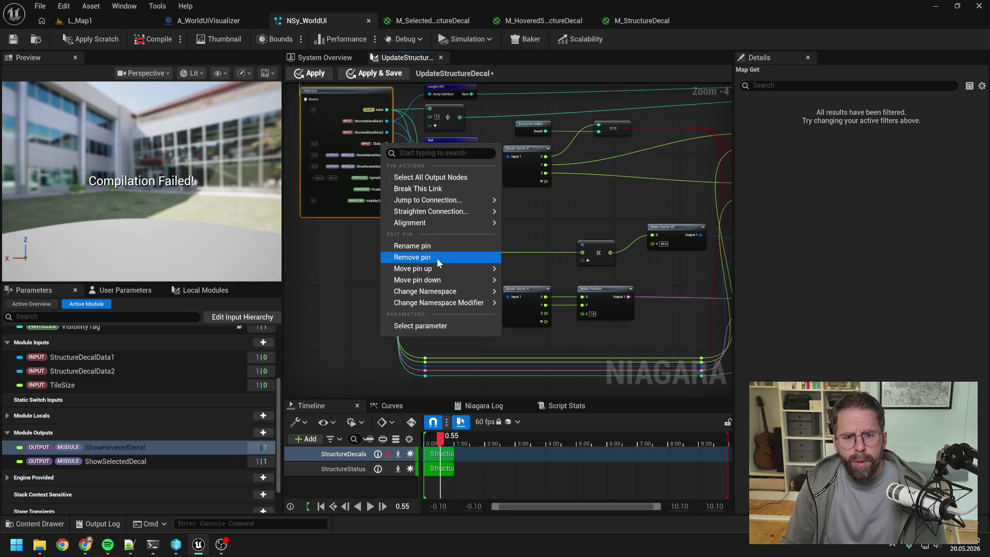
mouse_move(441, 280)
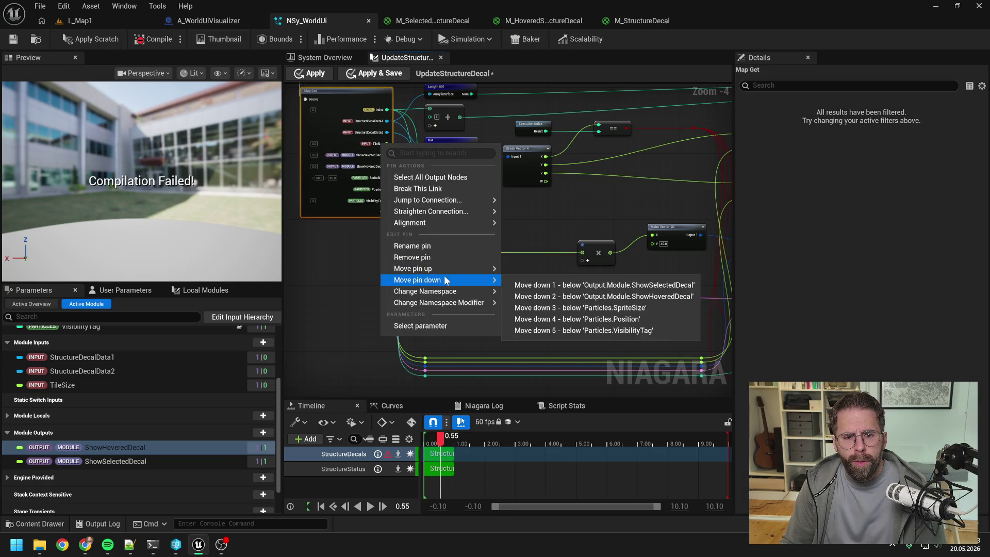
click(554, 296)
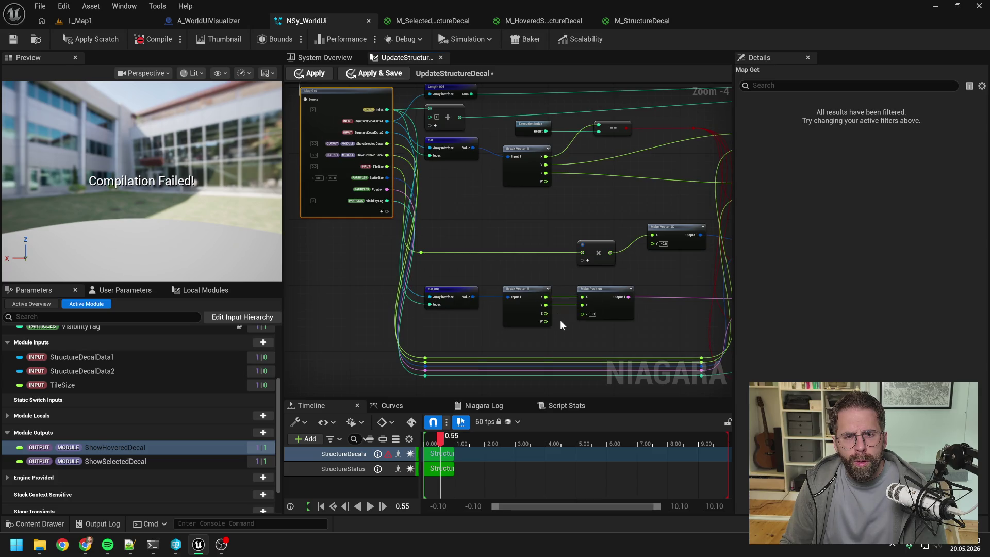
click(595, 323)
drag(608, 339, 535, 333)
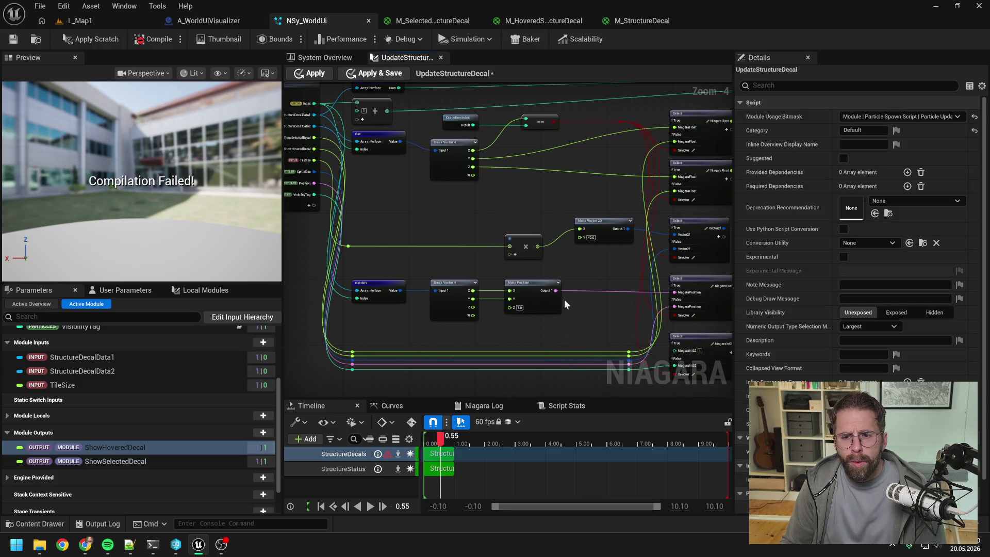
- Rearrange the multiply group, the Get 001 chain, and the Vector2f and NiagaraPosition Select nodes
mouse_move(344, 235)
mouse_down()
mouse_move(505, 202)
mouse_move(593, 254)
mouse_move(534, 268)
mouse_move(534, 346)
mouse_up()
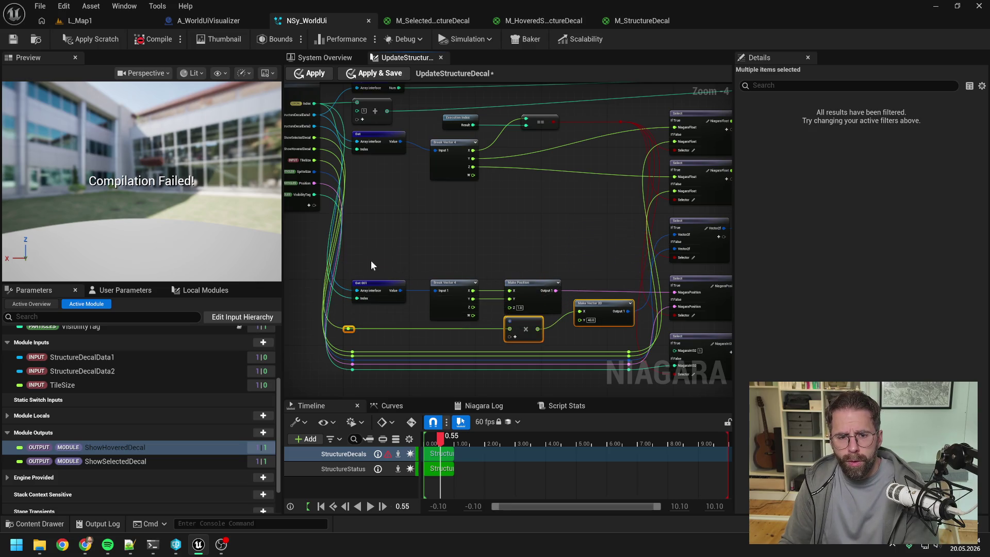
mouse_move(370, 261)
mouse_down()
mouse_move(539, 316)
mouse_move(537, 235)
mouse_up()
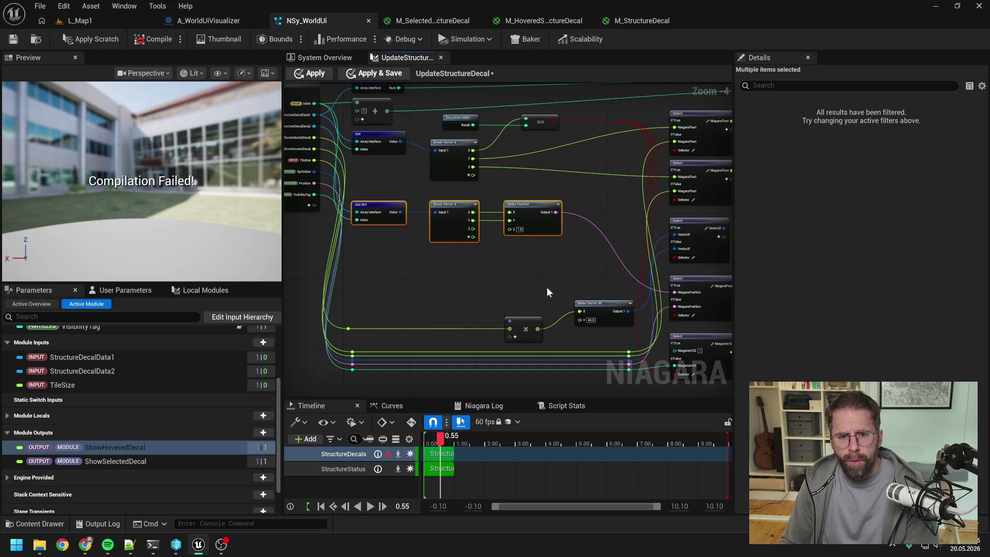
drag(573, 277, 416, 259)
click(416, 259)
drag(544, 204, 553, 303)
drag(548, 259, 549, 202)
drag(552, 301, 539, 260)
drag(437, 250, 570, 245)
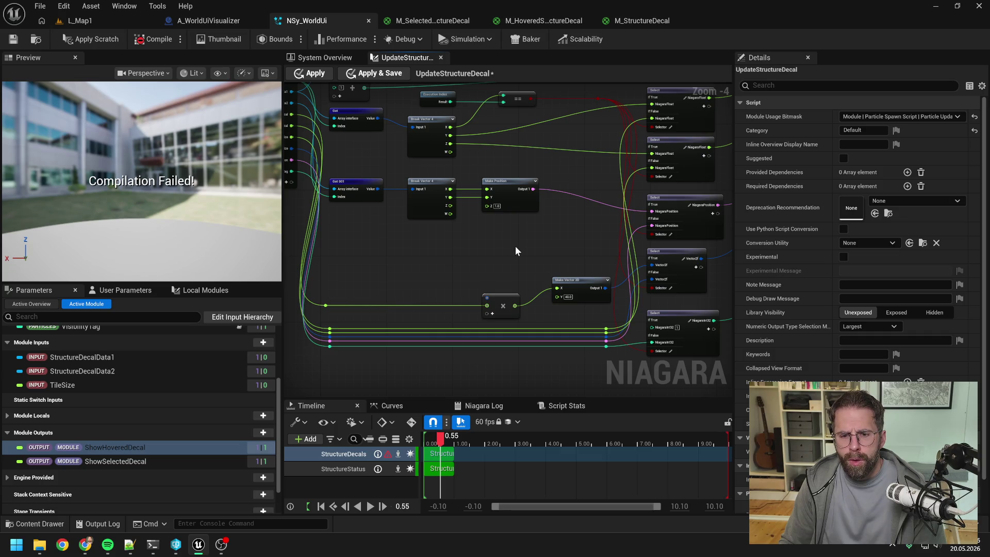
drag(489, 249, 540, 255)
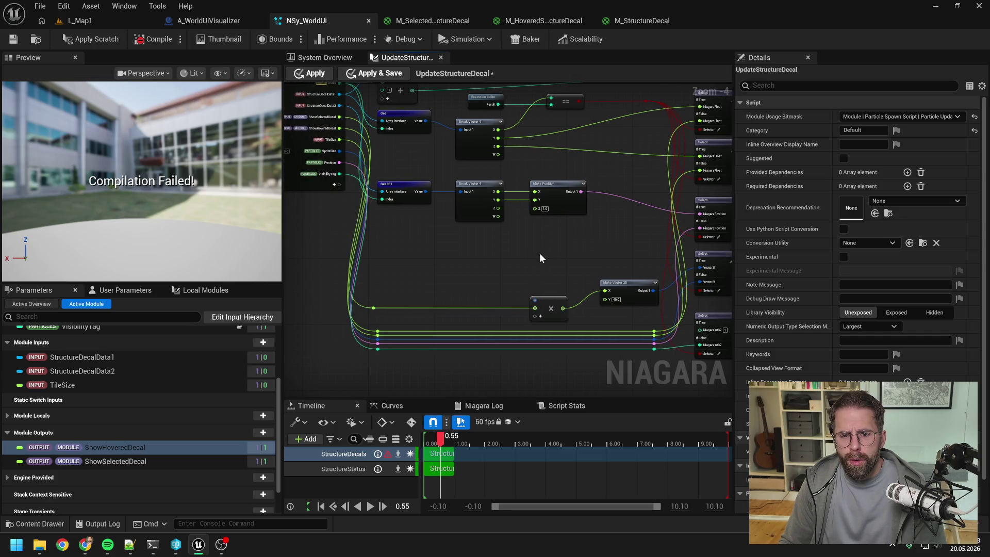
- Connect Break Vector 4's Z output to the multiply node and straighten its wire
drag(379, 292, 577, 318)
key(q)
key(Up)
key(Up)
key(Up)
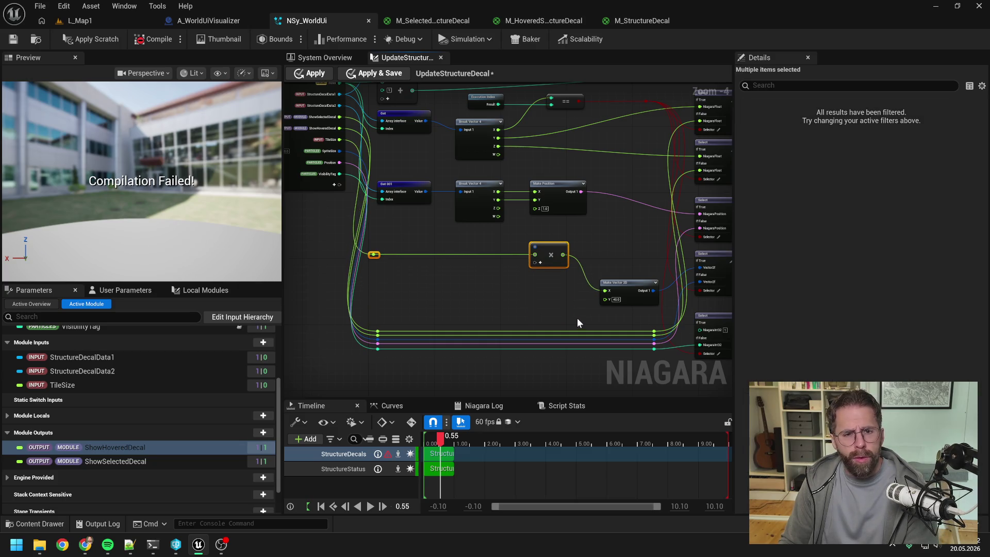
key(Down)
key(Down)
click(532, 307)
drag(532, 308, 495, 310)
drag(460, 210, 498, 265)
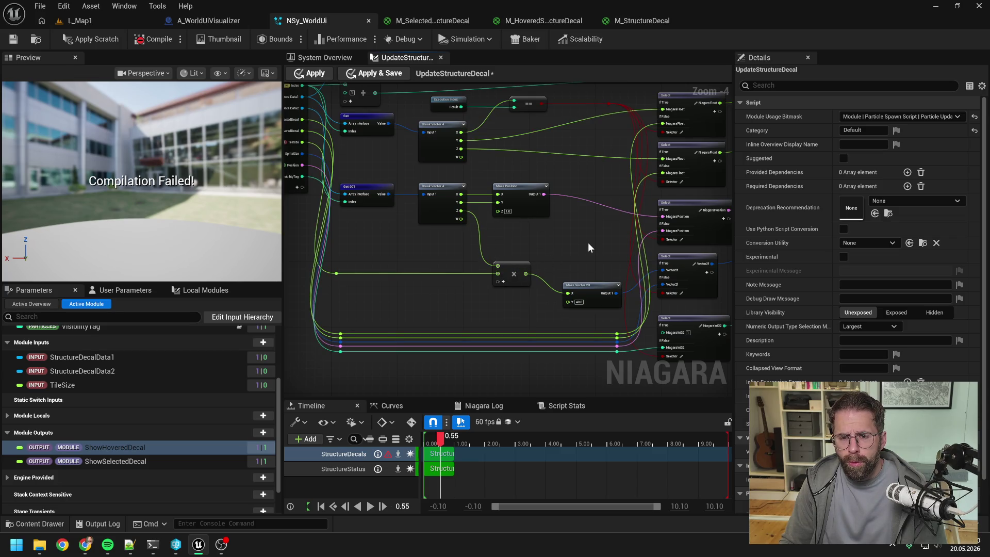
drag(516, 263, 517, 253)
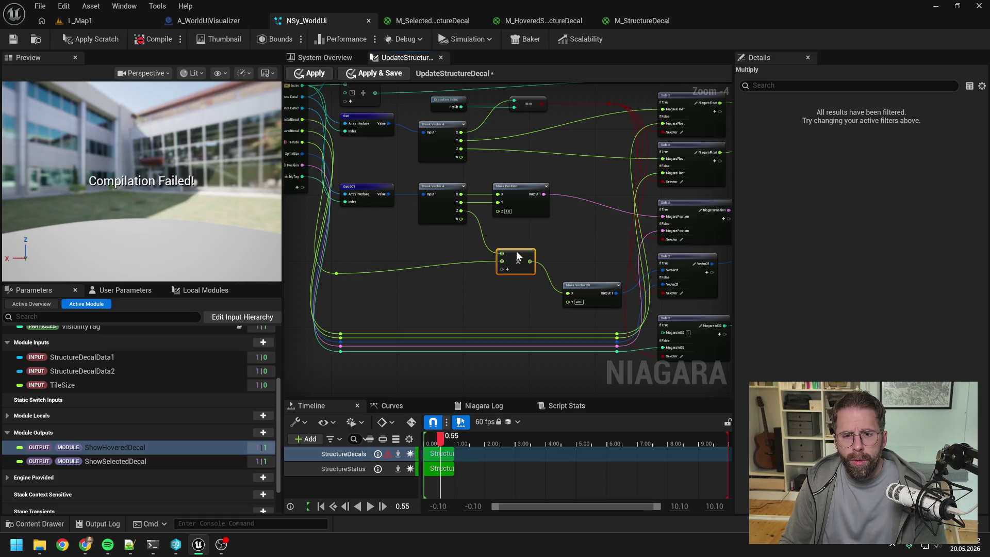
ctrl+click(336, 273)
key(q)
click(487, 295)
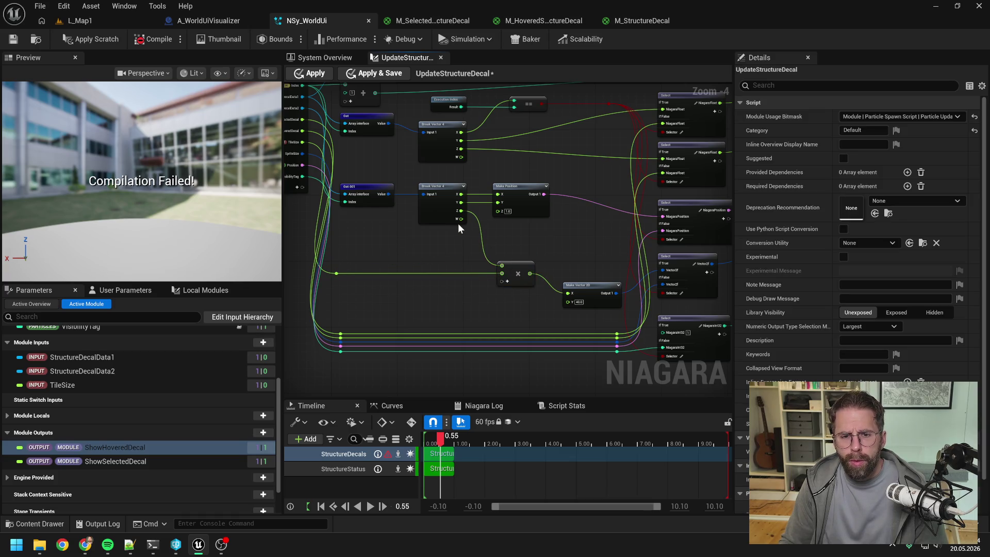
- Duplicate the multiply node and feed Break Vector's W into both multiply nodes
right_click(474, 260)
key(Escape)
click(521, 271)
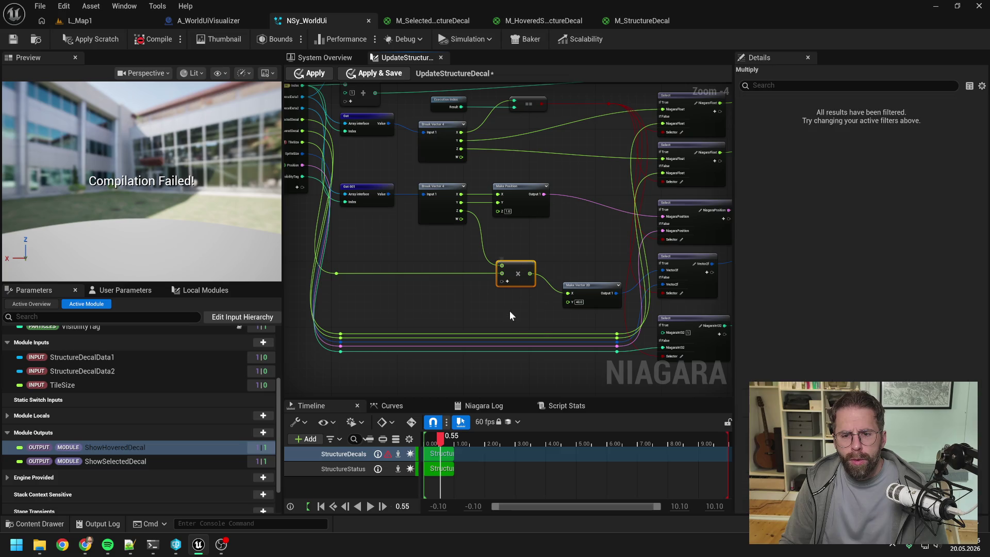
key(ctrl+c)
key(ctrl+v)
drag(531, 314, 517, 298)
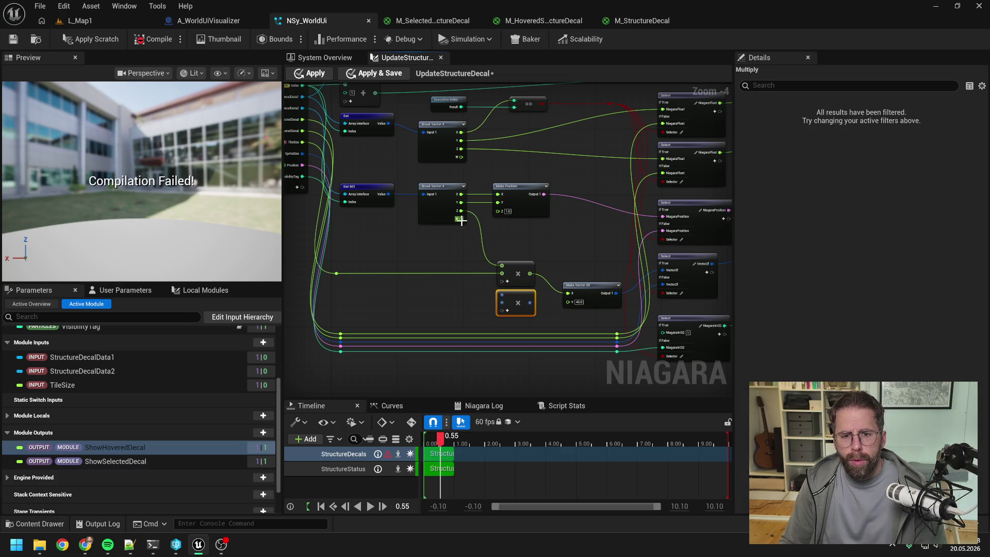
click(466, 273)
double_click(472, 272)
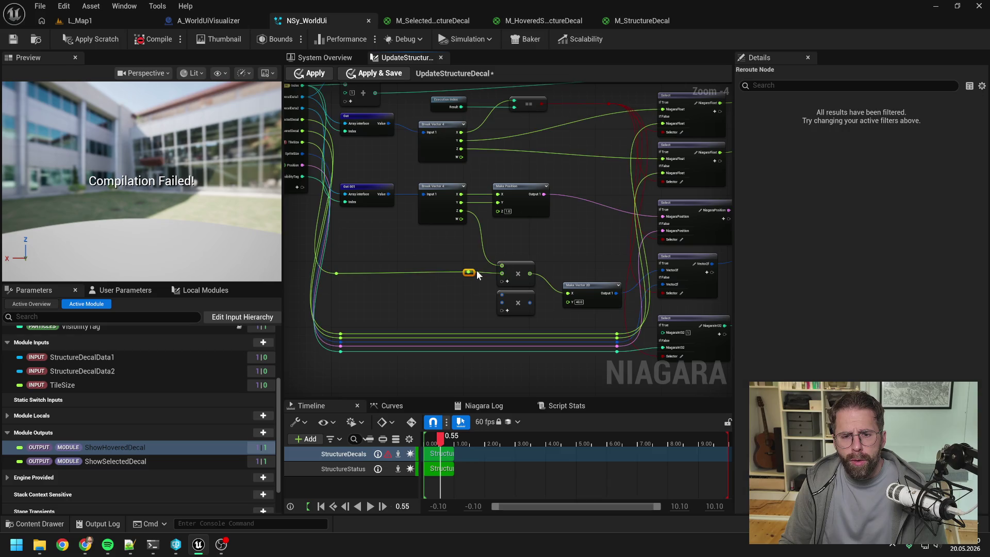
mouse_move(315, 255)
mouse_down()
mouse_move(494, 292)
mouse_move(506, 264)
mouse_move(503, 295)
mouse_up()
click(470, 297)
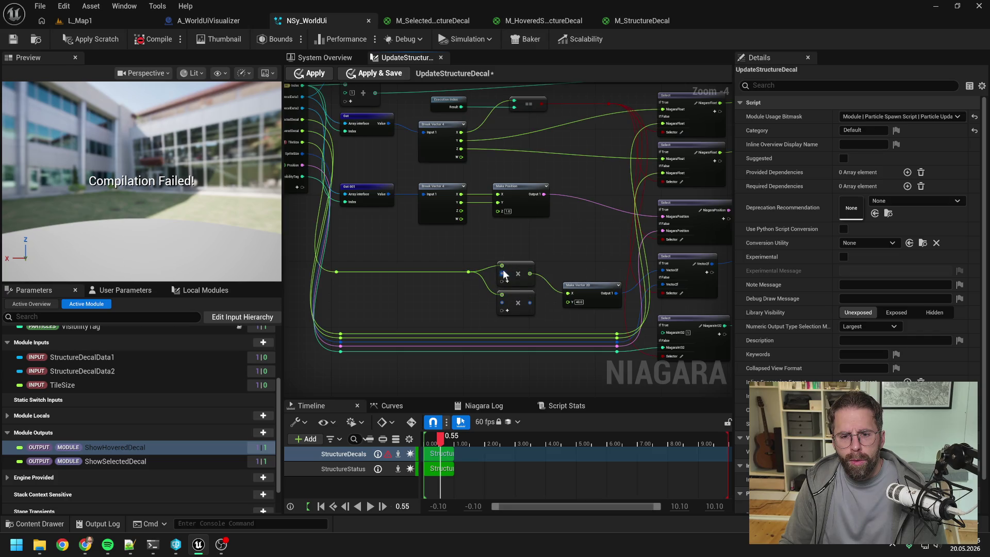
mouse_move(460, 219)
mouse_down()
mouse_move(502, 274)
mouse_move(465, 227)
mouse_move(503, 301)
mouse_up()
mouse_move(530, 302)
mouse_down()
mouse_move(577, 258)
mouse_move(546, 297)
mouse_move(567, 302)
mouse_up()
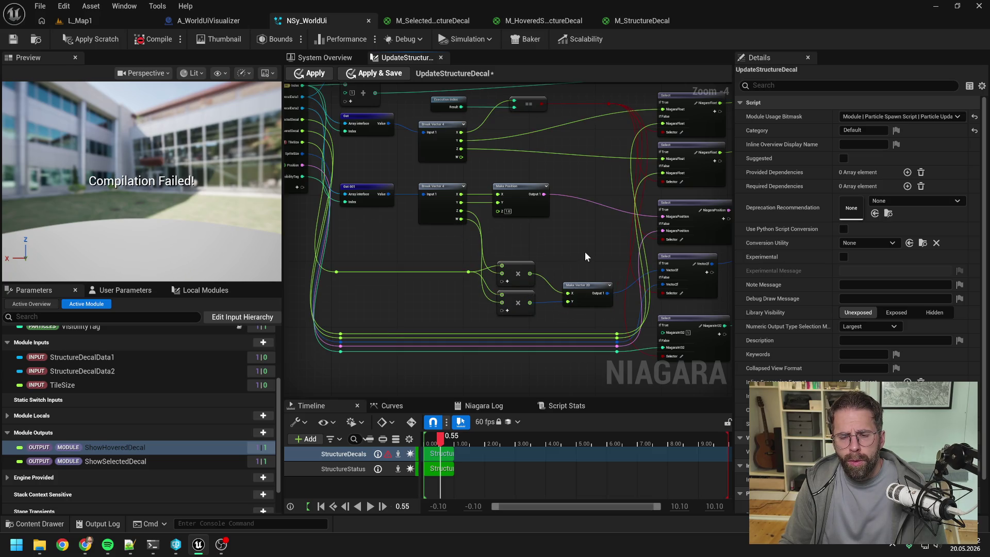
- Apply the scratch-pad changes and save the NSy_WorldUi system
drag(580, 241, 505, 233)
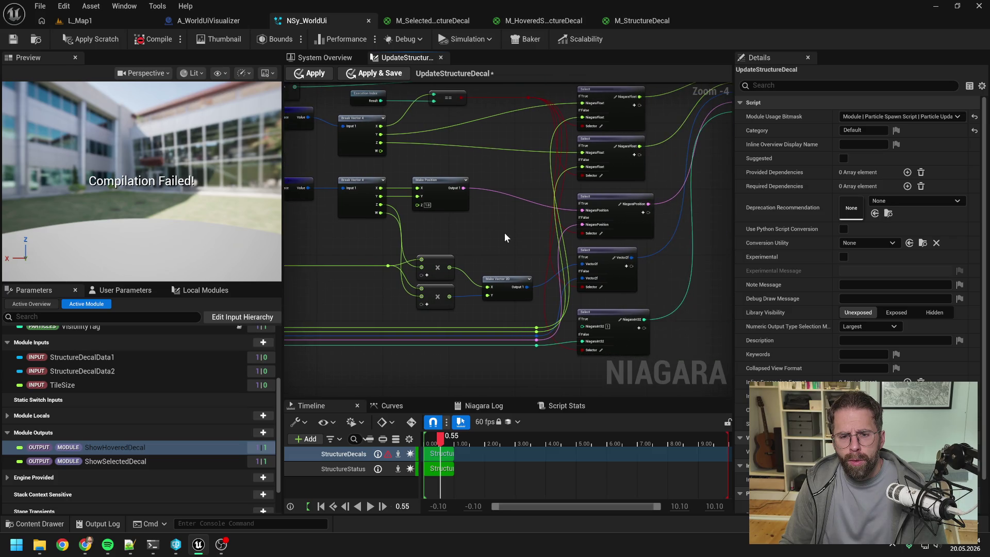
click(96, 40)
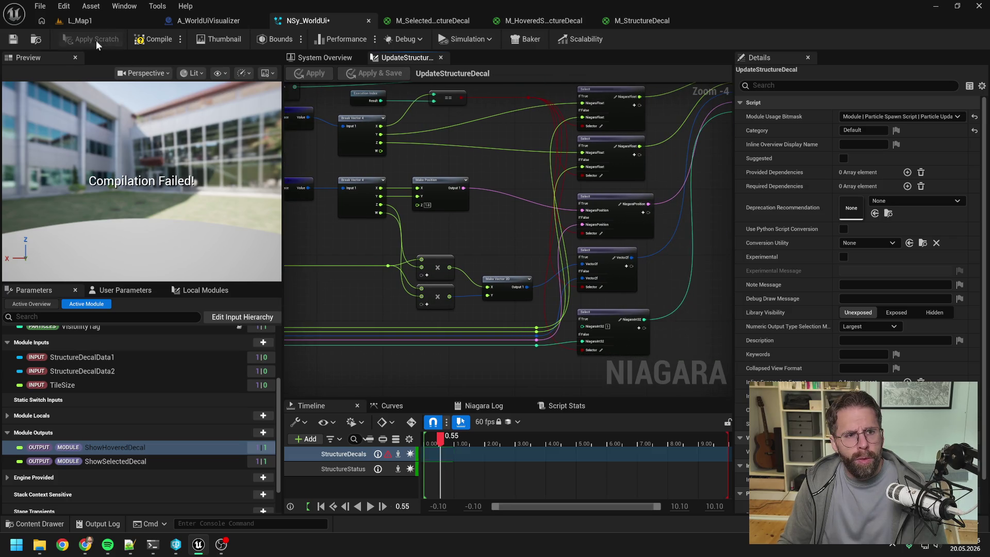
click(13, 41)
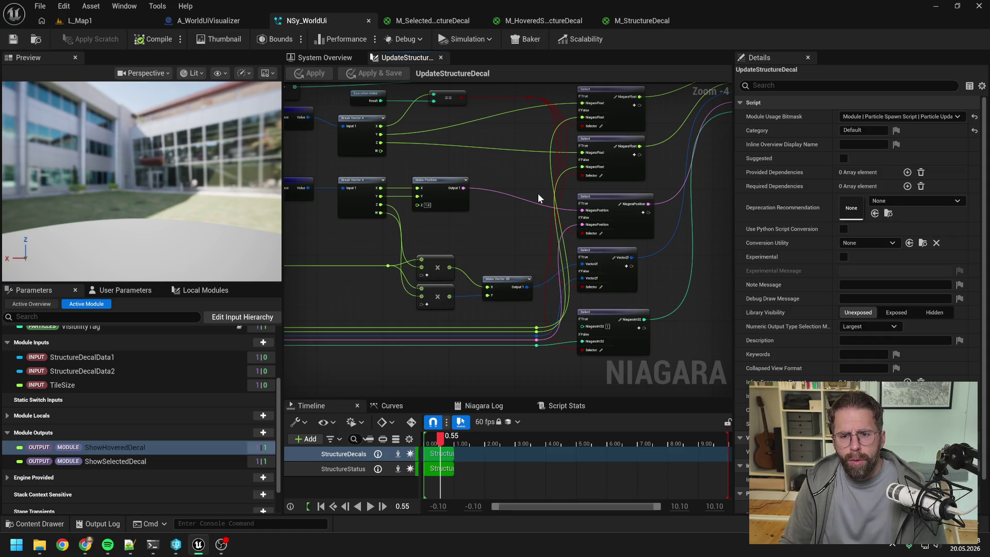
- Convert the lower multiply's output to float and wire it into Make Vector 2D's Y
scroll(531, 195, down, 1)
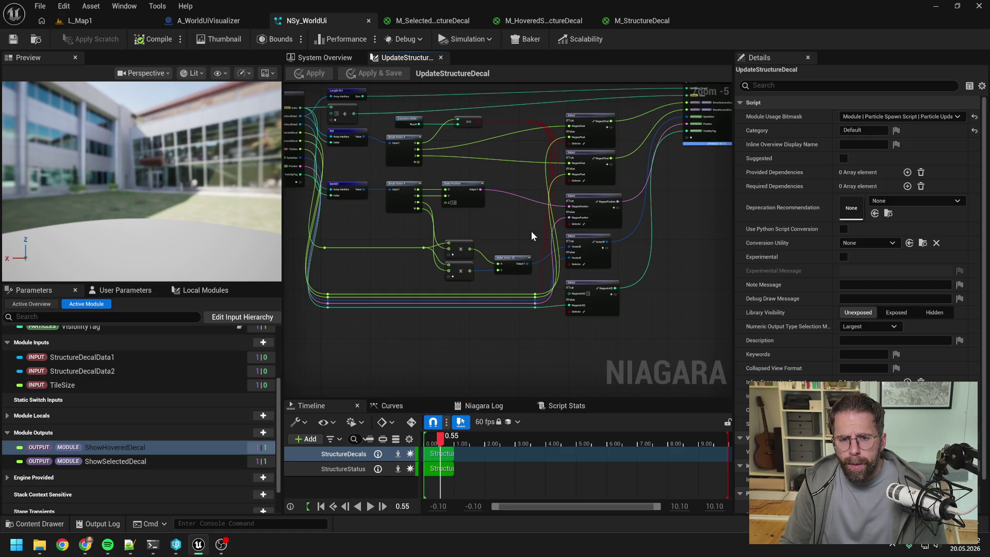
scroll(531, 231, up, 2)
alt+click(491, 280)
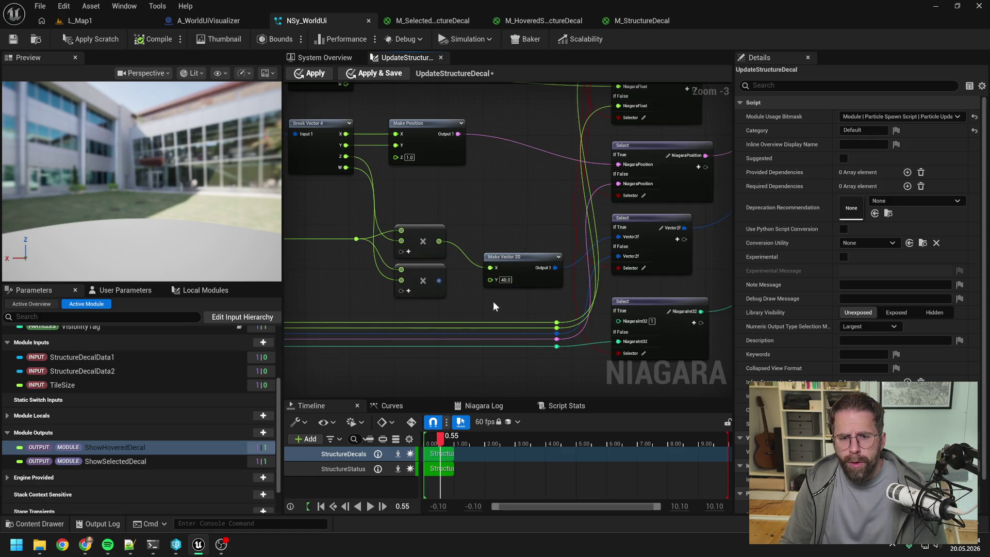
right_click(440, 281)
mouse_move(510, 316)
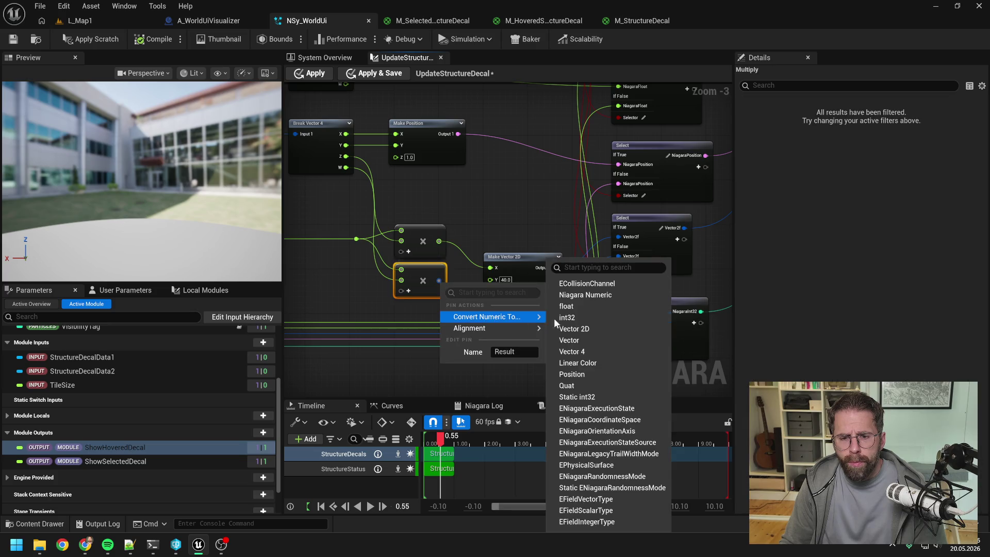
click(567, 306)
drag(439, 281, 490, 279)
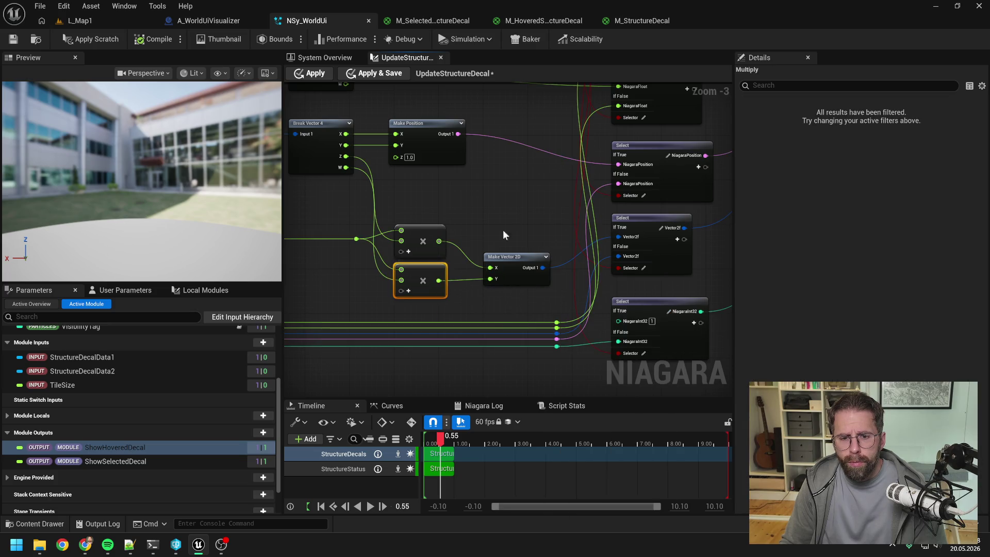
click(503, 230)
- Apply and save the script, then return to the system overview
key(ctrl+s)
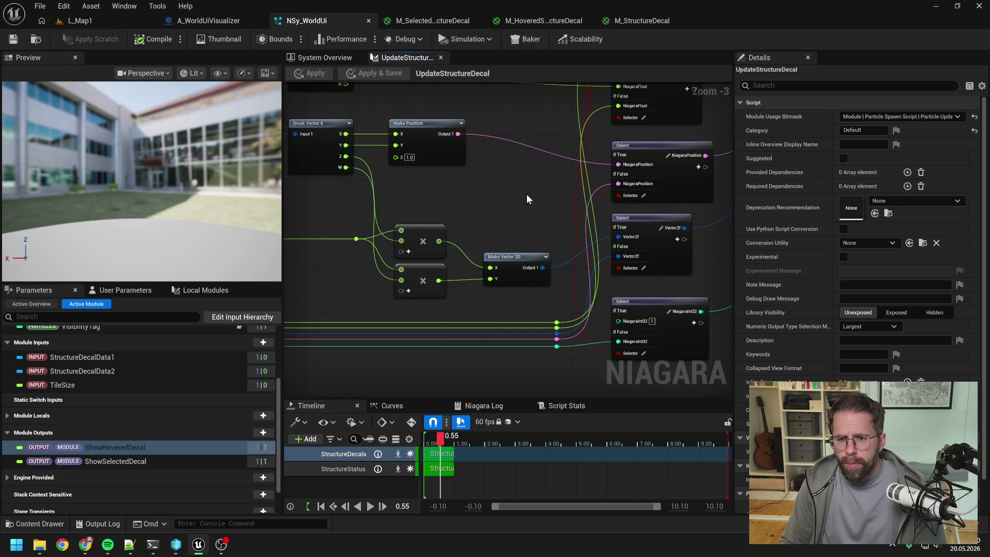
scroll(527, 194, down, 2)
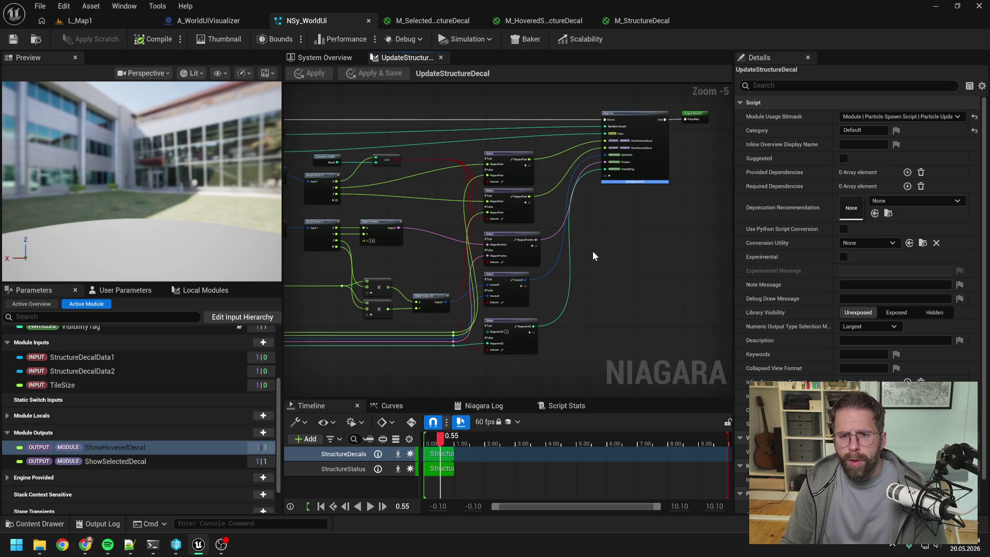
drag(593, 251, 680, 232)
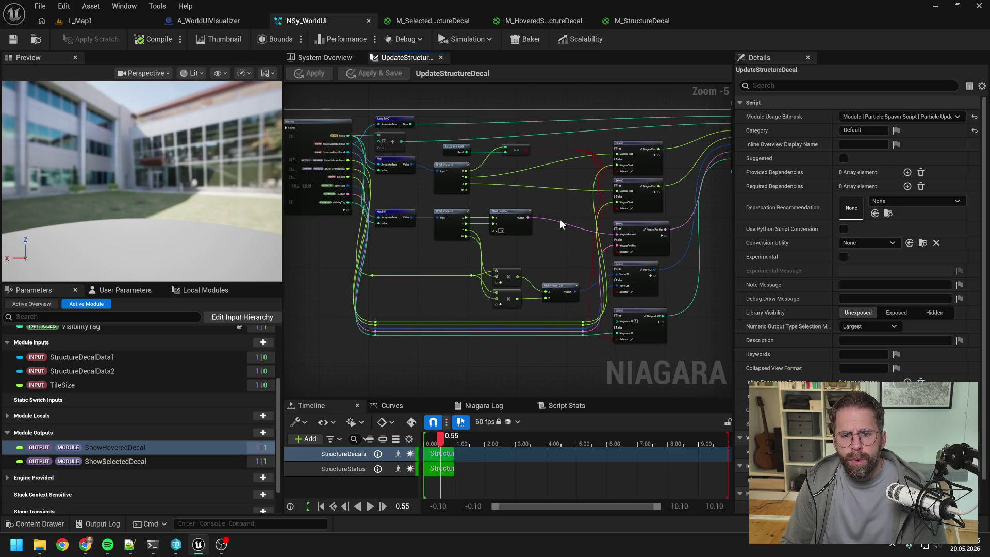
click(325, 57)
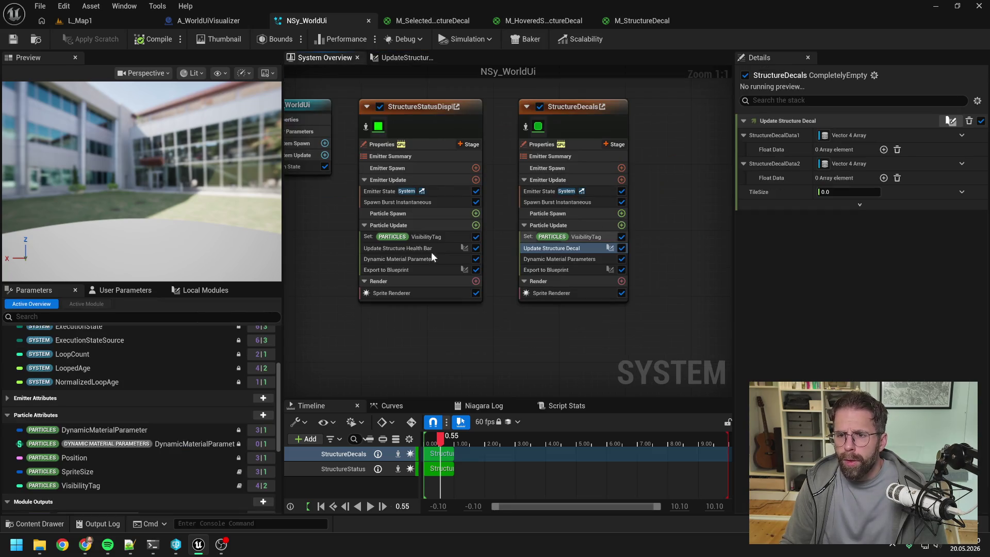
- Bind StructureDecalData1, StructureDecalData2 and TileSize to their matching user parameters and save
scroll(181, 361, up, 5)
click(129, 289)
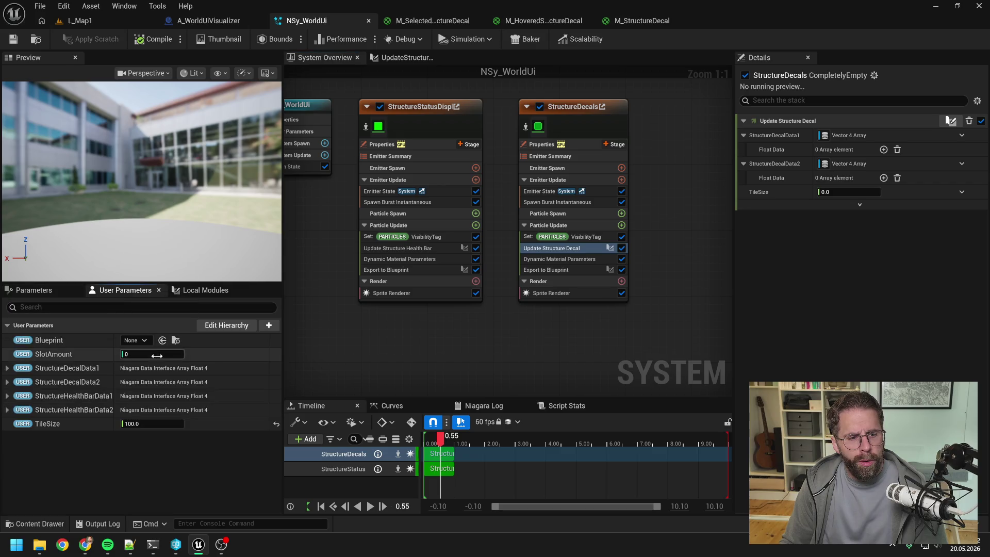
mouse_move(75, 366)
mouse_down()
mouse_move(777, 171)
mouse_move(829, 136)
mouse_up()
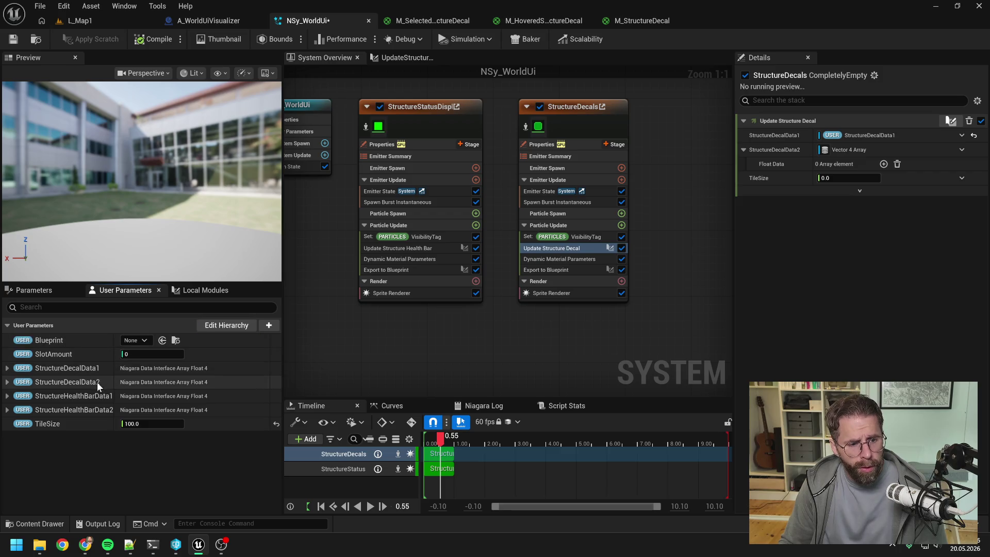
drag(97, 381, 848, 154)
key(ctrl+s)
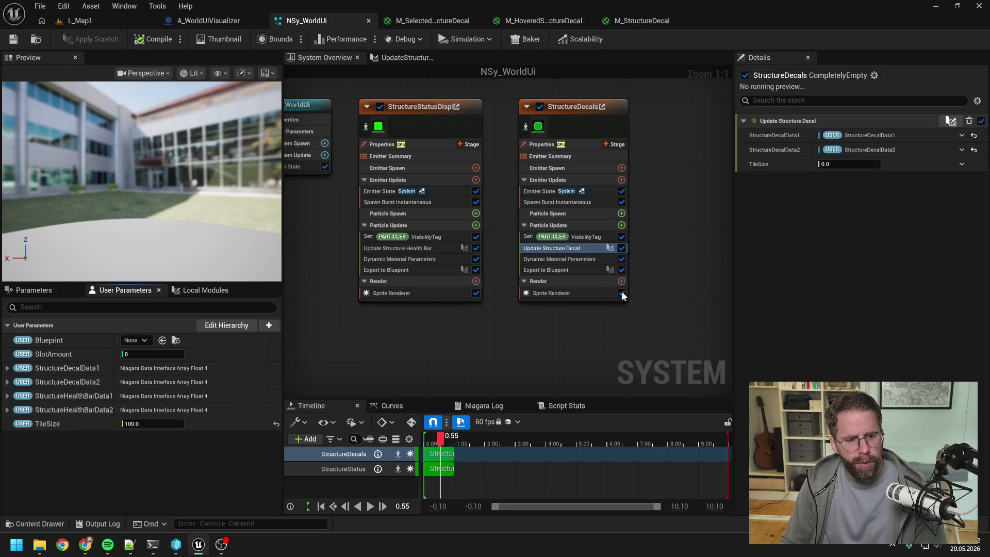
drag(48, 424, 889, 163)
click(16, 40)
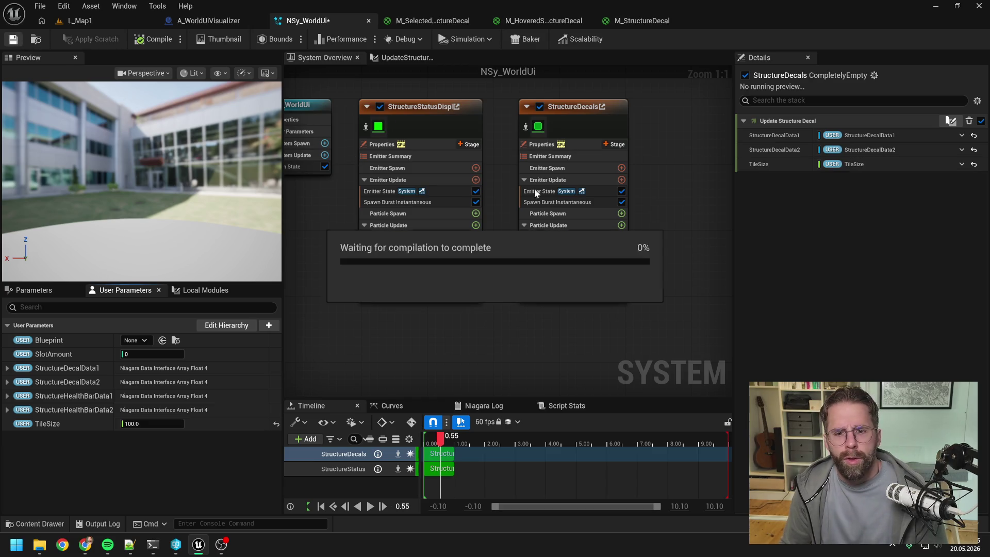
click(568, 259)
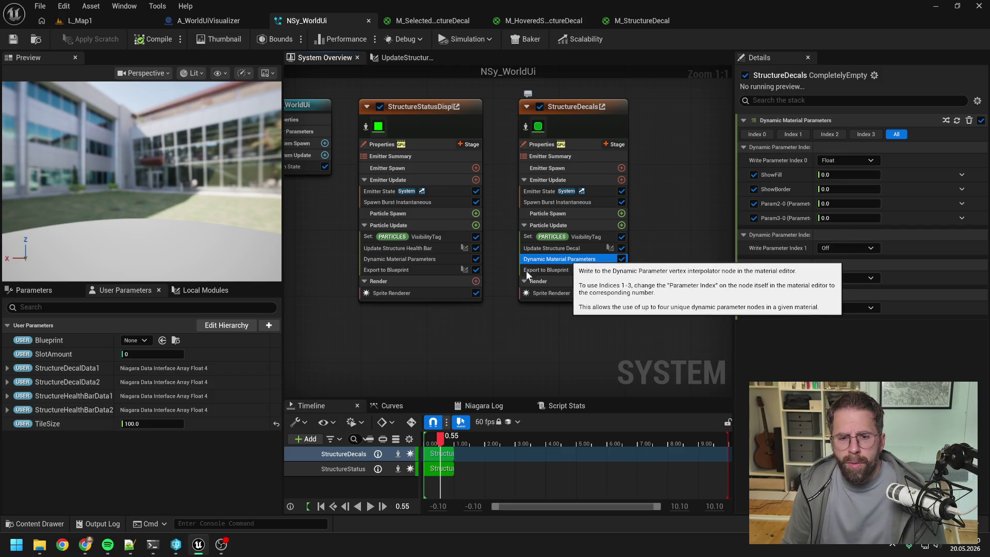
- Bind ShowSelectedDecal to ShowFill and ShowHoveredDecal to ShowBorder, then save the system
click(50, 291)
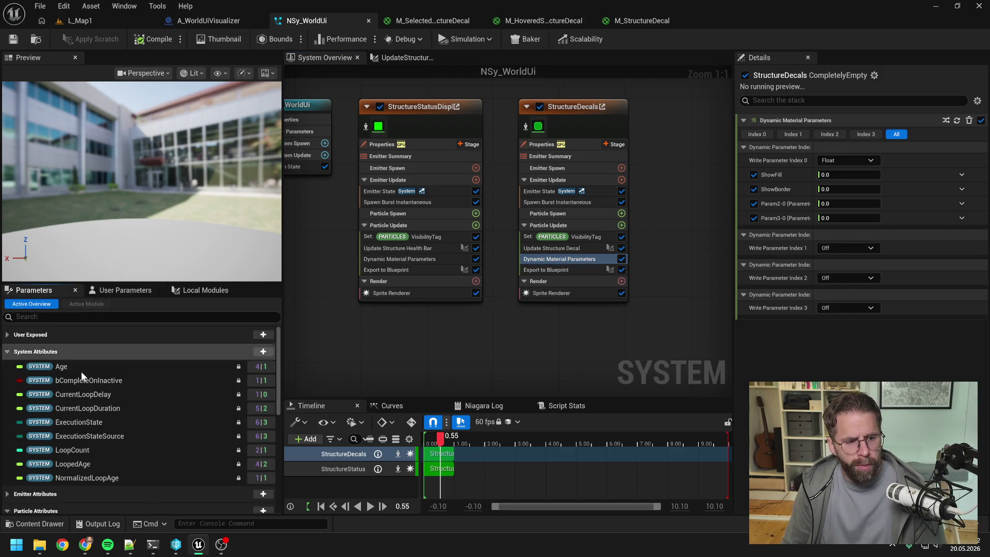
scroll(113, 382, down, 5)
scroll(115, 382, down, 5)
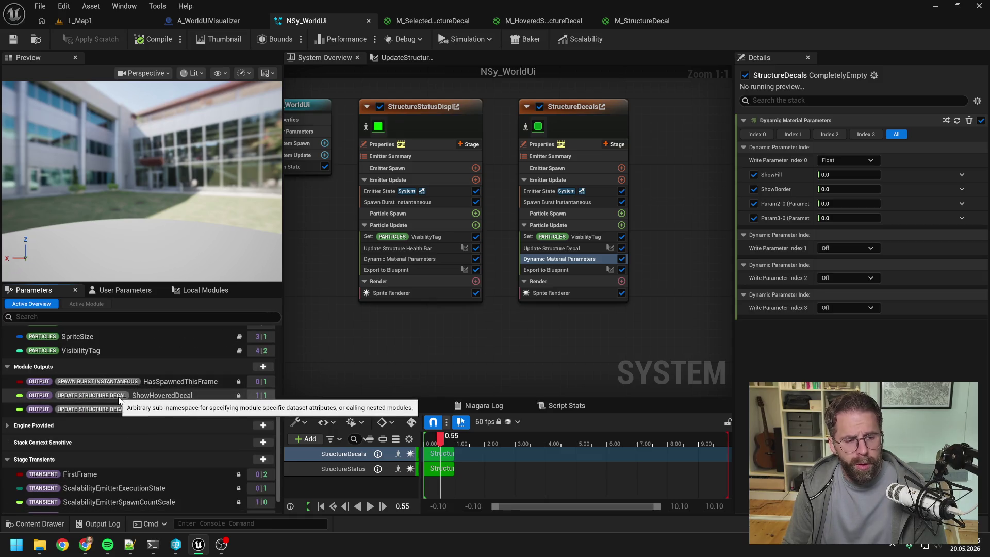
drag(170, 409, 834, 174)
click(174, 397)
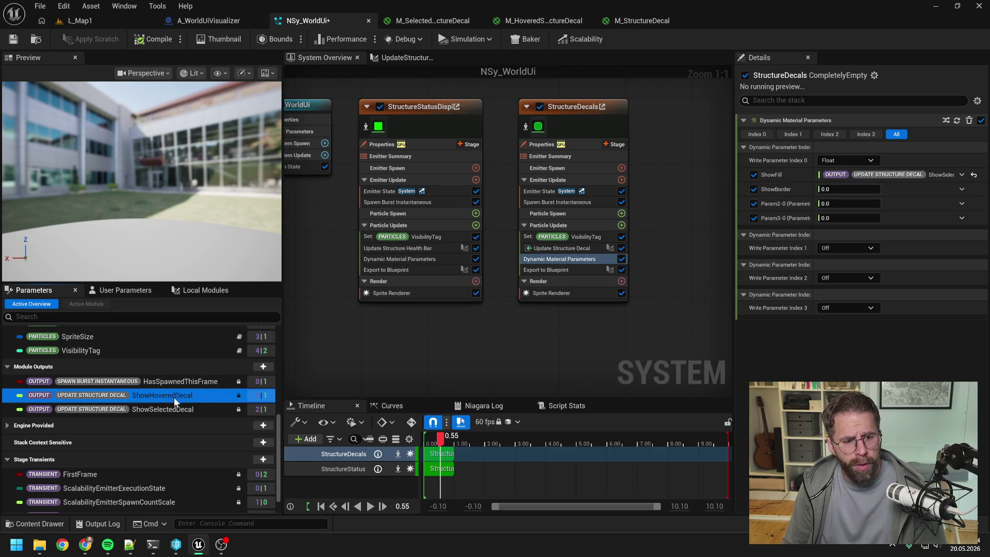
drag(174, 397, 836, 188)
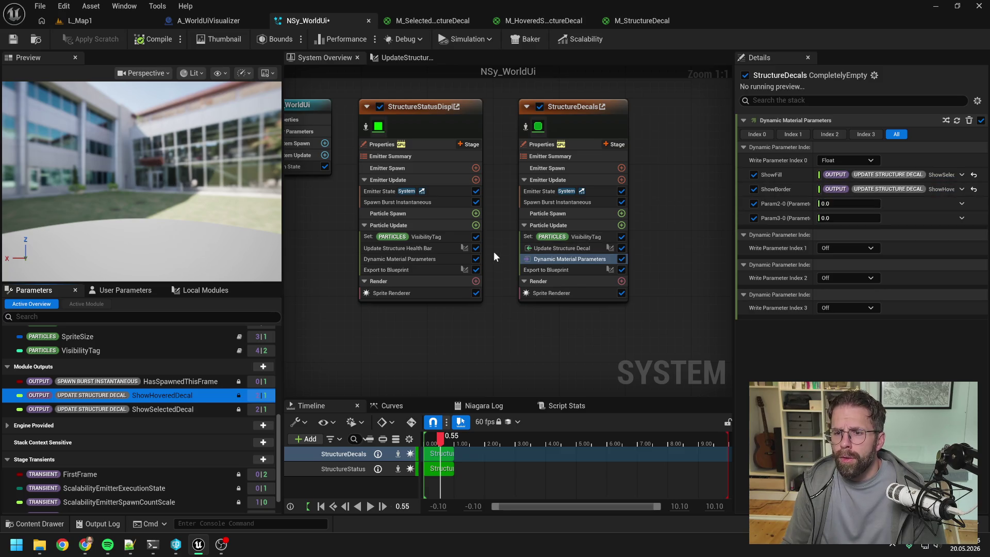
click(13, 39)
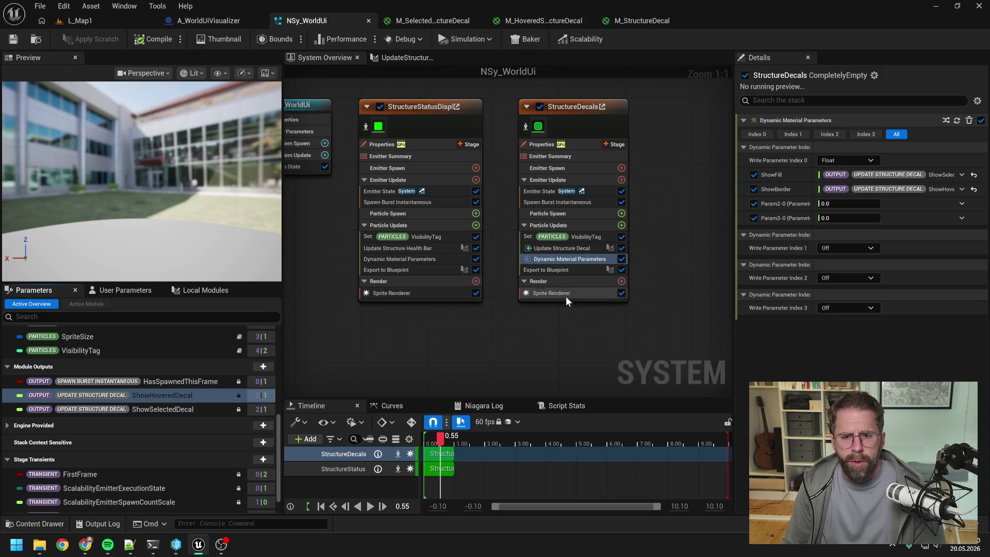
click(556, 270)
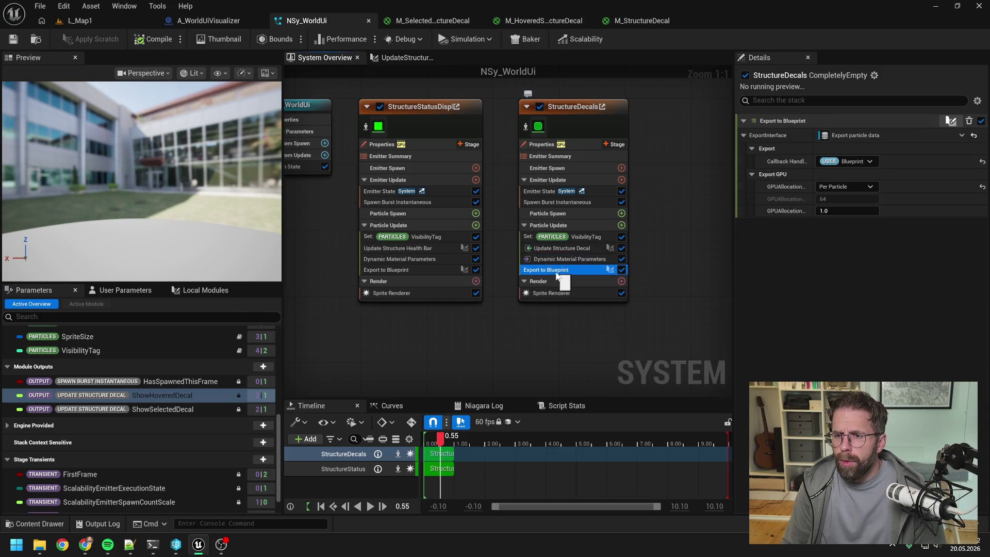
- In the ExportToBlueprint script, disconnect the == result from Store Data and save
double_click(556, 271)
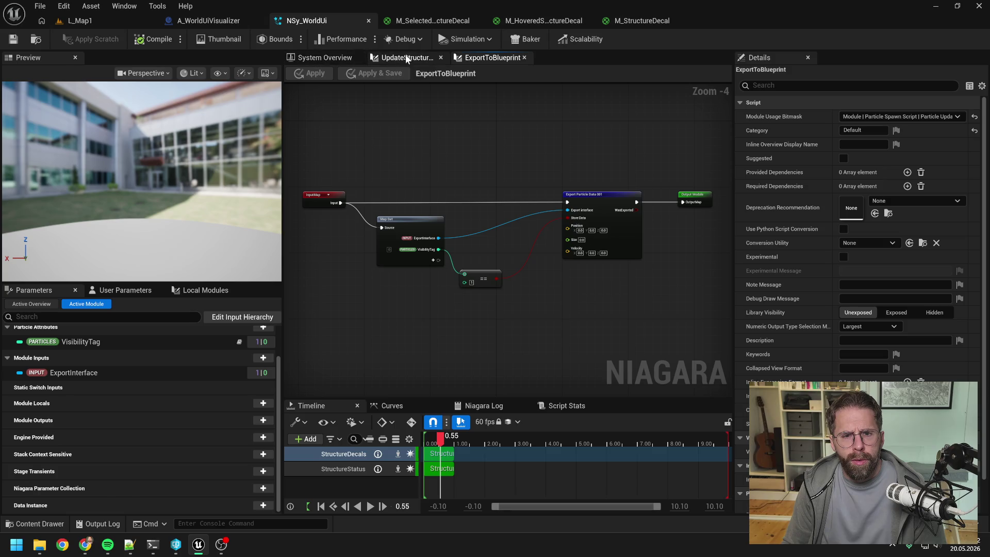
click(428, 57)
click(334, 58)
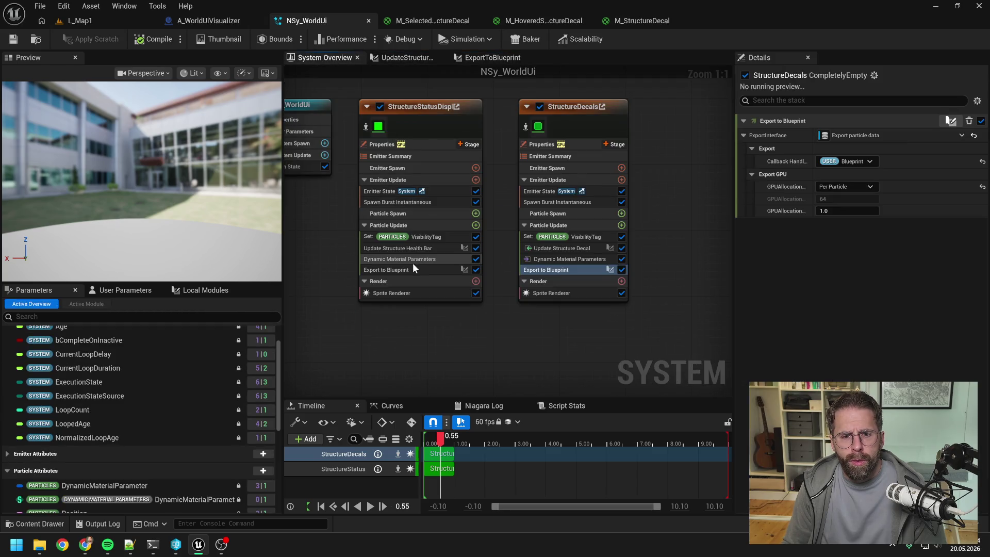
double_click(413, 264)
alt+click(566, 218)
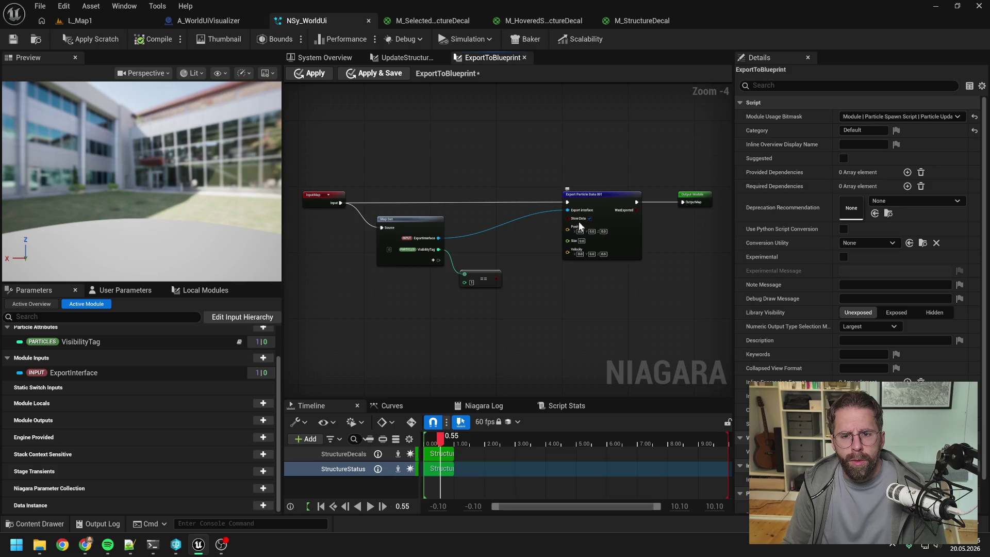
key(ctrl+s)
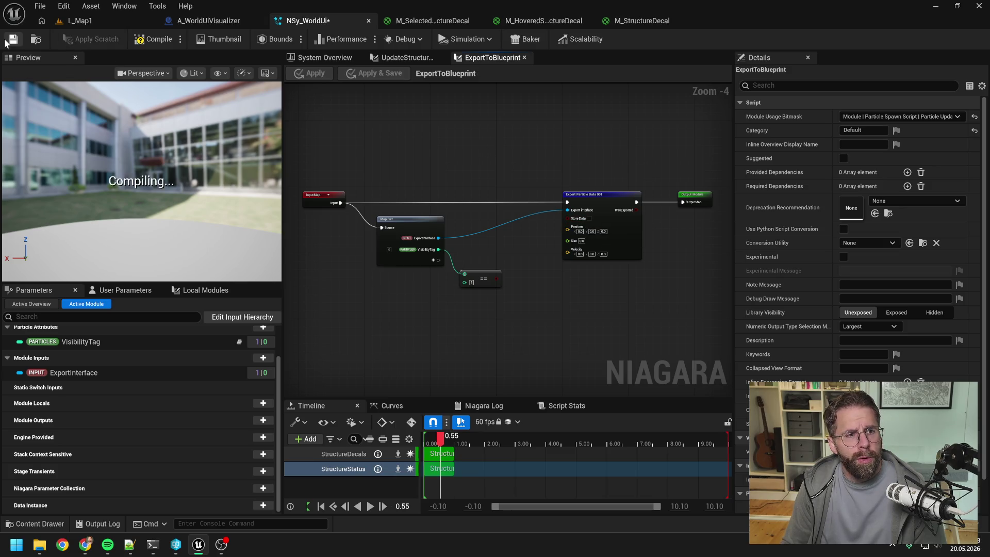
- Return to the UpdateStructureDecal graph and then to the A_WorldUiVisualizer Blueprint
click(398, 58)
mouse_move(553, 200)
mouse_down()
mouse_move(416, 194)
mouse_move(537, 215)
mouse_move(624, 215)
mouse_up()
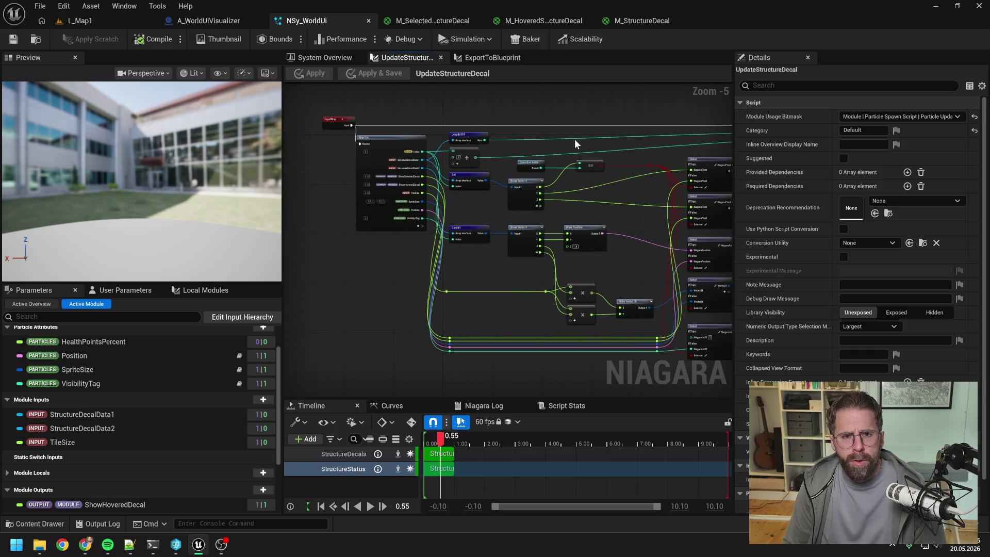
drag(574, 138, 497, 166)
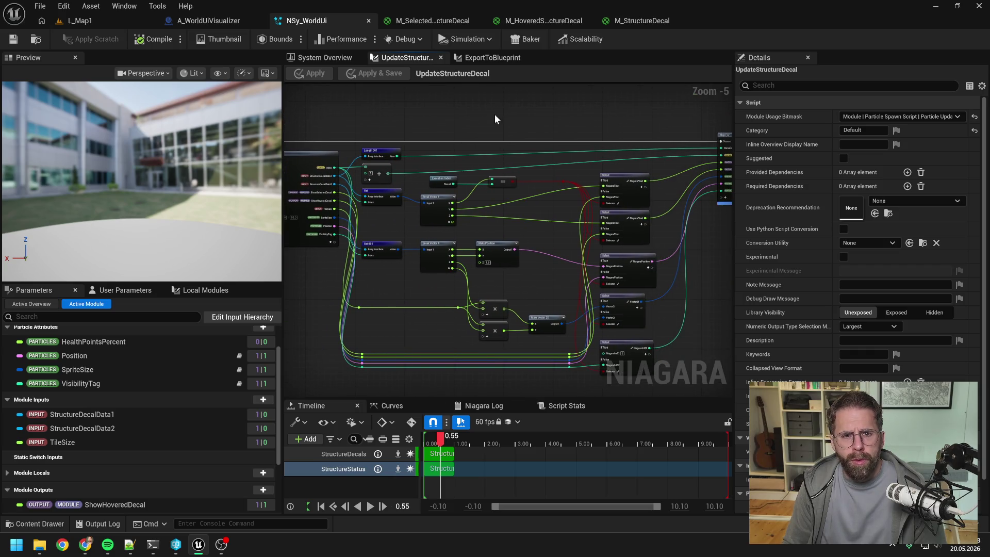
click(209, 20)
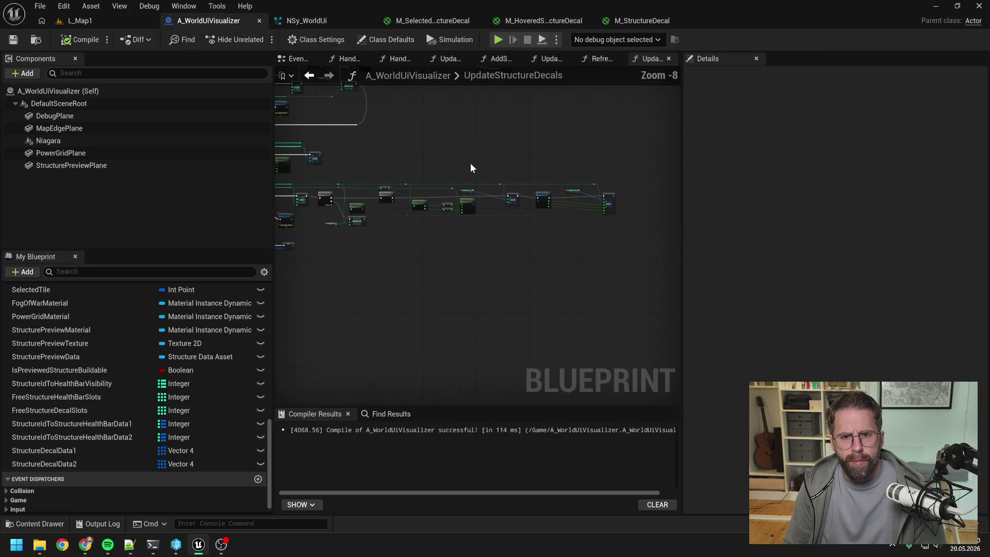
- Zoom out and pan to survey the whole UpdateStructureDecals node network
drag(683, 162, 846, 157)
drag(537, 158, 785, 150)
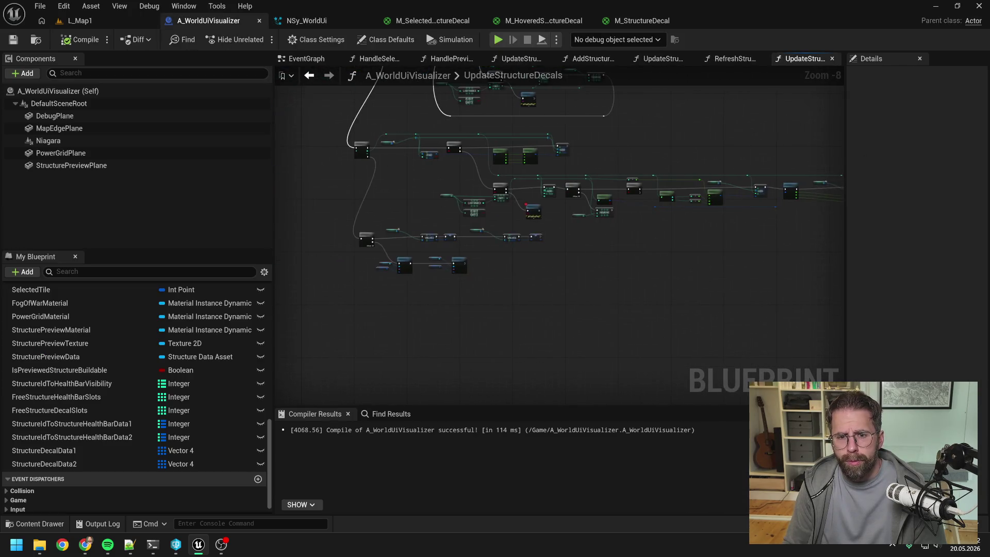
mouse_move(603, 146)
mouse_down()
mouse_move(679, 221)
mouse_move(707, 319)
mouse_up()
scroll(582, 181, up, 3)
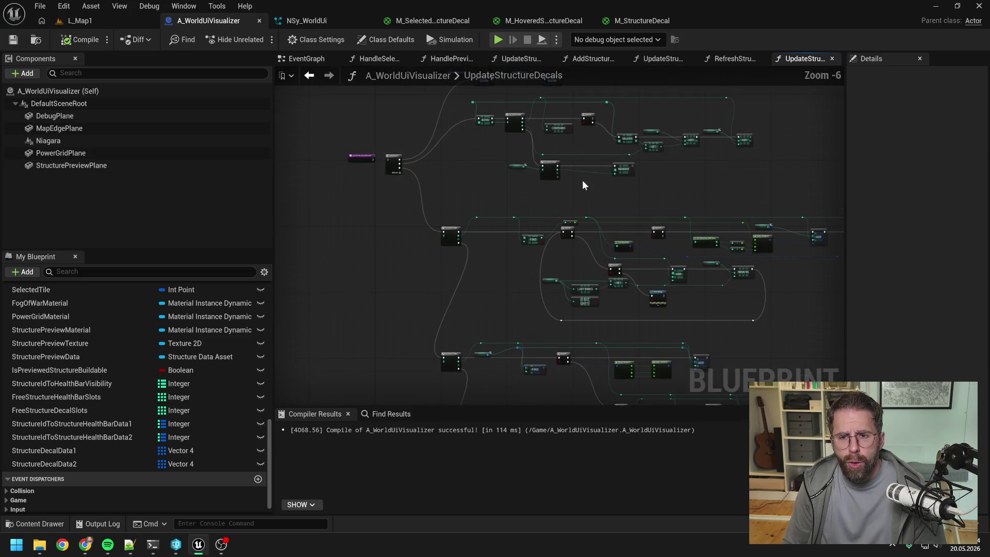
drag(587, 177, 670, 302)
scroll(518, 240, down, 4)
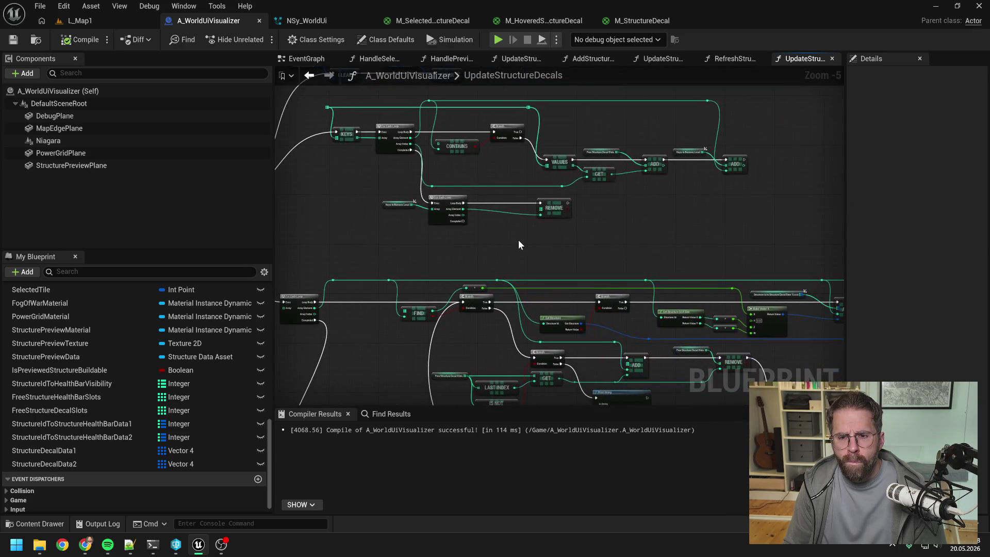
drag(534, 240, 533, 111)
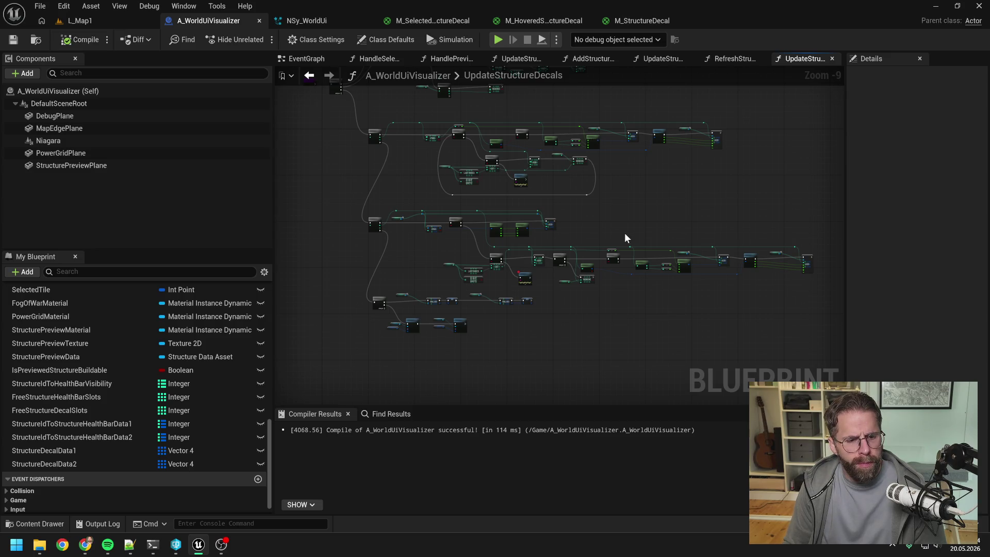
scroll(633, 241, up, 6)
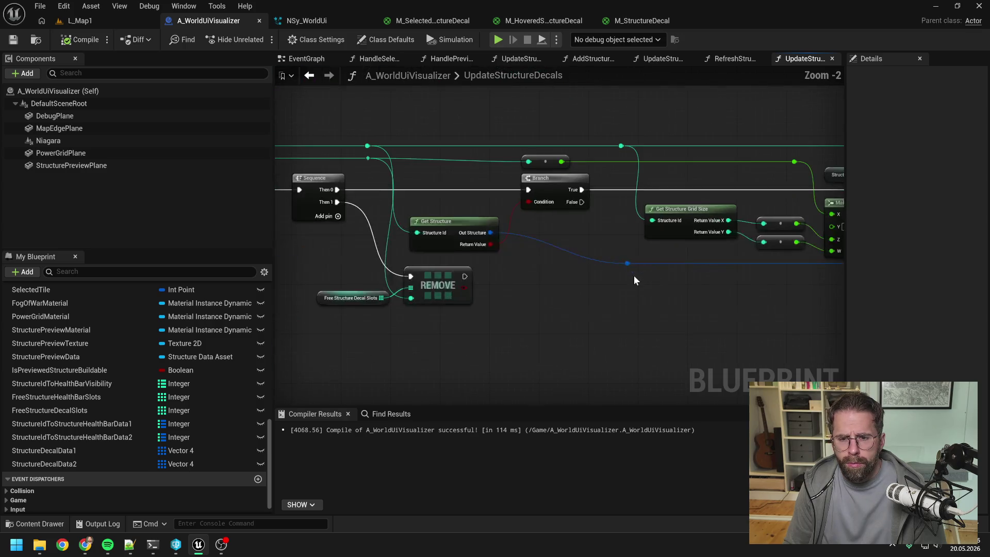
scroll(635, 283, down, 1)
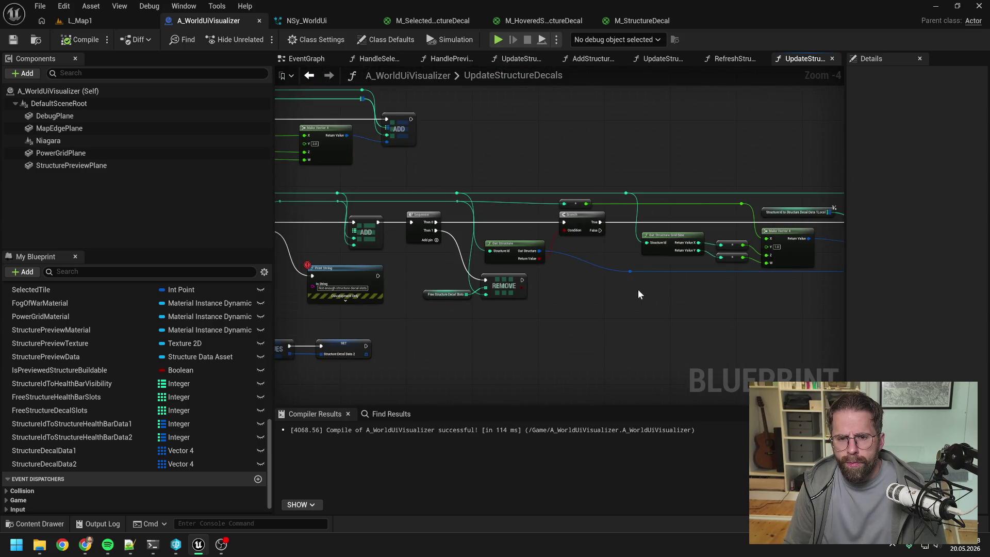
scroll(639, 289, down, 8)
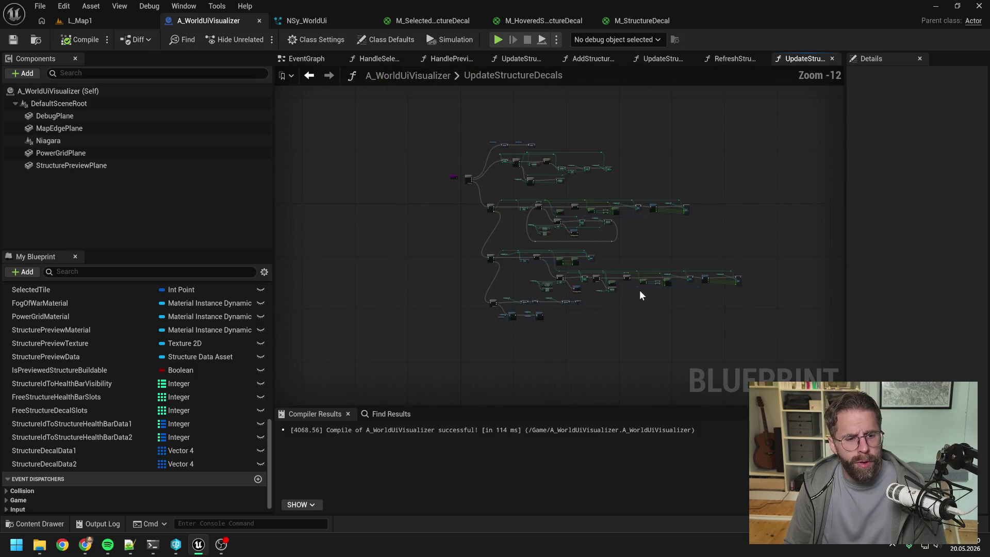
- Delete every node except the function entry and recompile the blueprint
mouse_move(475, 134)
mouse_down()
mouse_move(676, 319)
mouse_move(751, 348)
mouse_up()
key(Delete)
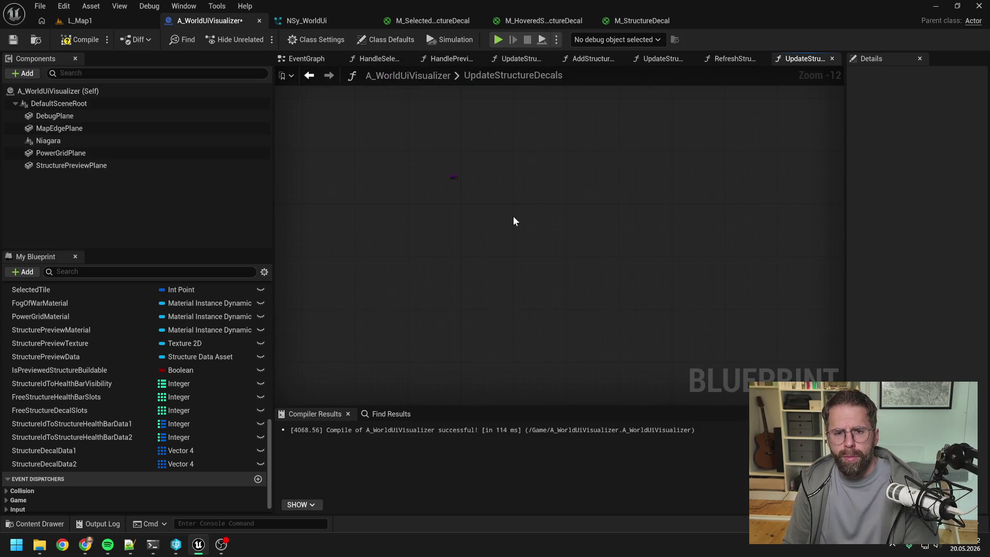
scroll(512, 232, up, 6)
key(Home)
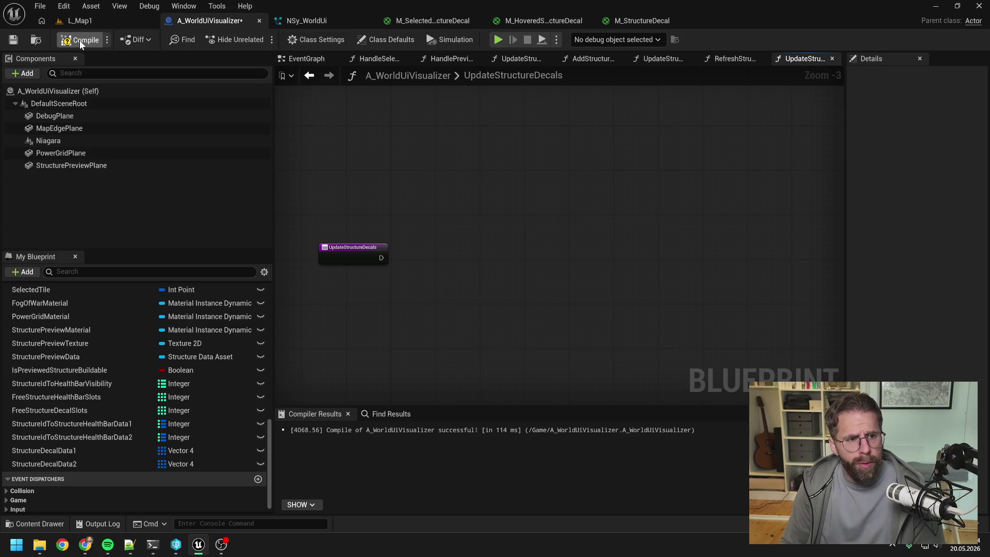
click(81, 39)
drag(367, 195, 462, 206)
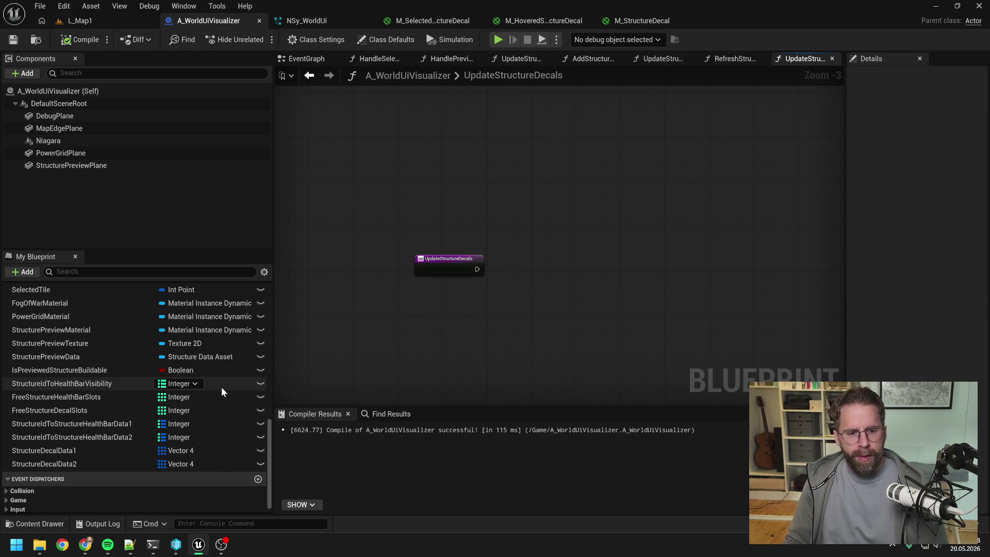
- Add a StructureIdToDecalState variable and place it below the health-bar data variables
scroll(221, 387, up, 5)
click(258, 305)
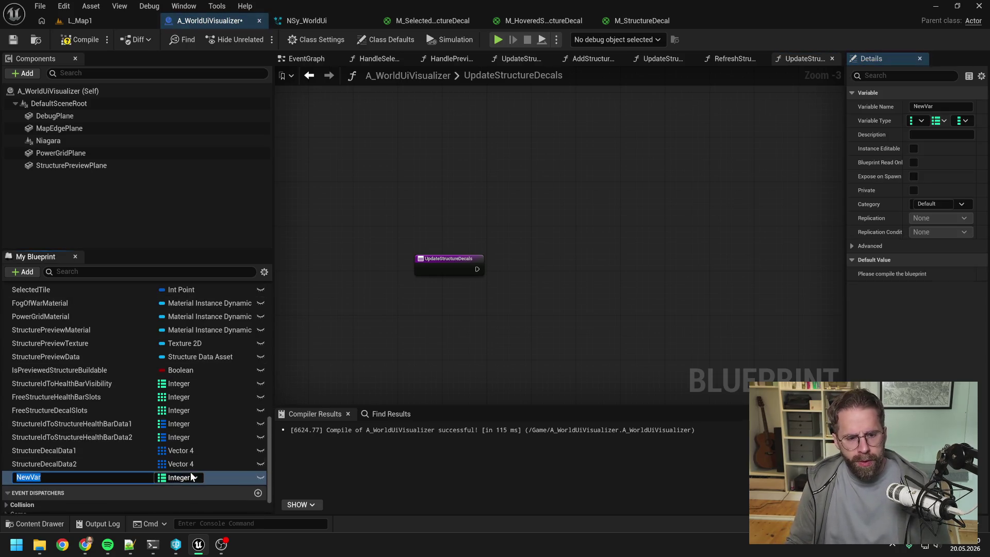
text(Struc)
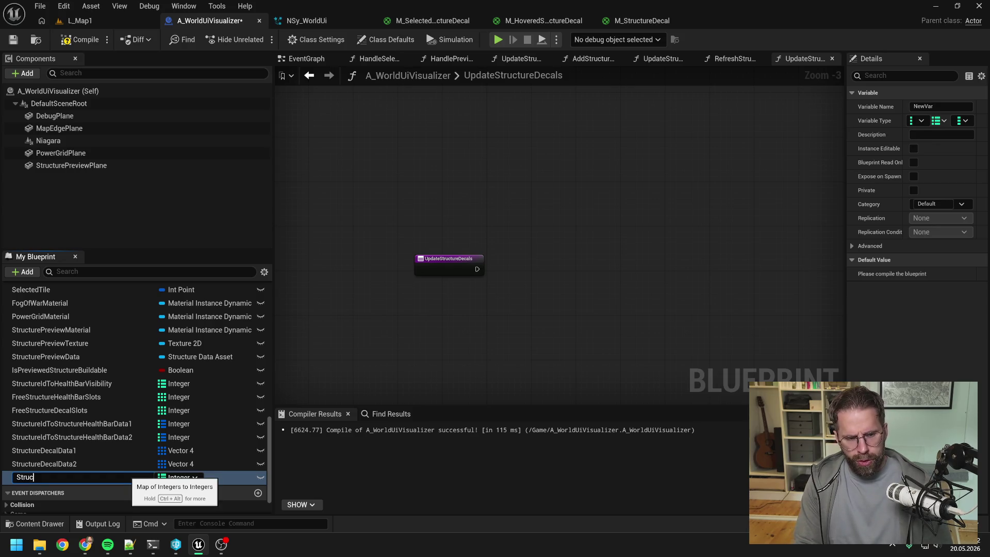
text(tureIdTo)
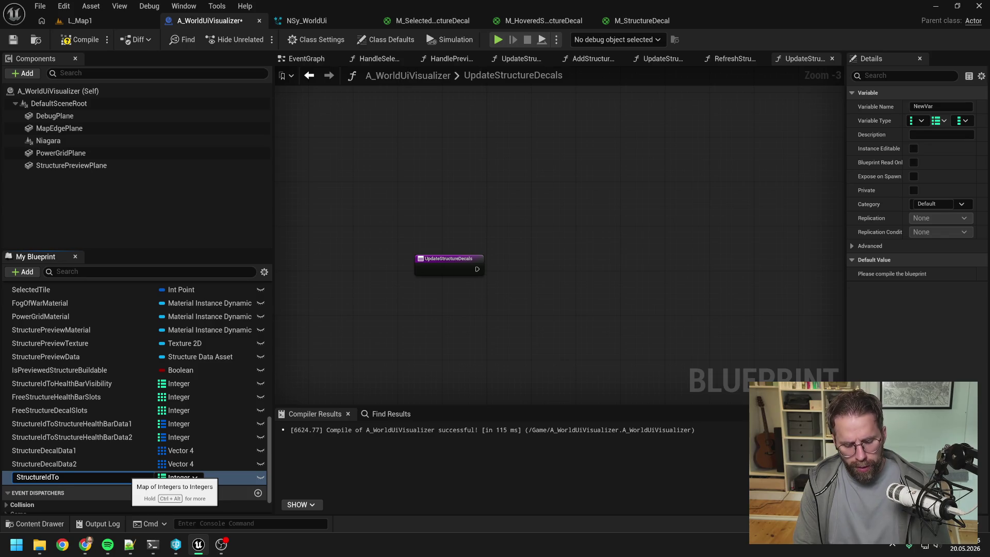
text(Struc)
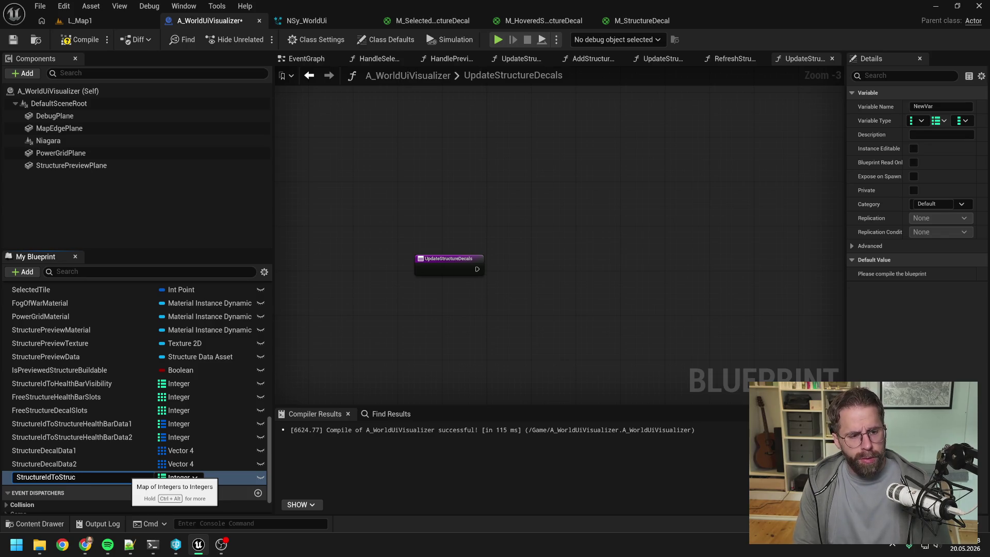
key(BackSpace)
key(BackSpace)
key(BackSpace)
key(BackSpace)
key(BackSpace)
text(De)
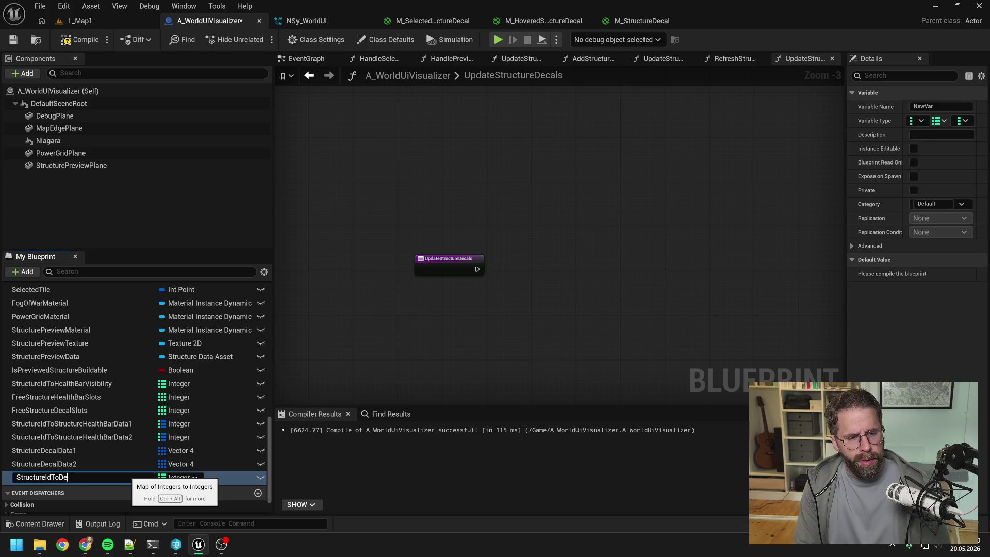
text(calState)
key(Return)
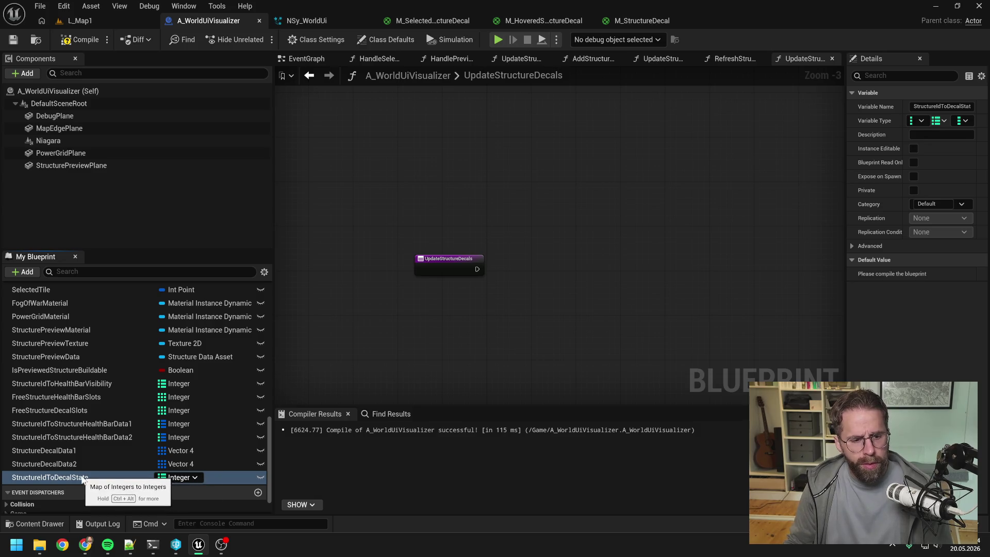
mouse_move(128, 480)
mouse_down()
mouse_move(72, 448)
mouse_move(141, 437)
mouse_up()
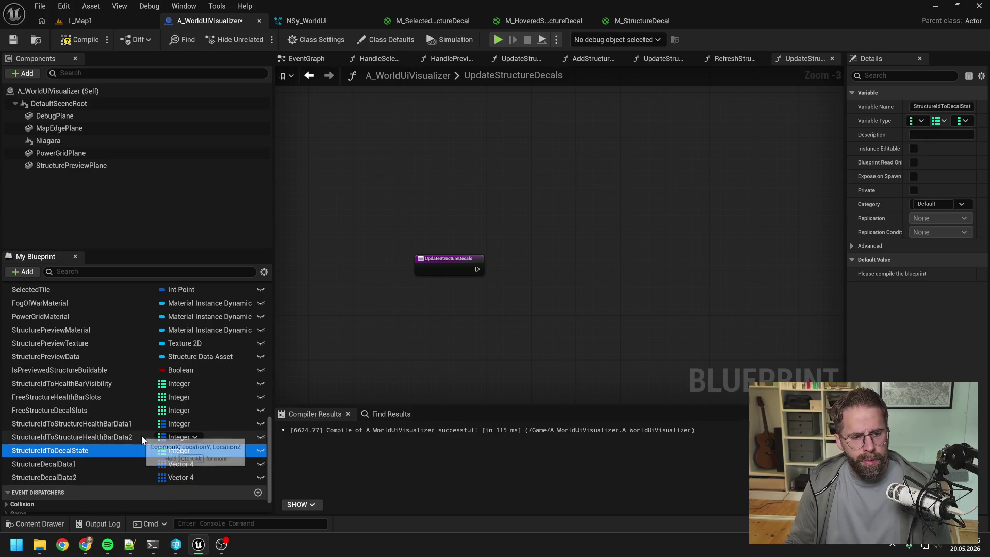
click(322, 396)
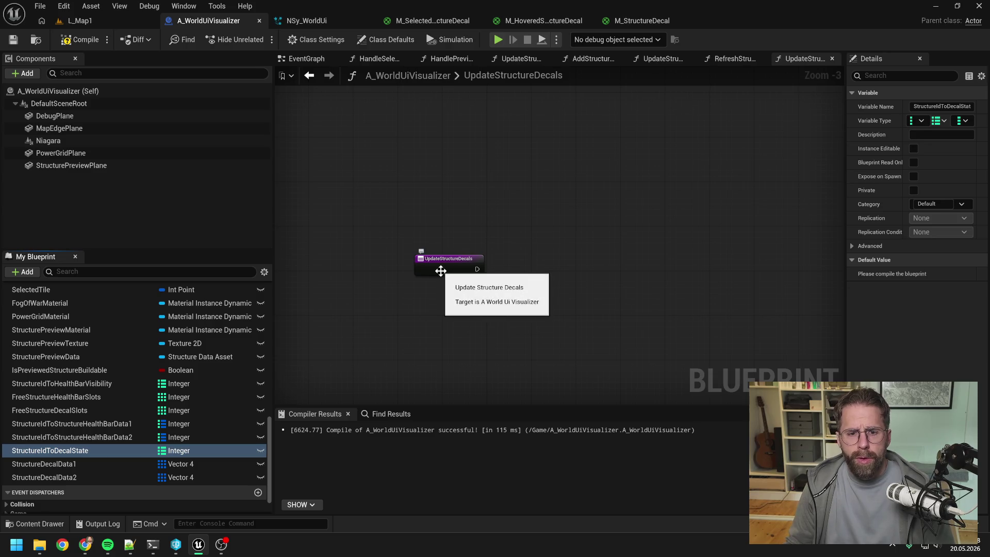
click(298, 59)
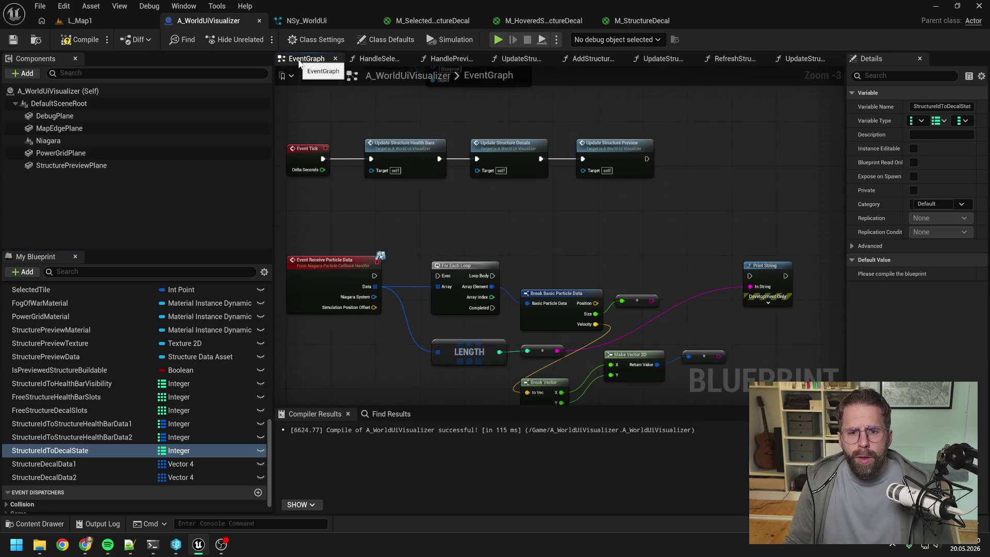
- Close all graph tabs except EventGraph and open the HandleSelectionChanged function
right_click(298, 59)
click(339, 125)
scroll(148, 352, up, 10)
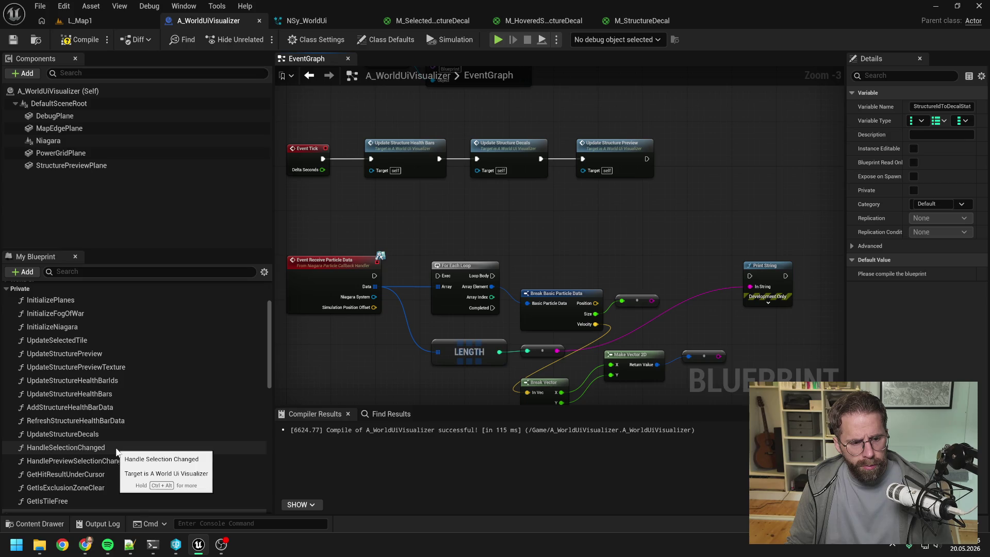
double_click(110, 447)
scroll(489, 300, down, 1)
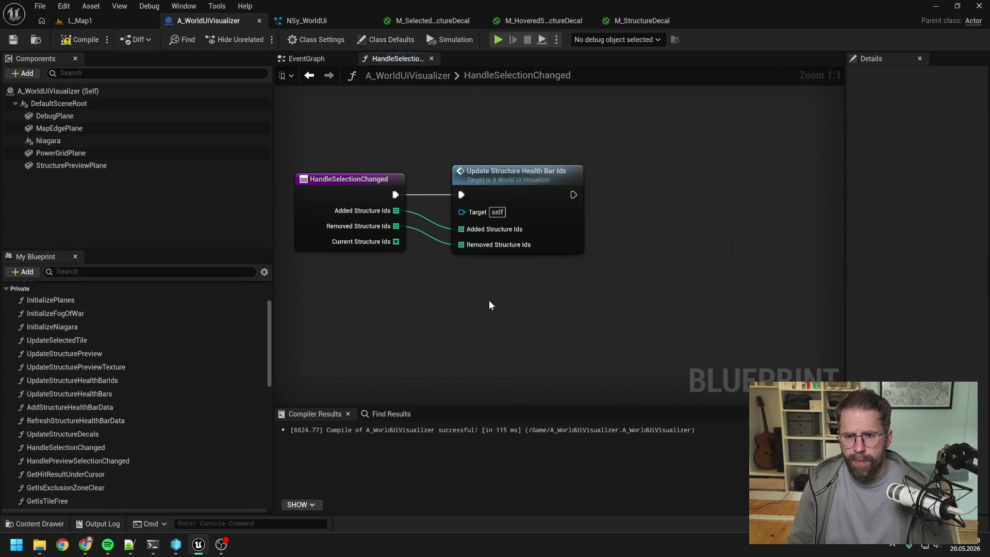
scroll(220, 361, up, 2)
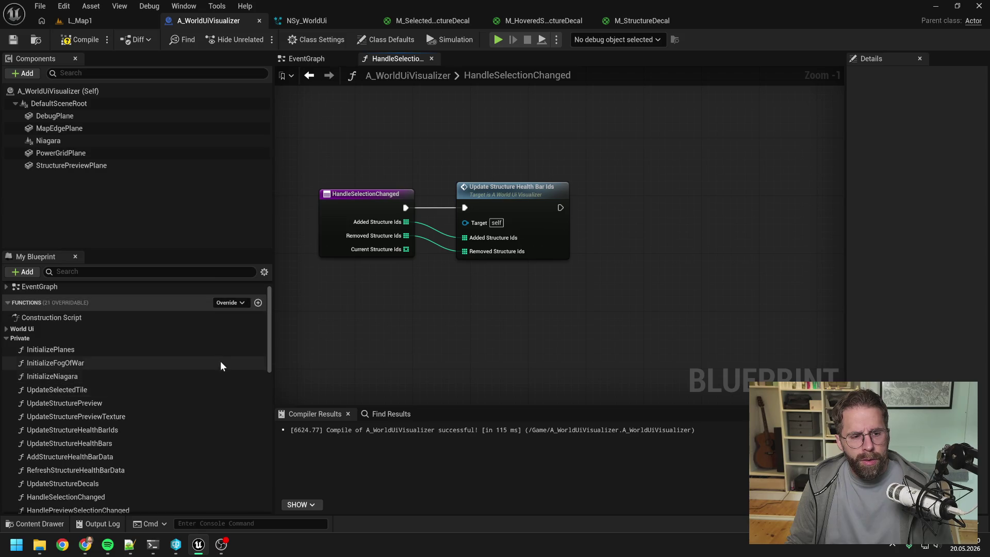
- Add a test function named Update, then delete it
click(258, 303)
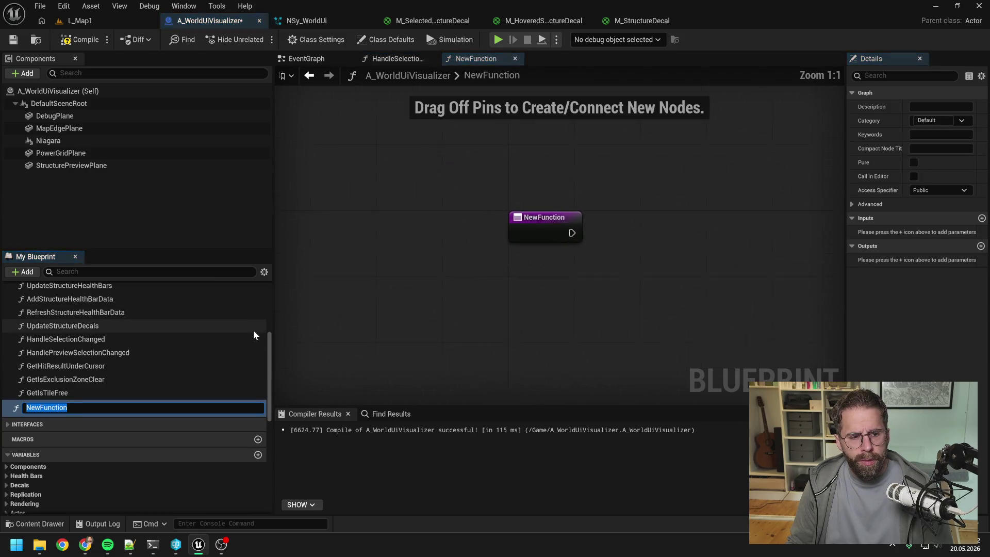
text(Update)
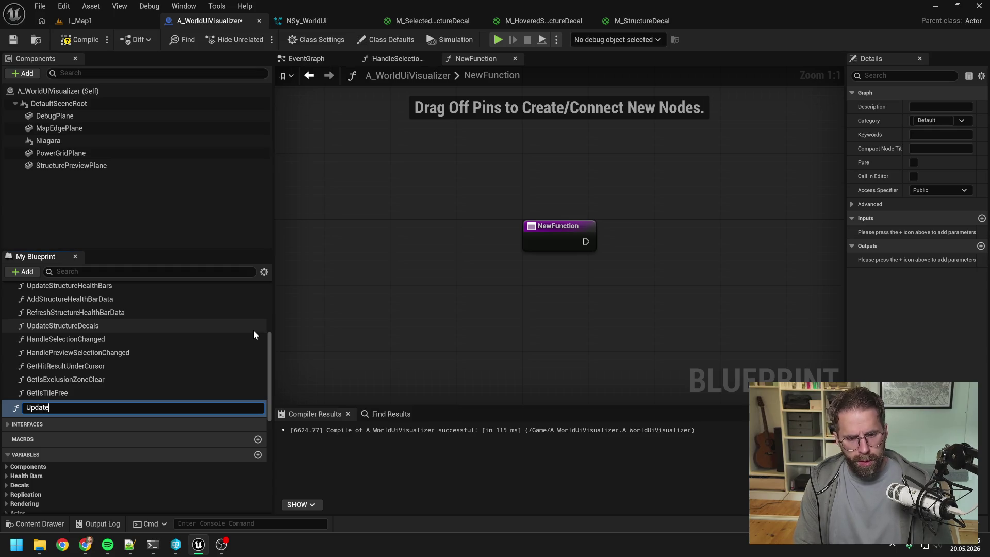
key(Return)
click(167, 393)
click(159, 405)
key(Delete)
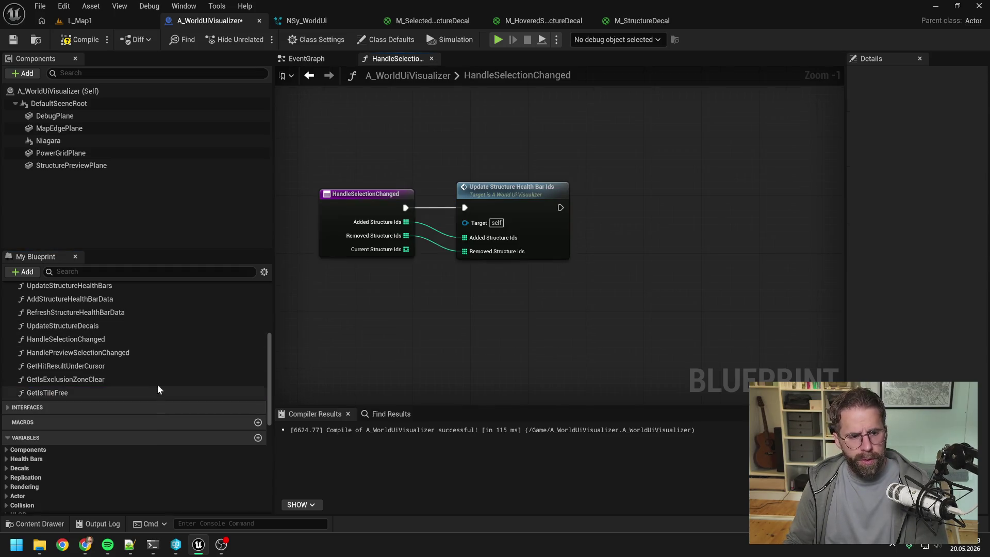
scroll(155, 376, up, 3)
click(131, 355)
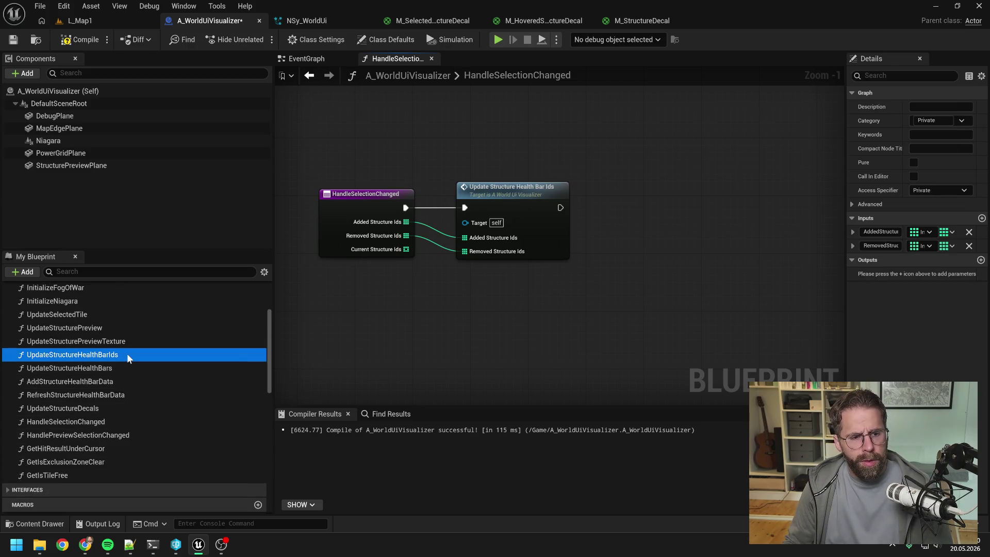
key(ctrl+w)
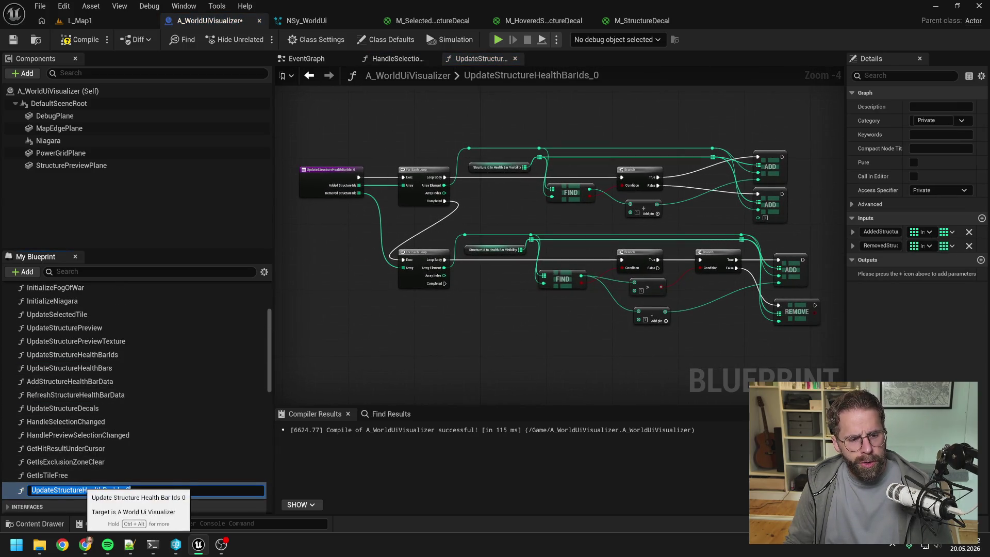
mouse_move(82, 490)
mouse_down()
mouse_move(115, 490)
mouse_move(87, 491)
mouse_up()
click(113, 490)
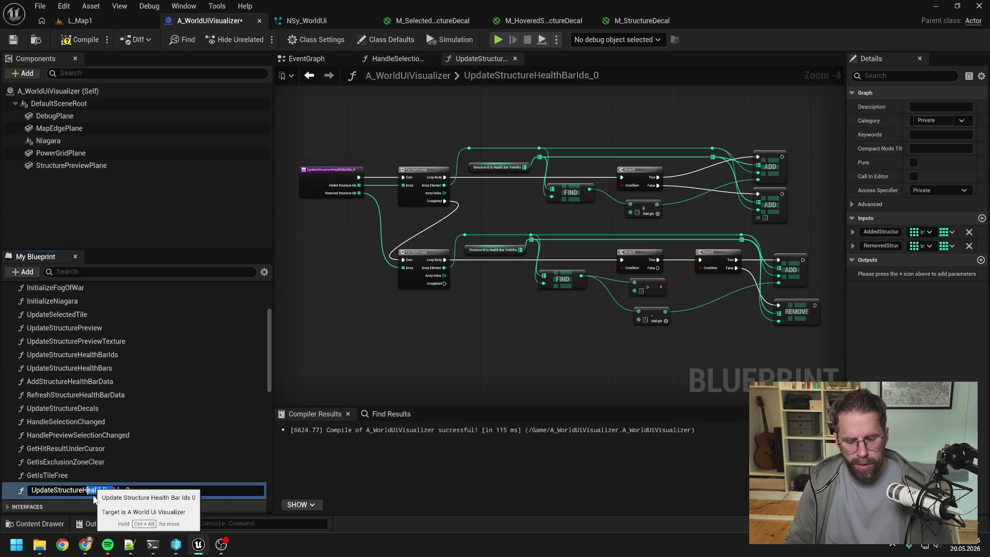
text(Deca)
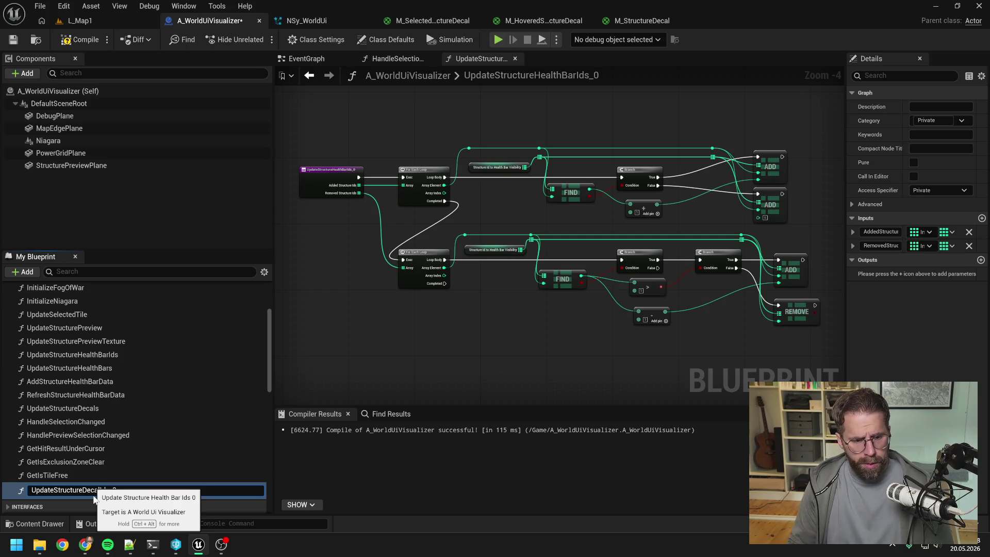
key(End)
key(BackSpace)
key(BackSpace)
key(Return)
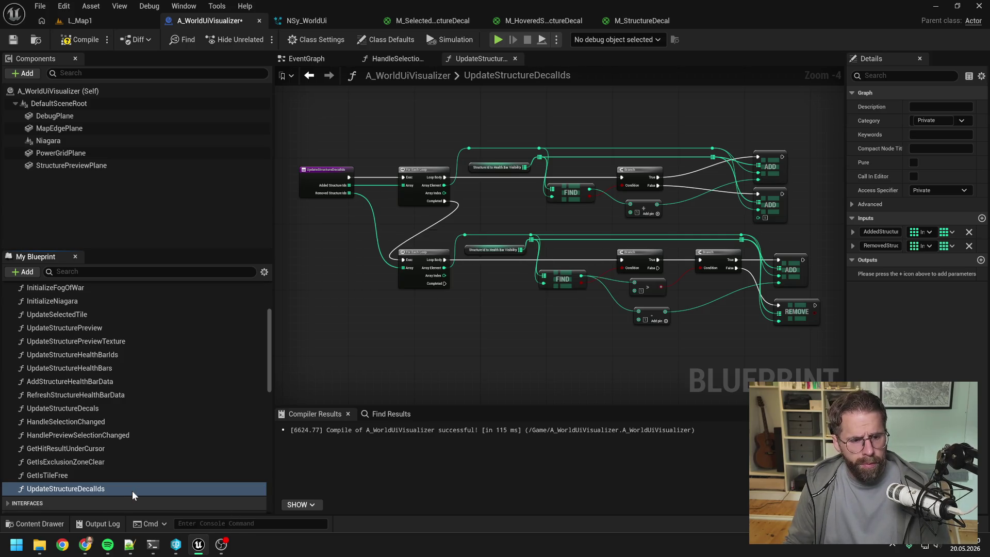
key(ctrl+s)
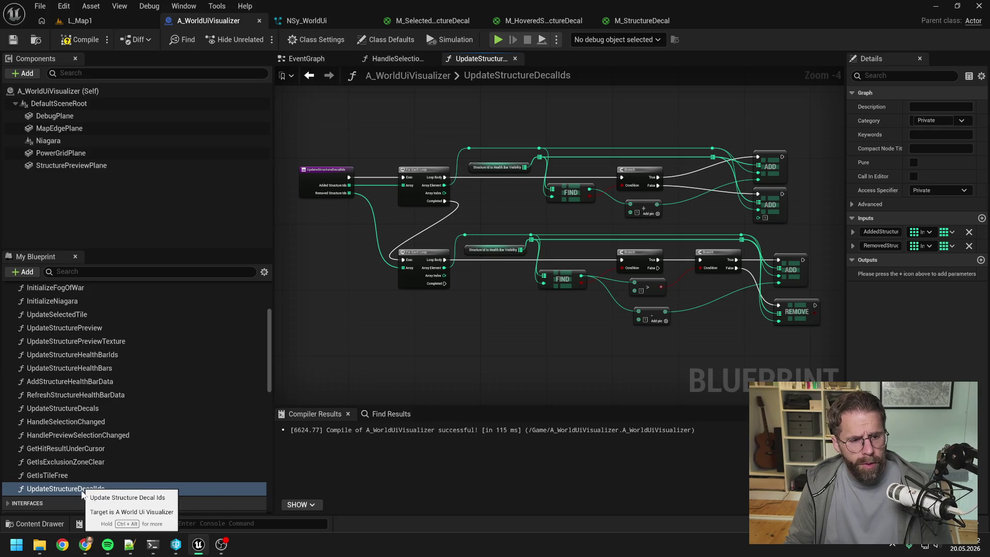
drag(82, 492, 87, 409)
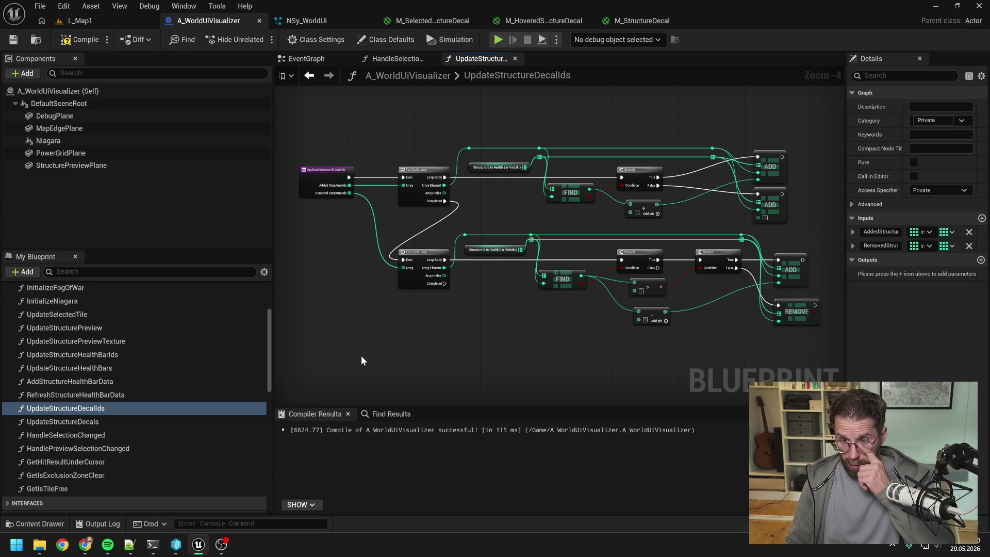
scroll(397, 222, up, 1)
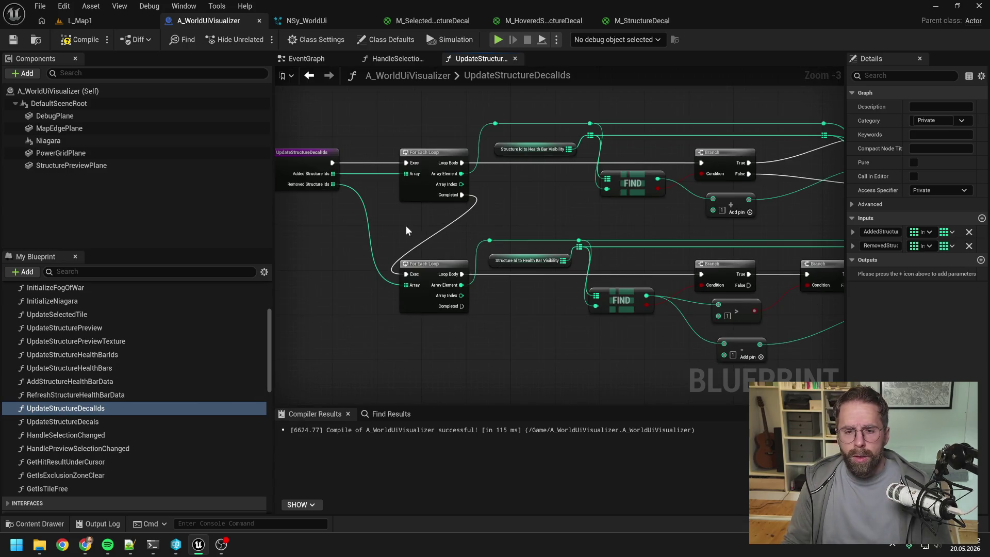
scroll(539, 212, down, 1)
drag(538, 209, 453, 175)
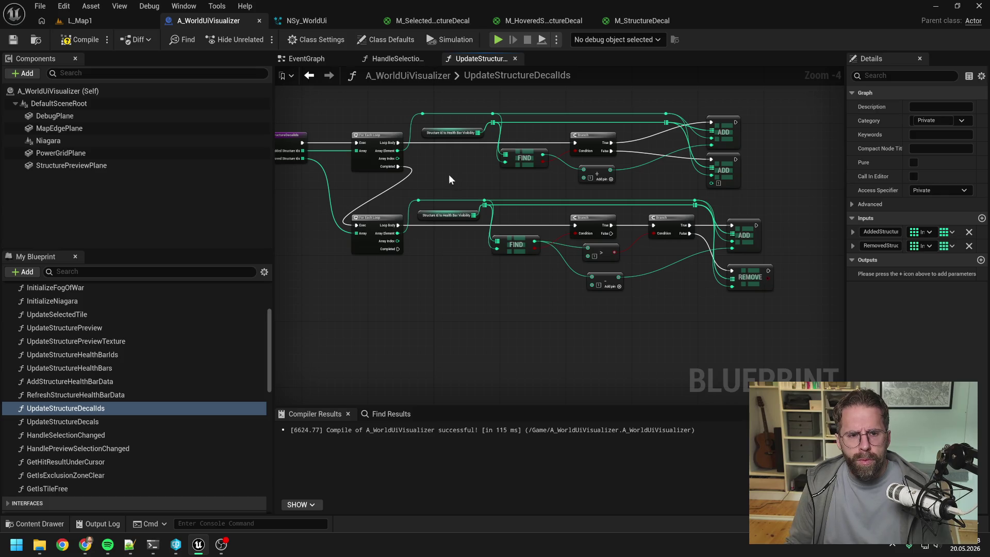
drag(449, 175, 518, 182)
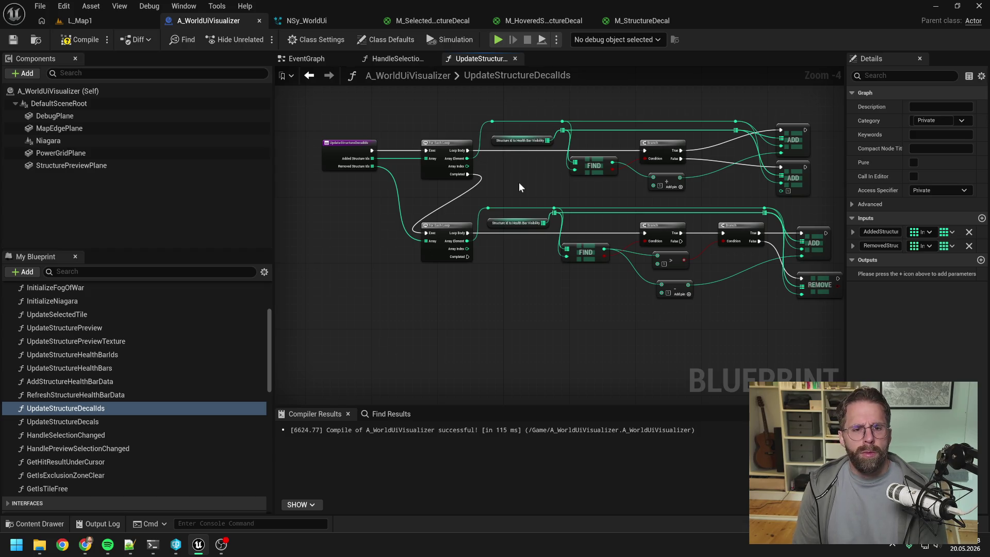
click(336, 159)
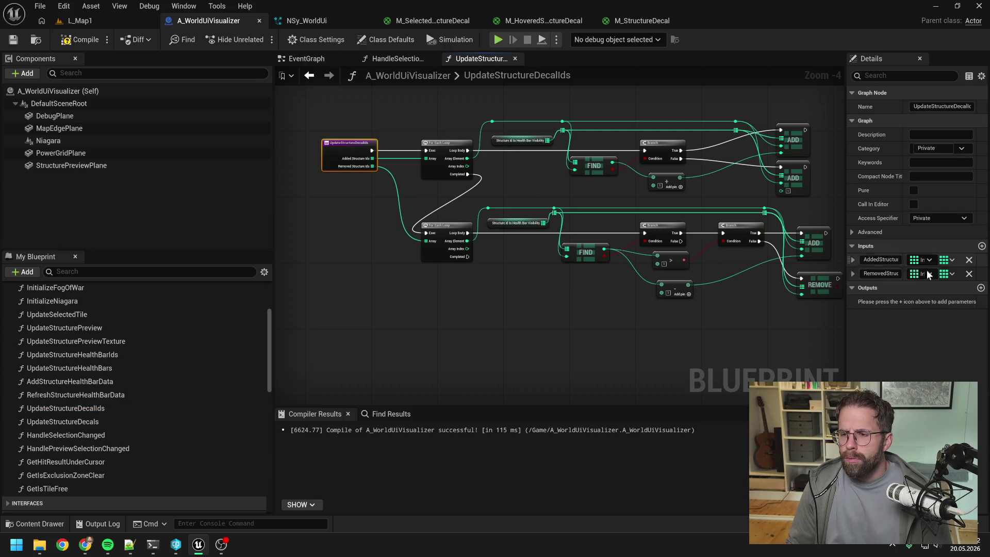
- Add a new input to the function and name it State
click(982, 246)
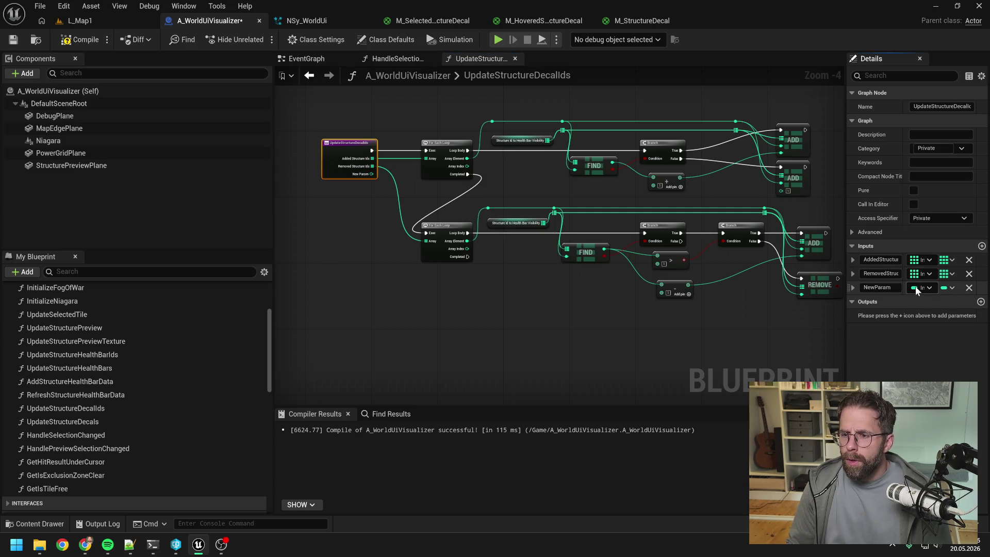
click(917, 288)
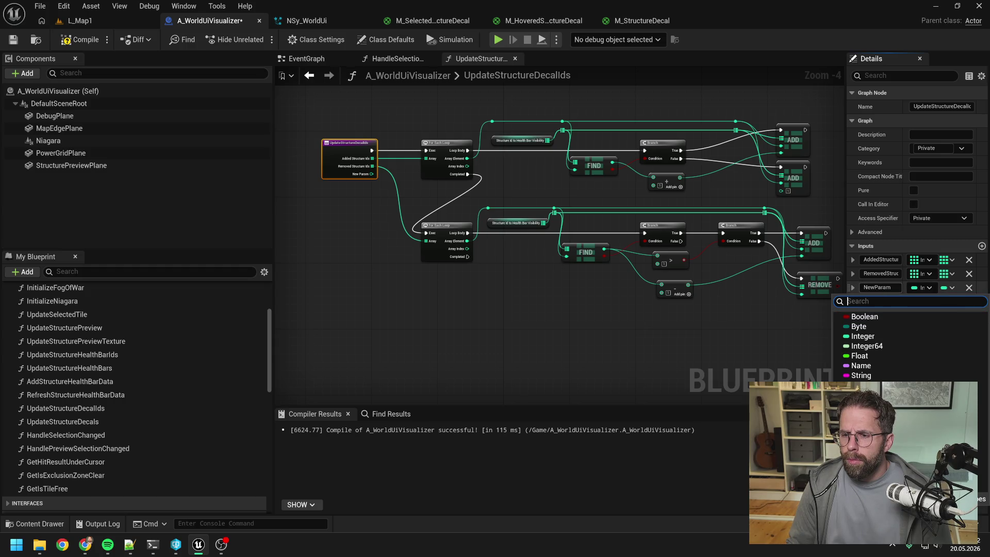
key(Escape)
click(876, 287)
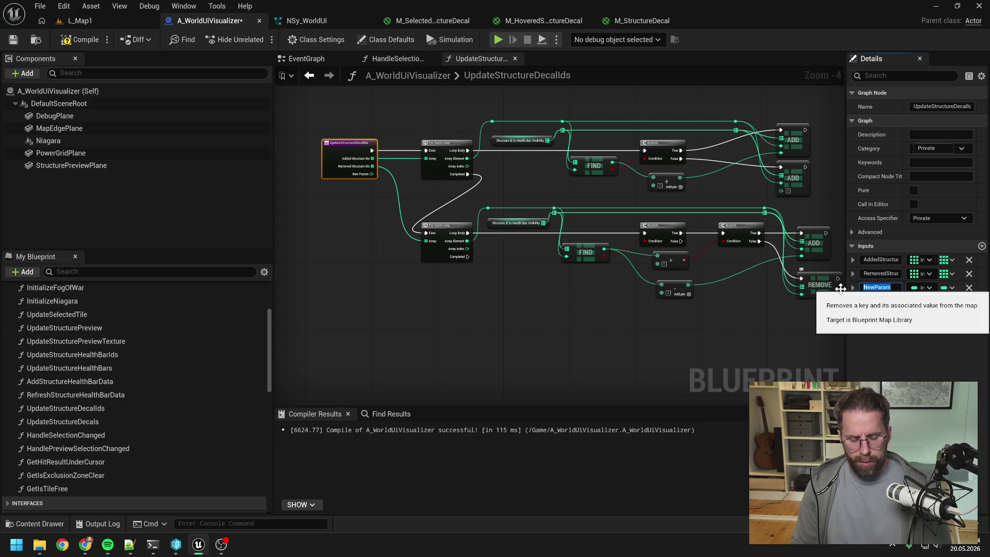
text(State)
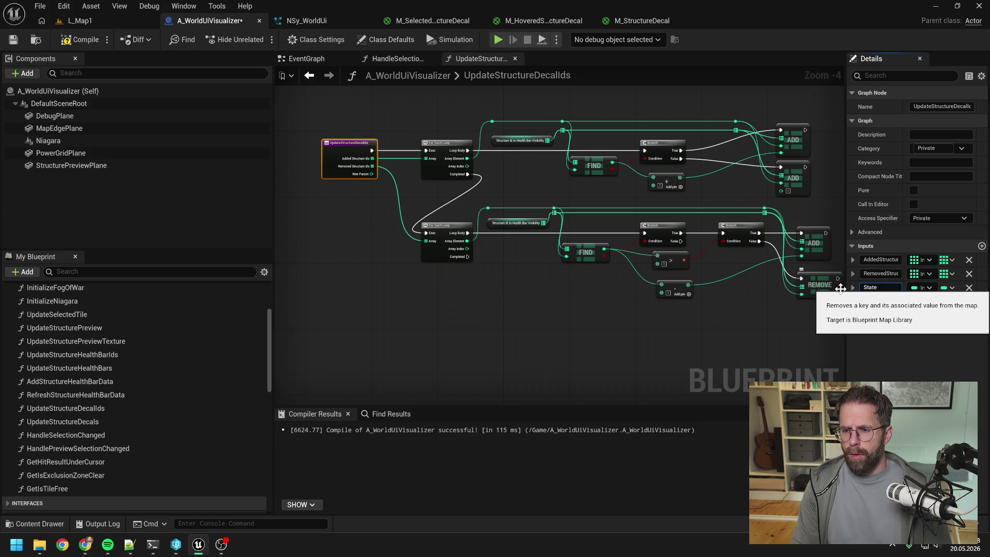
key(Return)
- Make the input a Boolean named Selected, move it first, and save
click(924, 287)
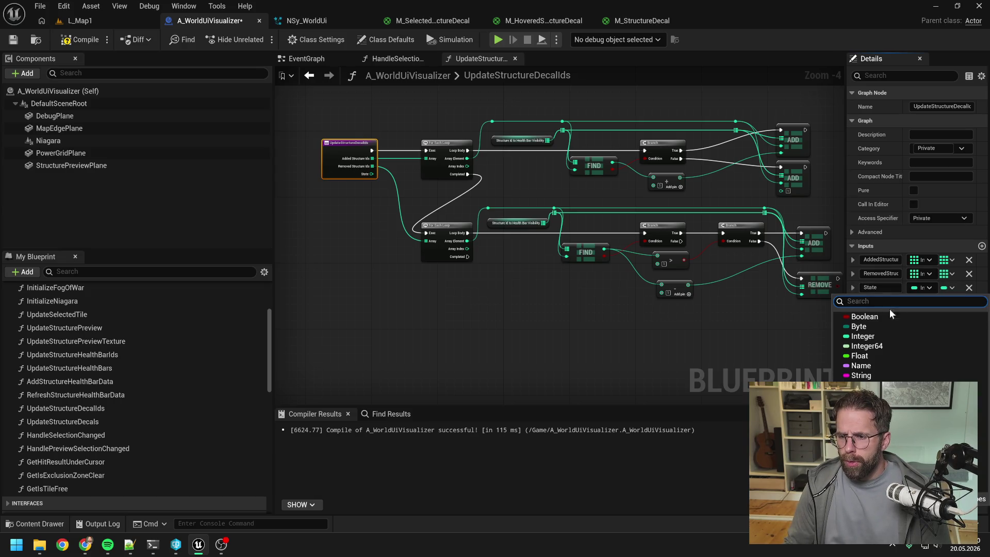
click(889, 314)
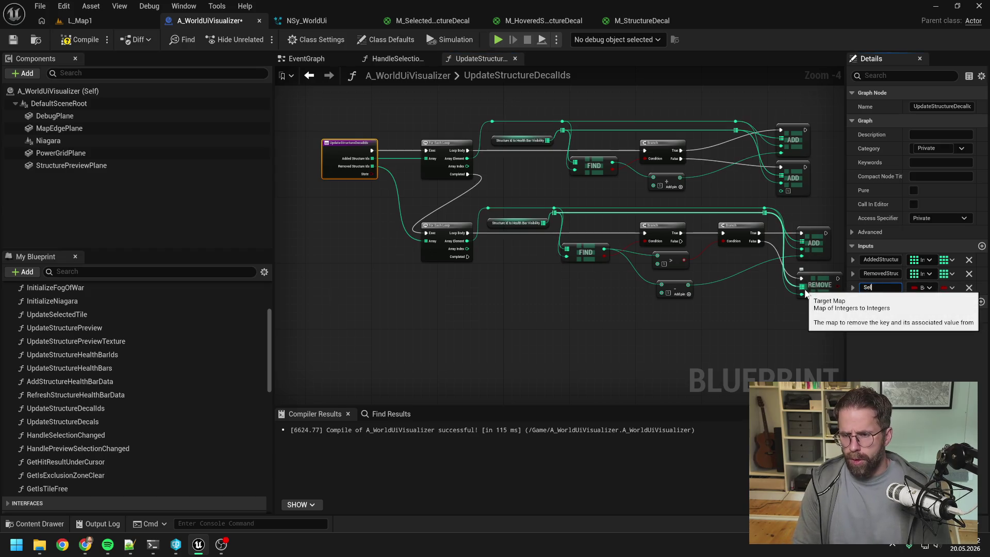
text(Selected)
key(Return)
key(ctrl+s)
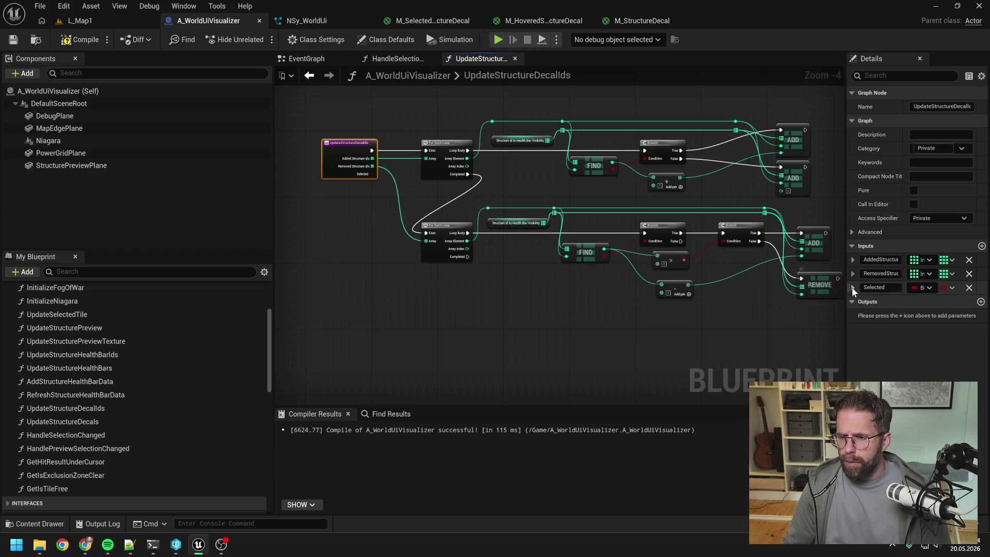
drag(849, 286, 848, 261)
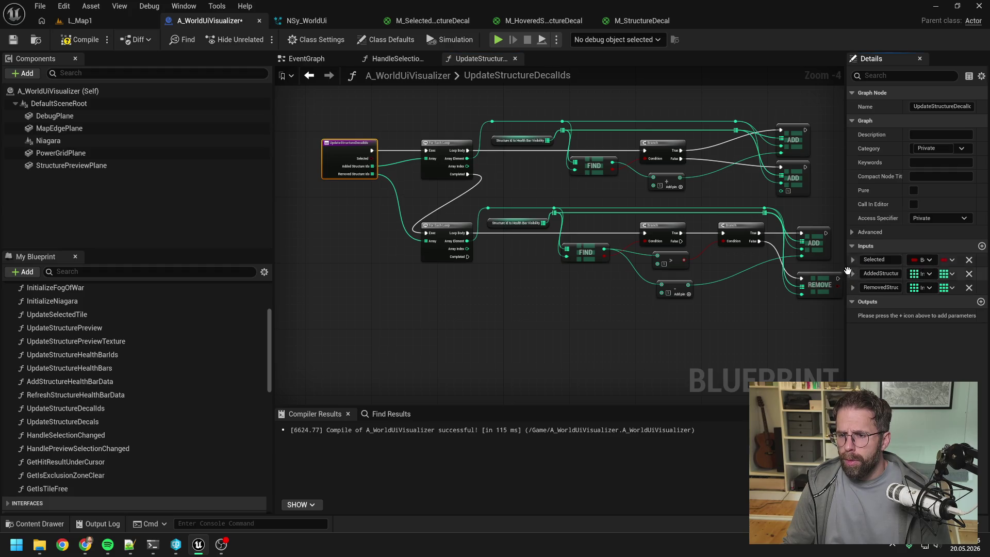
key(ctrl+s)
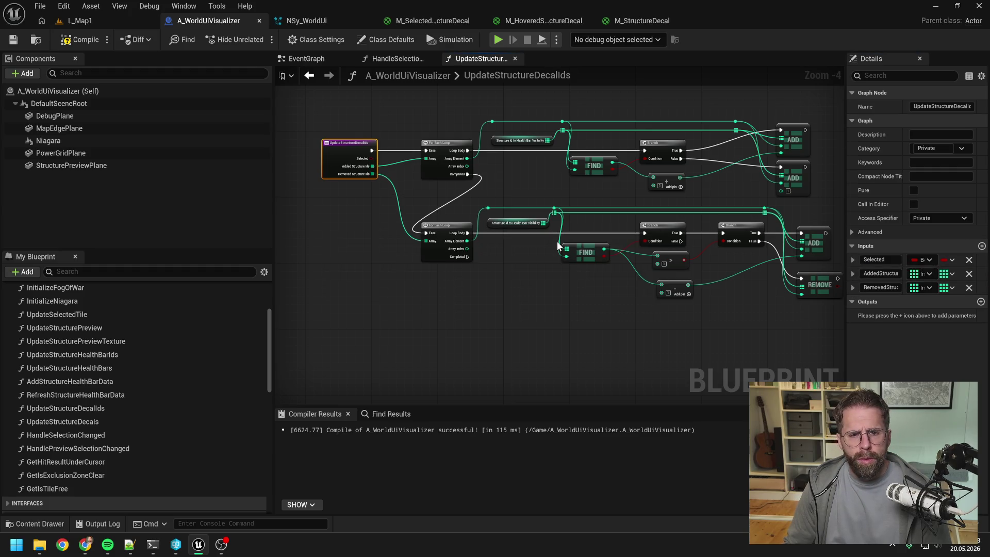
- In HandleSelectionChanged, add an Update Structure Decal Ids call wired after Update Structure Health Bar Ids
click(548, 190)
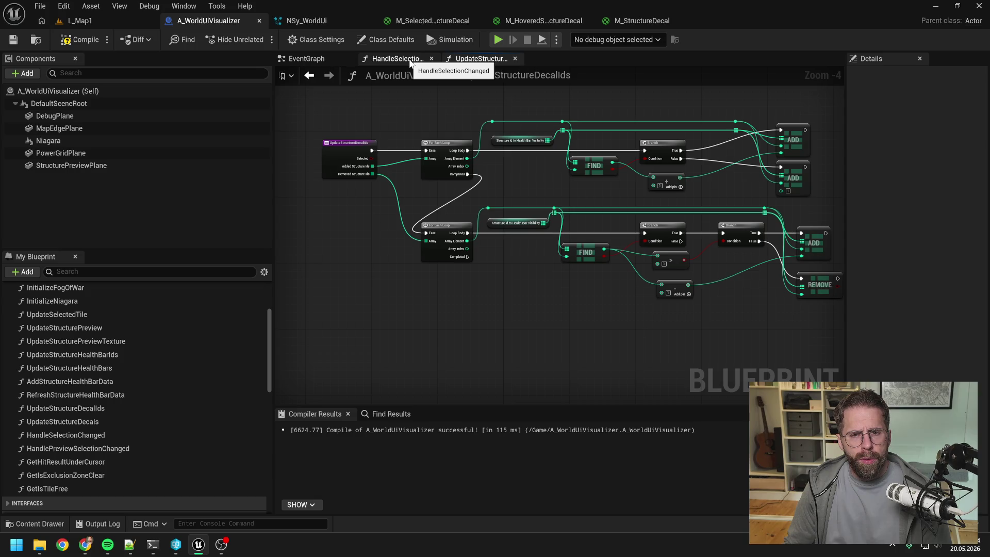
click(397, 58)
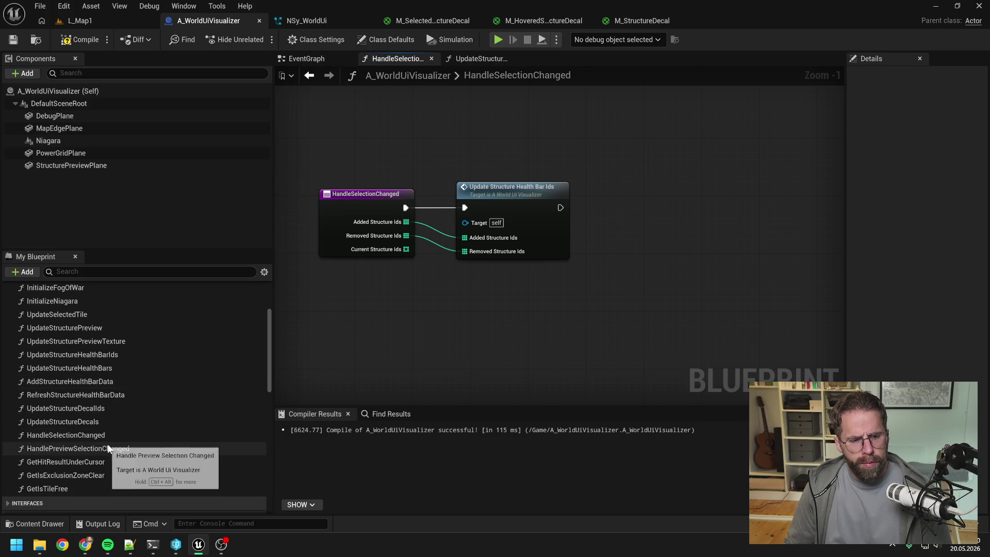
click(98, 421)
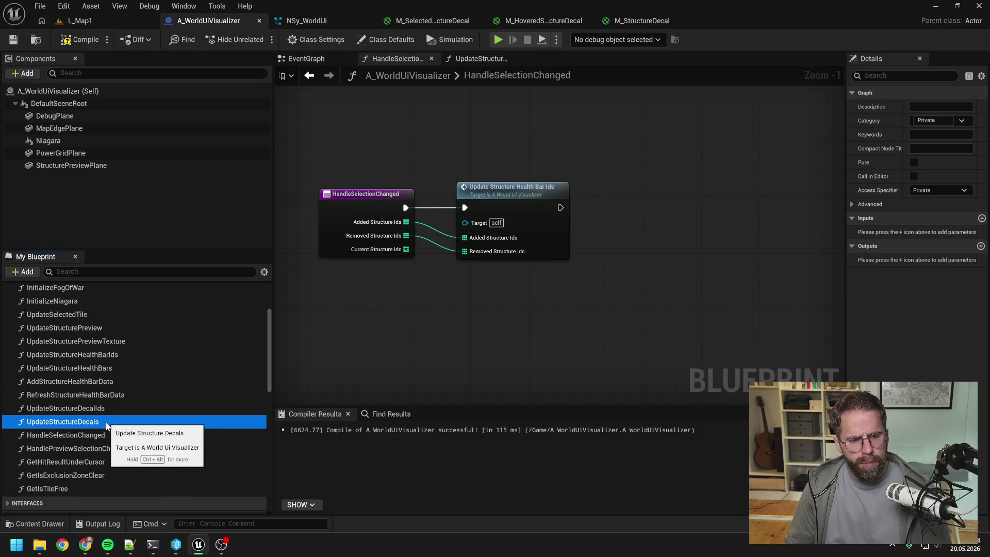
click(97, 409)
drag(98, 411, 653, 191)
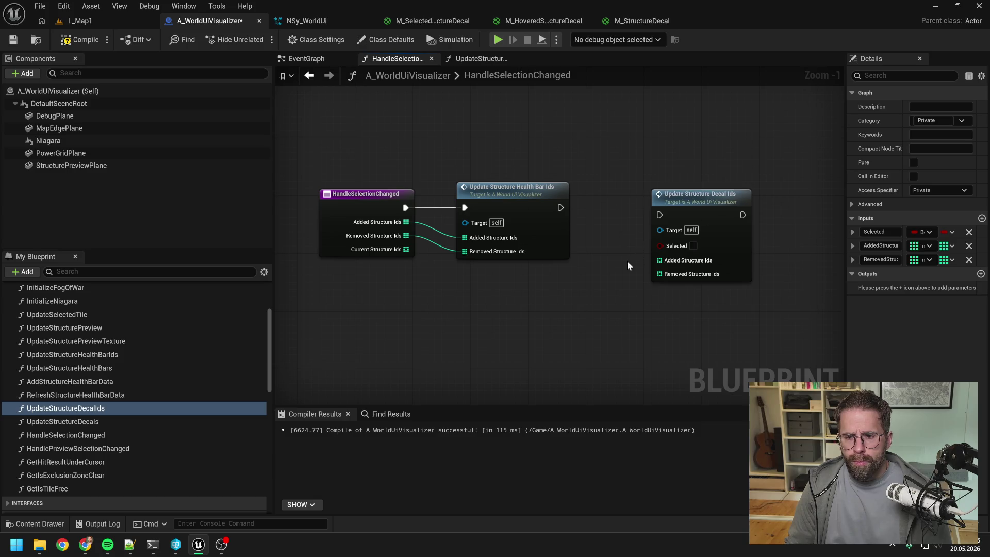
mouse_move(560, 208)
mouse_down()
mouse_move(660, 215)
mouse_move(672, 204)
mouse_move(658, 205)
mouse_up()
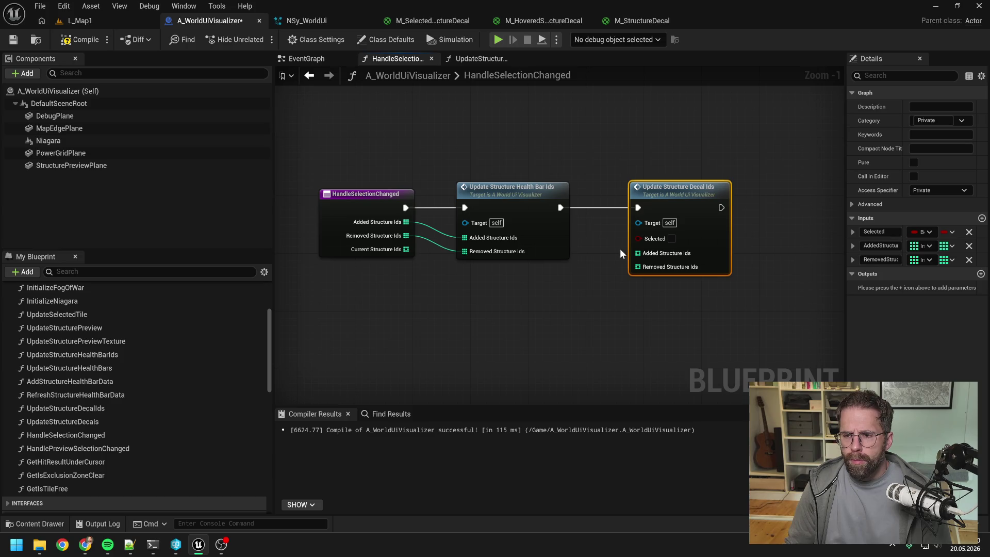
- Select the new Update Structure Decal Ids call and focus its Description field
click(593, 257)
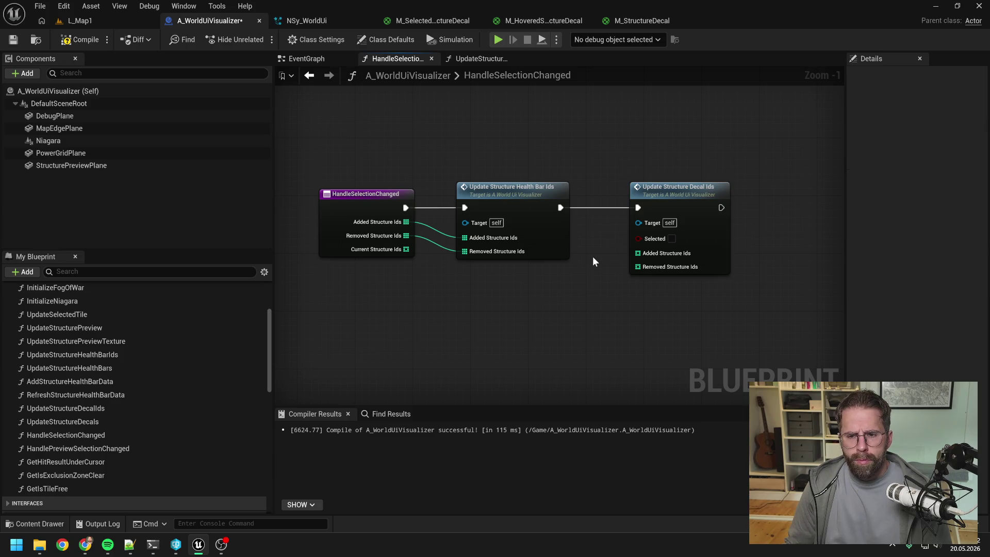
click(685, 190)
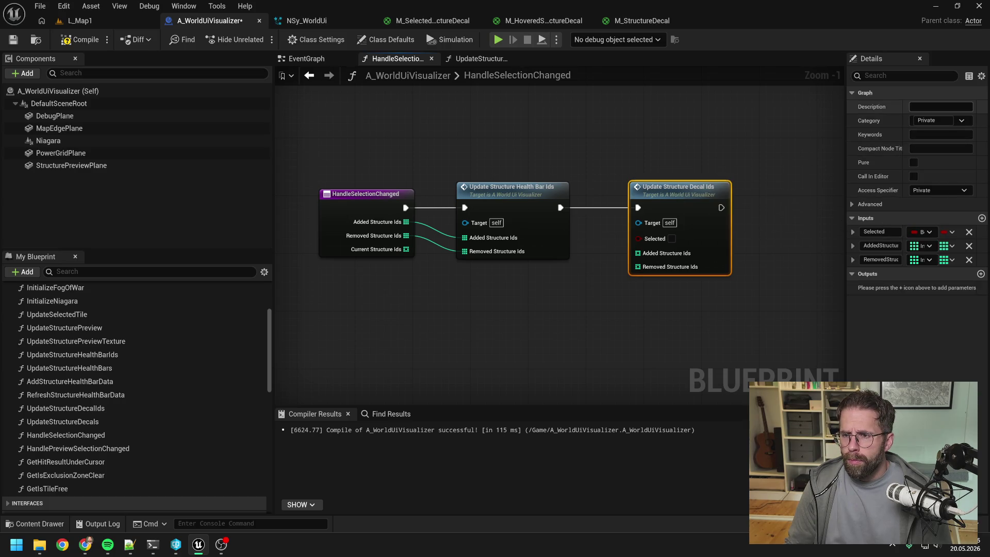
click(928, 107)
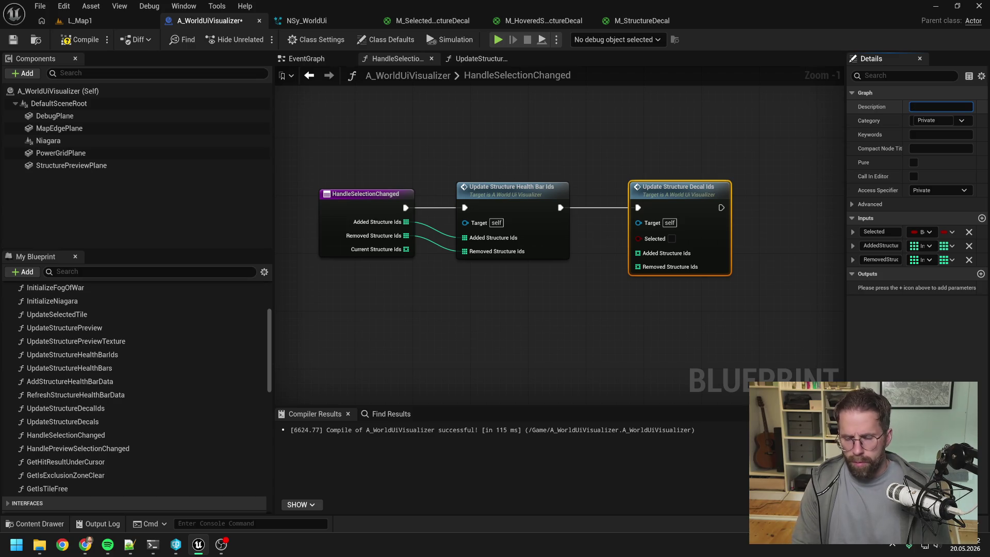
- Type 'Hovered if Selected ==' as the function's description
text(Selected)
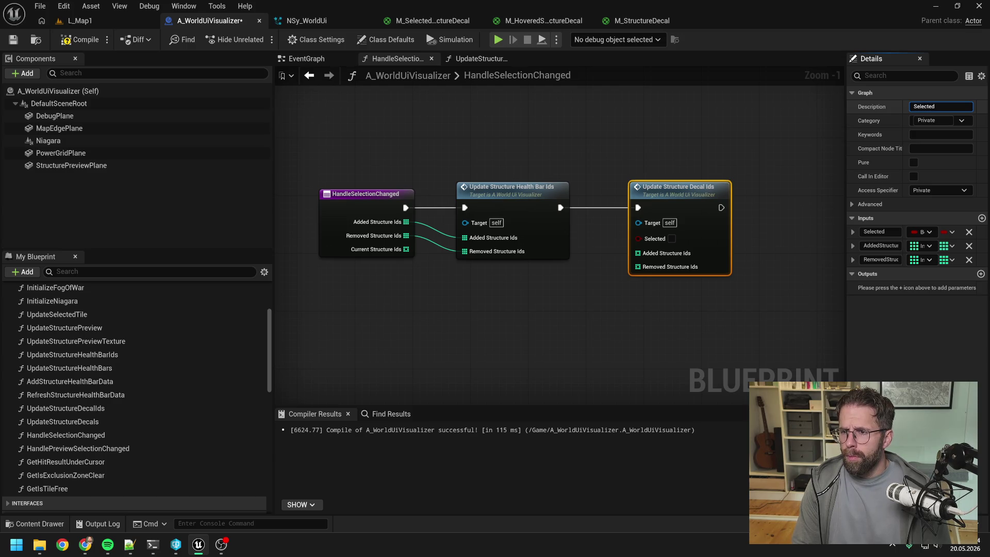
key(BackSpace)
key(BackSpace)
key(BackSpace)
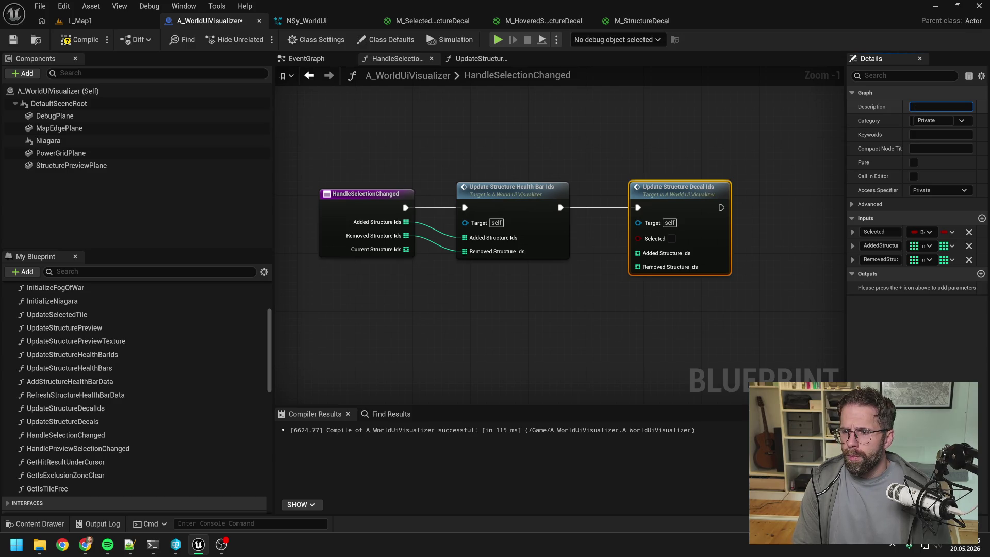
text(H)
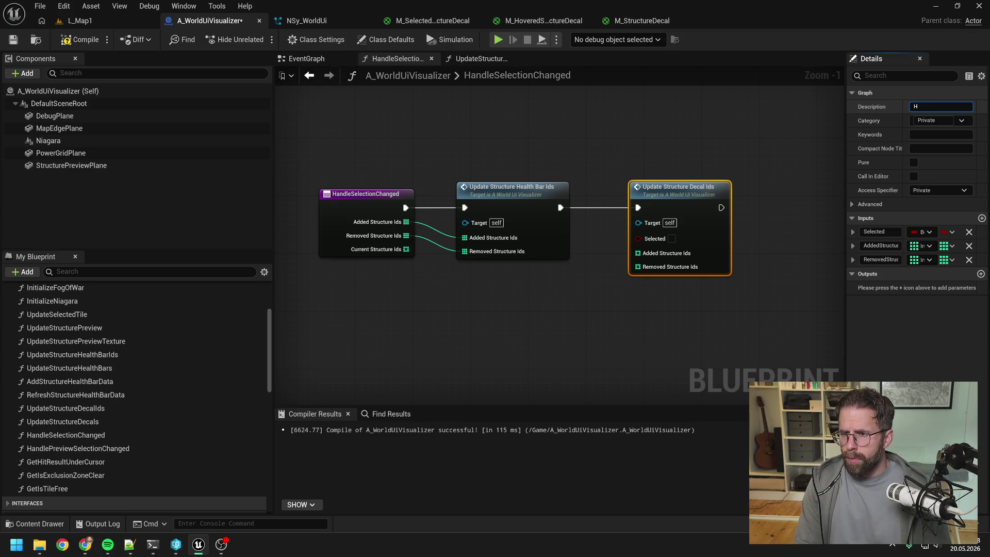
text(overed if Selected)
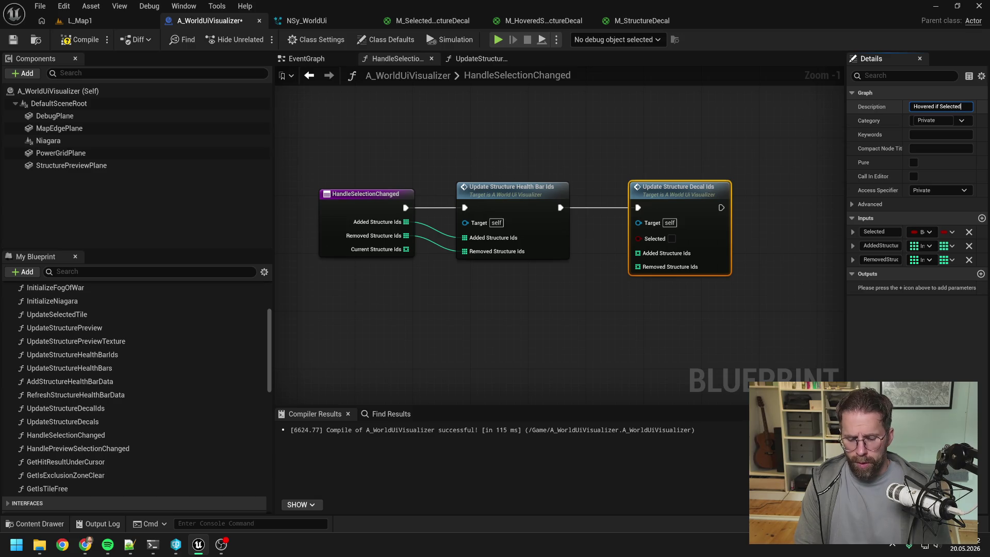
text( == Fals)
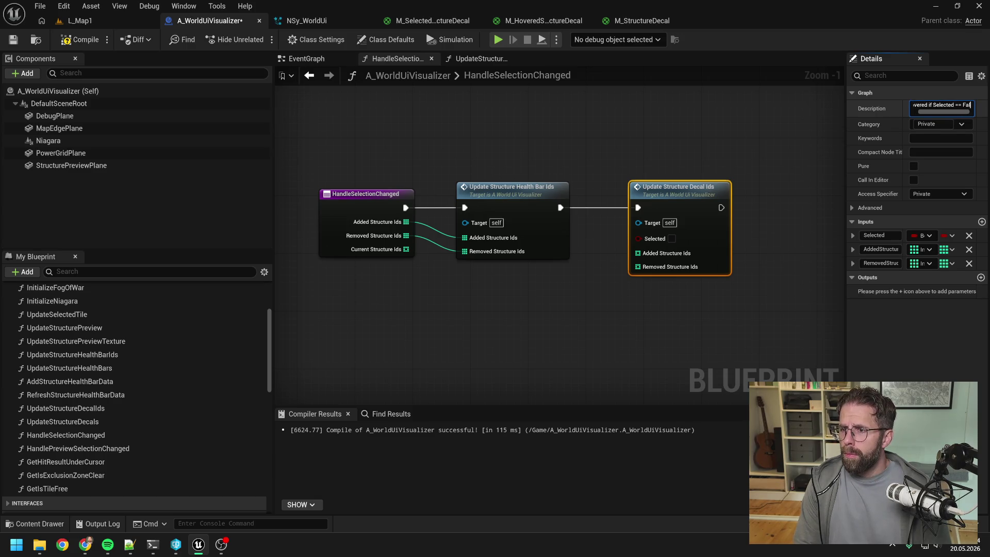
- Clear the description back to blank and open the UpdateStructureDecalIds graph
click(728, 173)
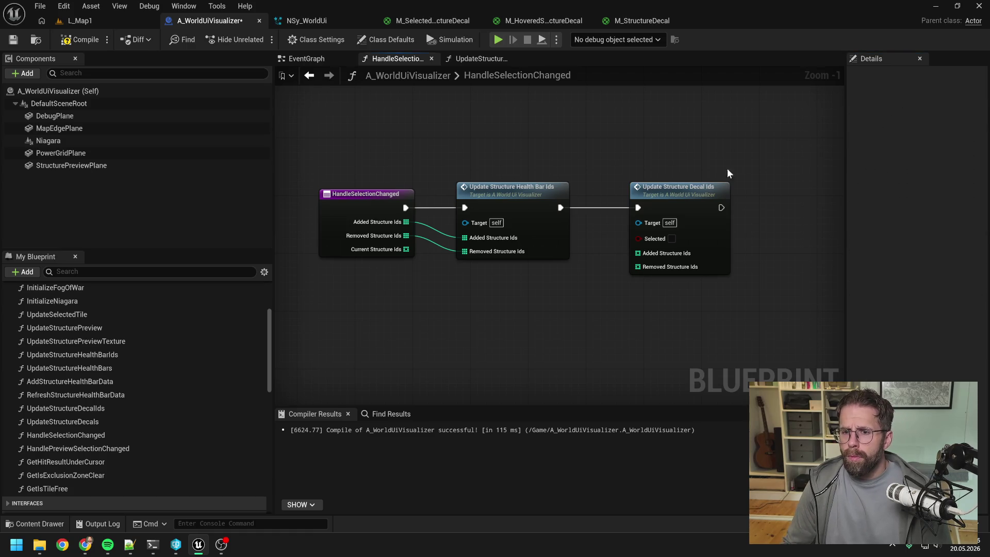
click(693, 191)
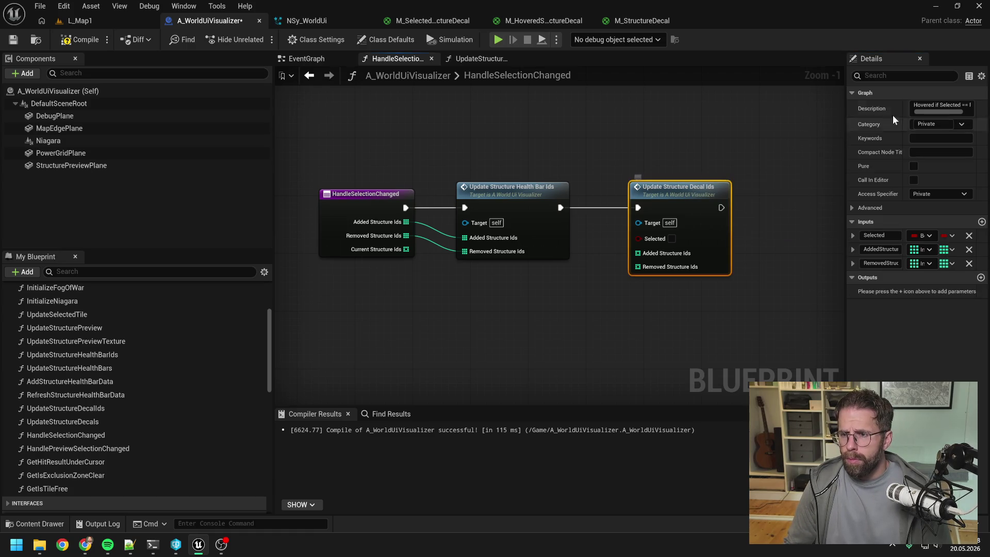
click(941, 106)
key(BackSpace)
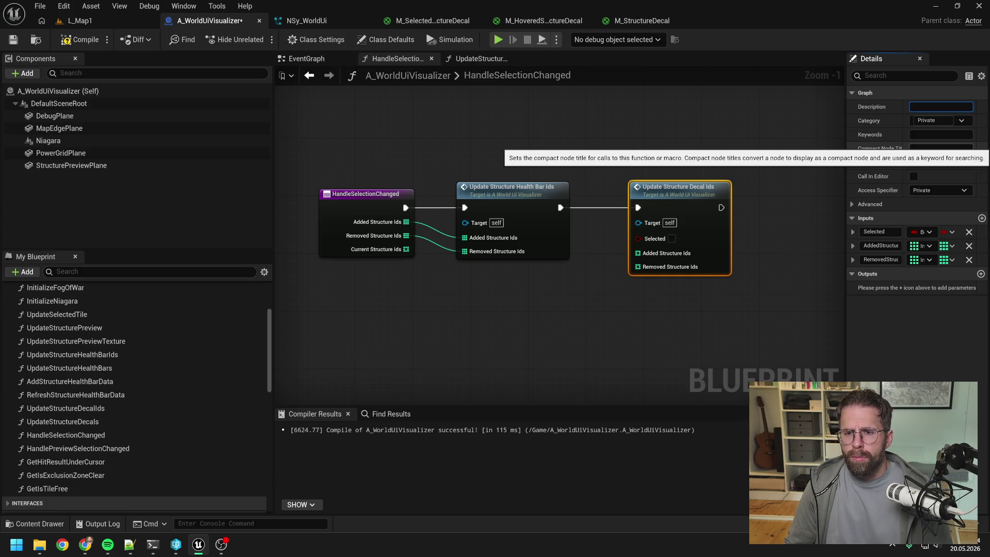
double_click(679, 188)
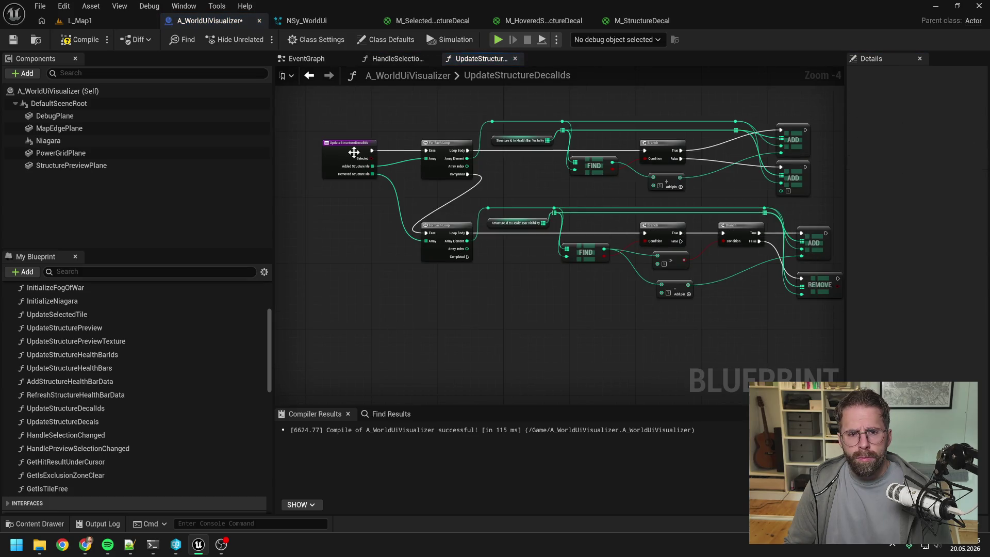
- Change the Update Structure Decal Ids Selected input's type from Boolean to Integer
click(354, 152)
click(853, 260)
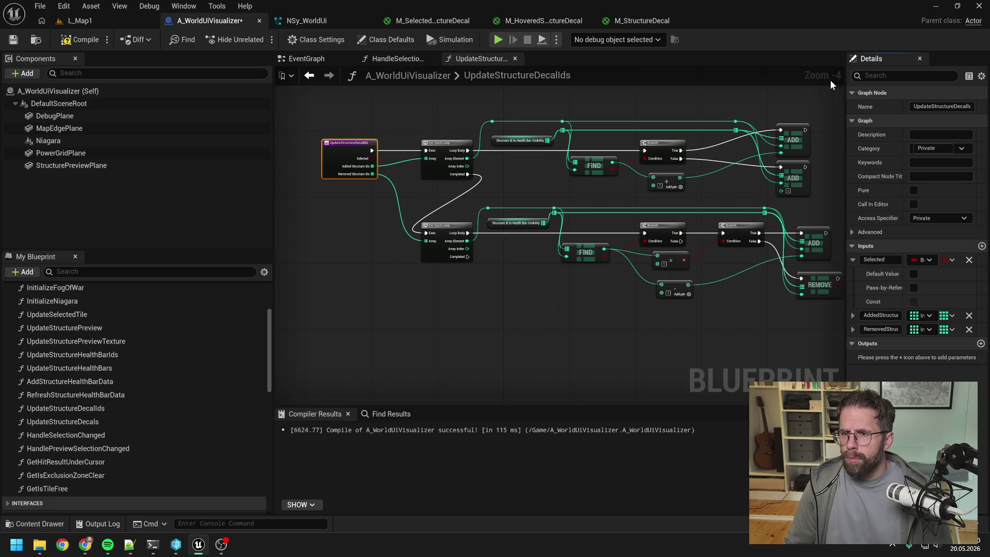
click(409, 59)
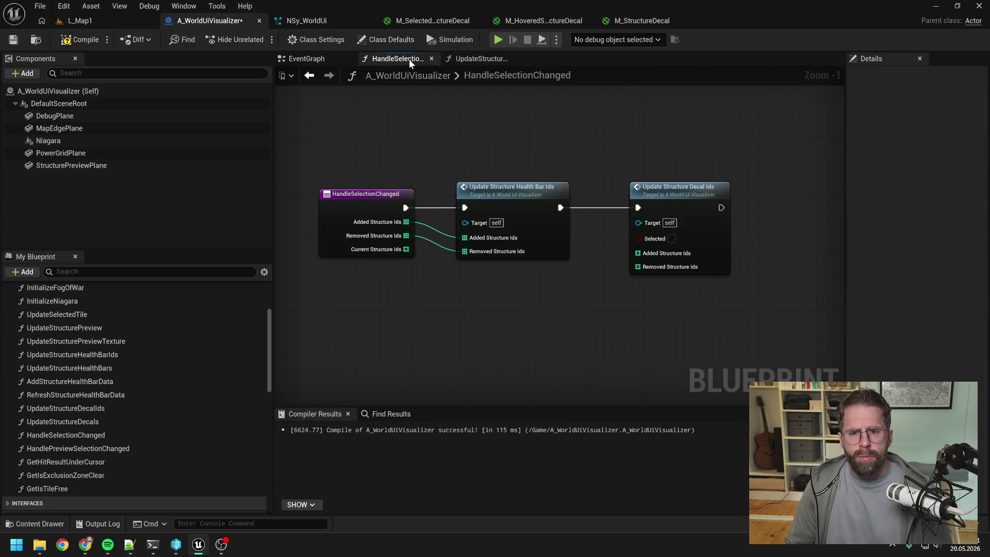
click(685, 200)
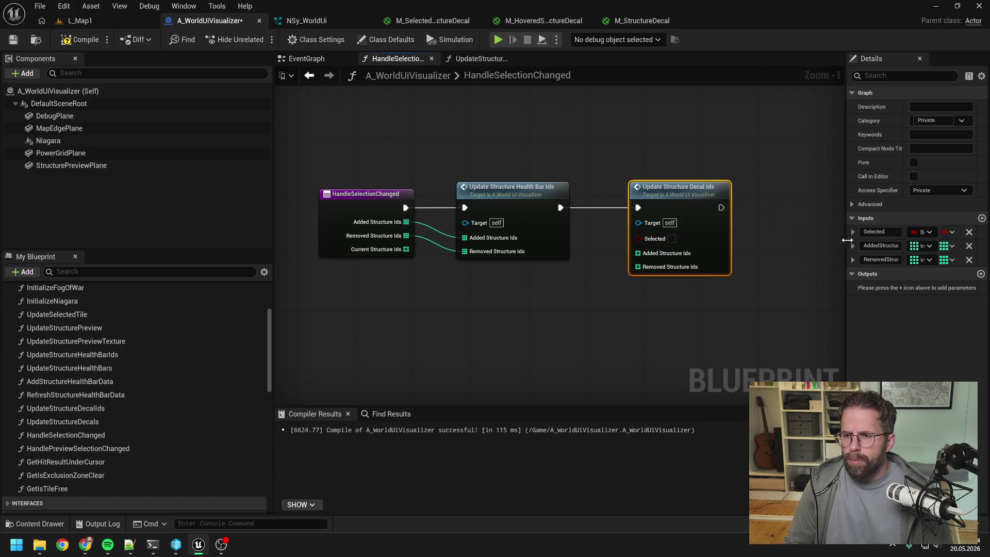
click(877, 232)
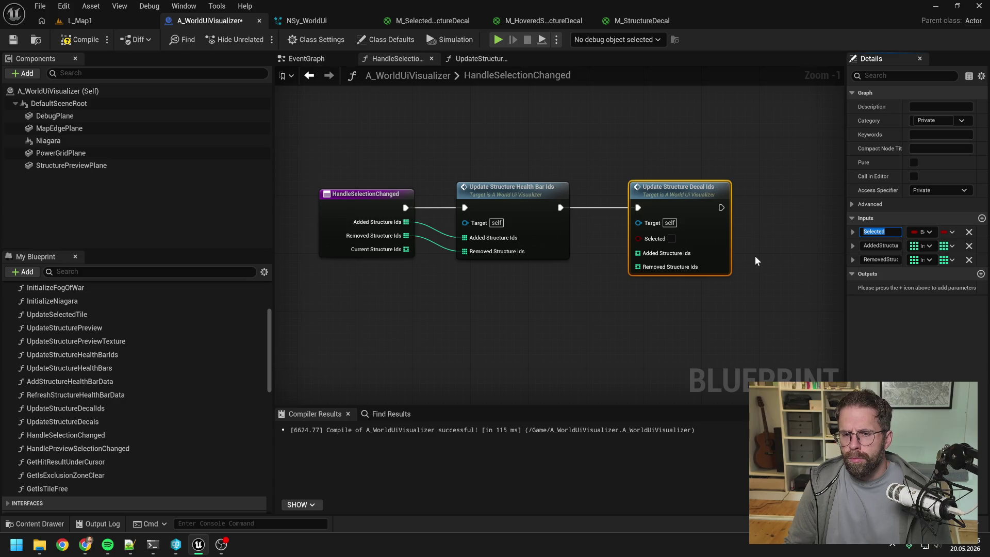
click(922, 232)
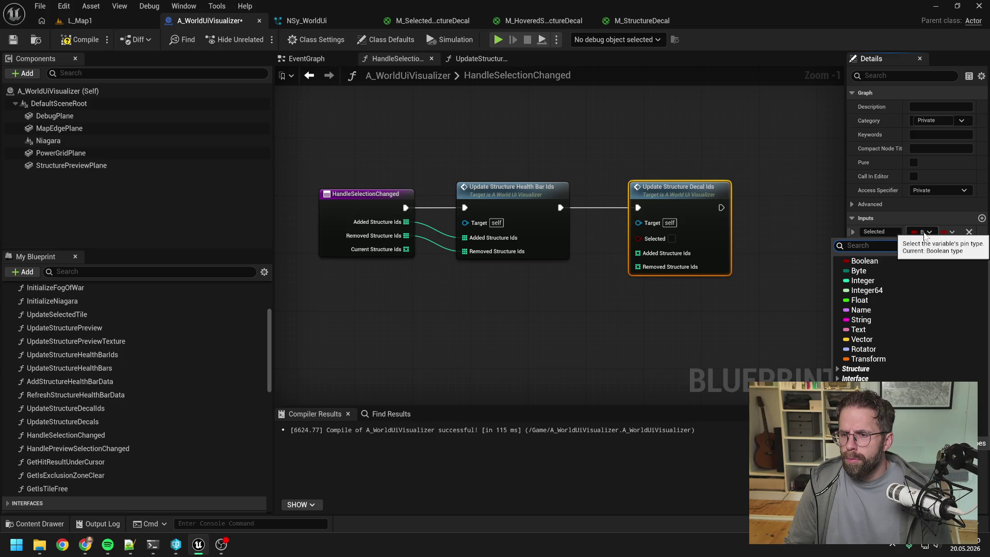
click(881, 282)
- Rename the integer input to DecalState
text(De)
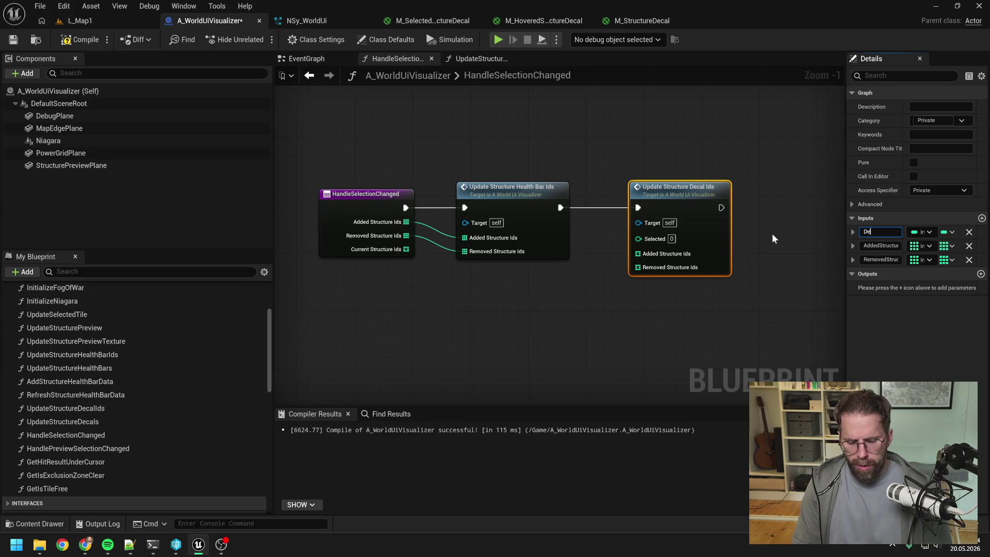
text(calState)
key(Return)
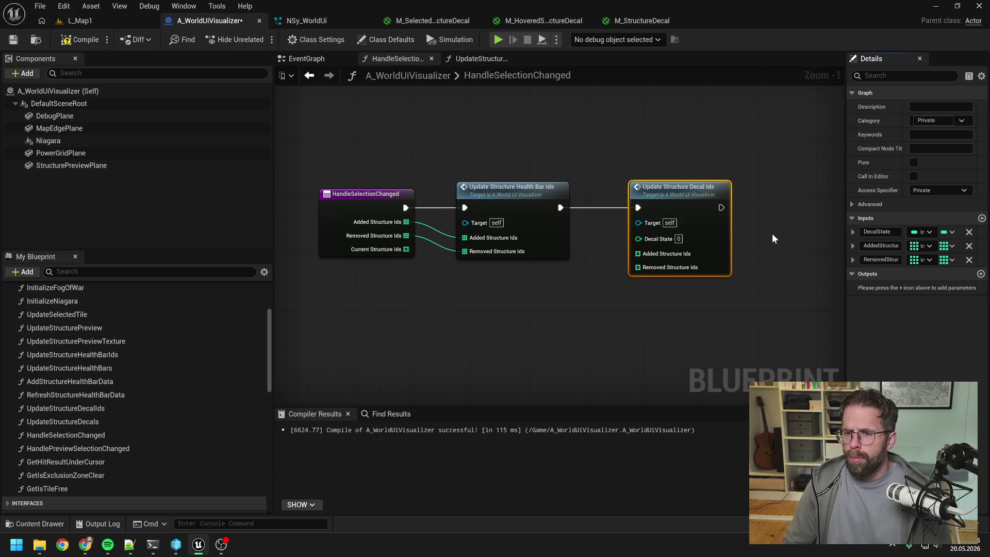
click(773, 235)
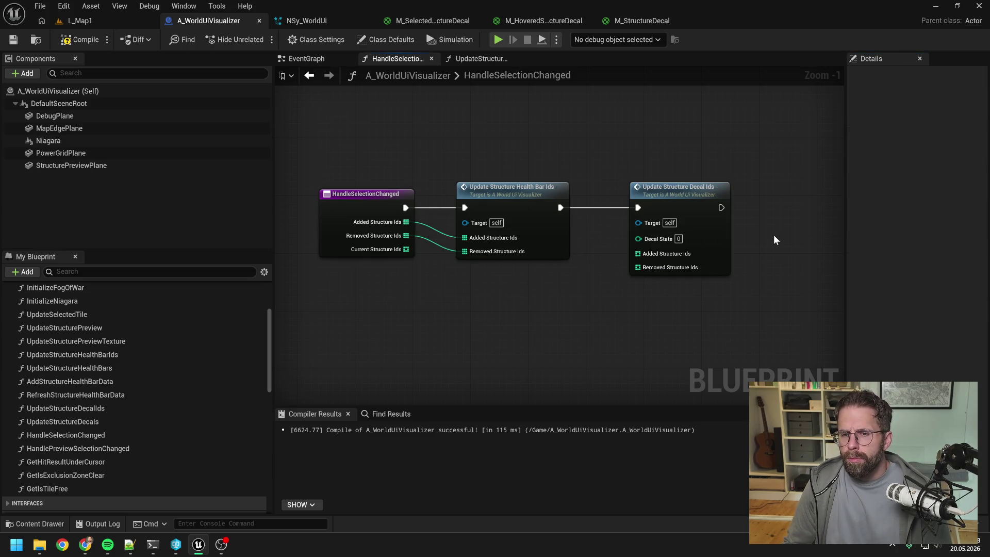
click(682, 195)
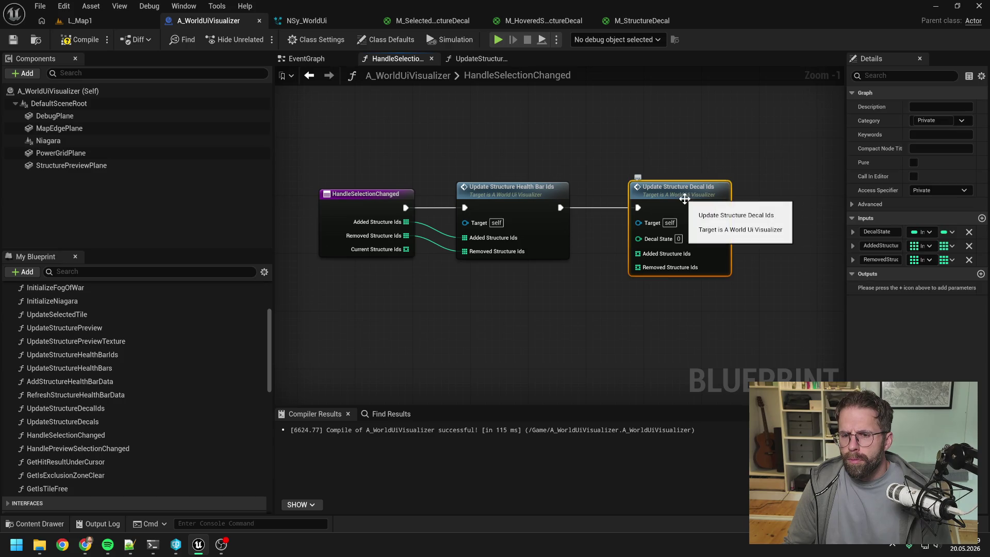
- Feed Added and Removed Structure Ids into the call through reroute nodes, then compile
click(617, 287)
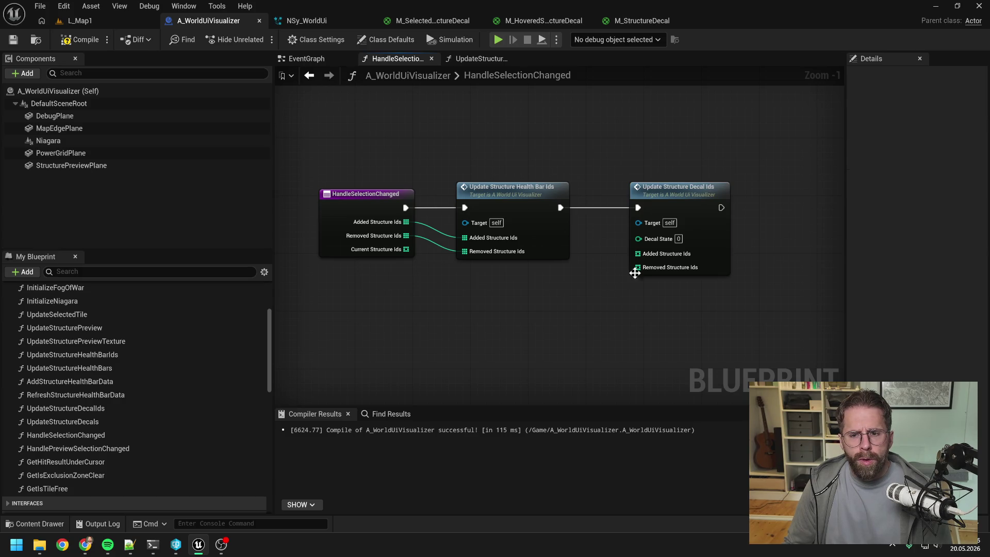
mouse_move(559, 301)
mouse_down()
mouse_move(602, 304)
mouse_move(564, 301)
mouse_up()
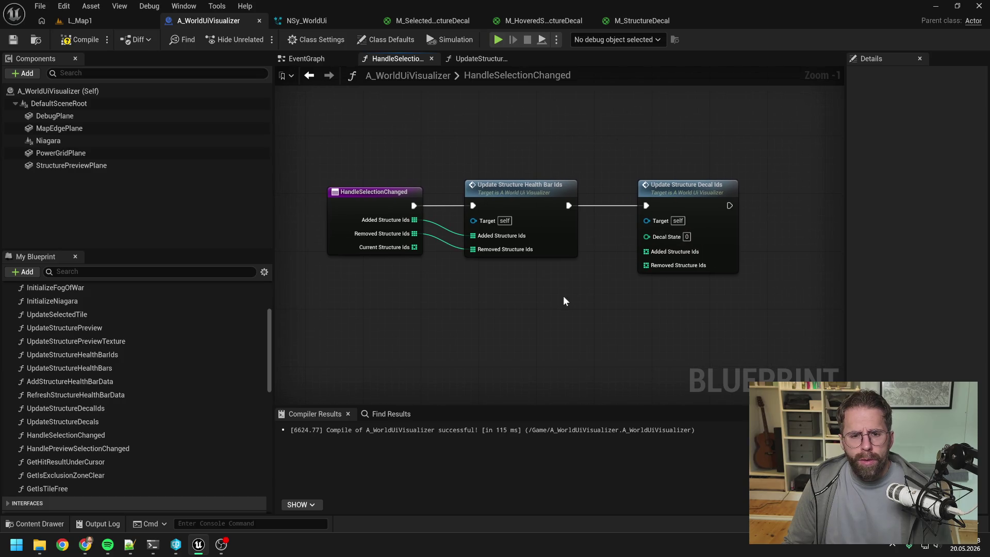
mouse_move(412, 220)
mouse_down()
mouse_move(634, 256)
mouse_move(614, 166)
mouse_move(460, 163)
mouse_move(462, 215)
mouse_move(442, 162)
mouse_move(473, 235)
mouse_move(446, 230)
mouse_move(444, 169)
mouse_move(531, 201)
mouse_move(646, 265)
mouse_move(609, 172)
mouse_up()
double_click(615, 249)
double_click(580, 164)
double_click(444, 240)
double_click(611, 257)
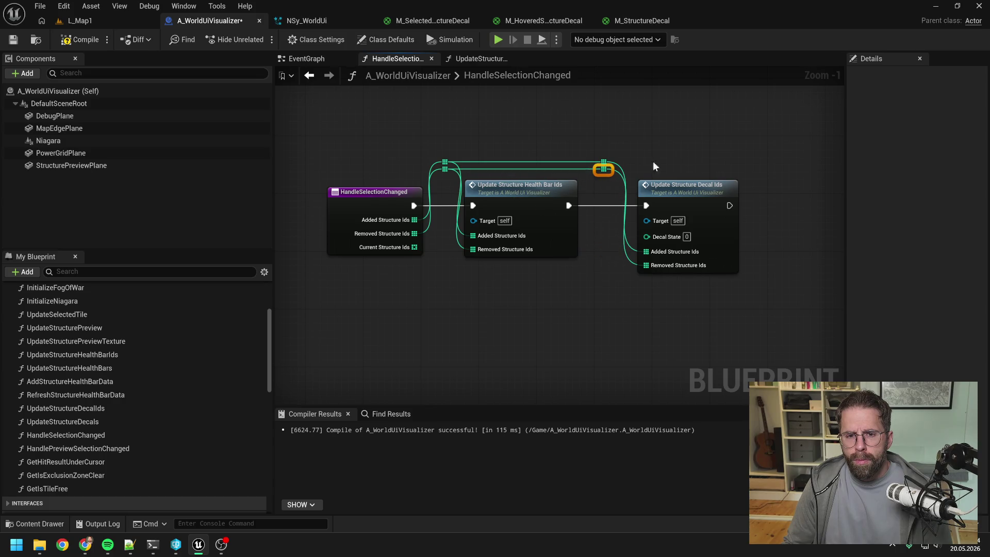
click(653, 161)
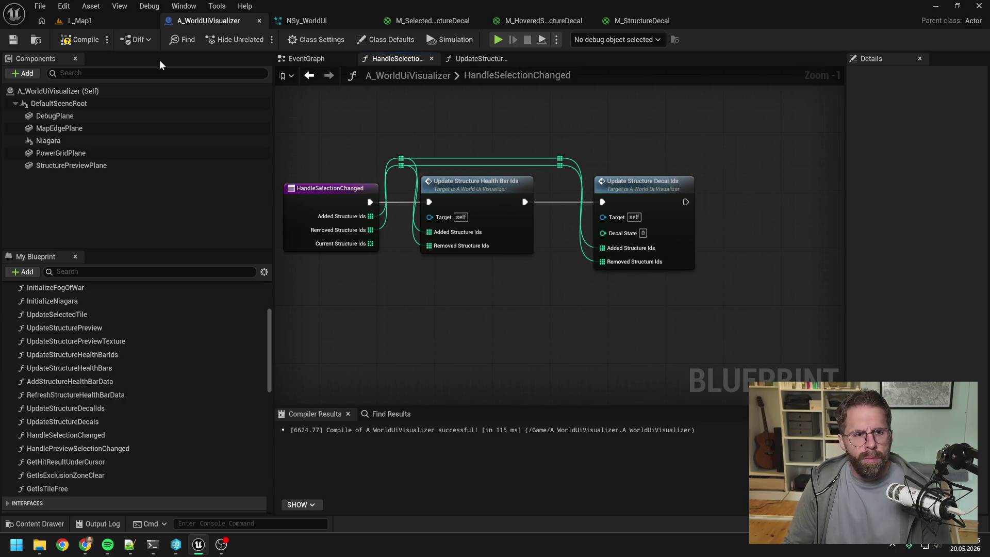
key(F7)
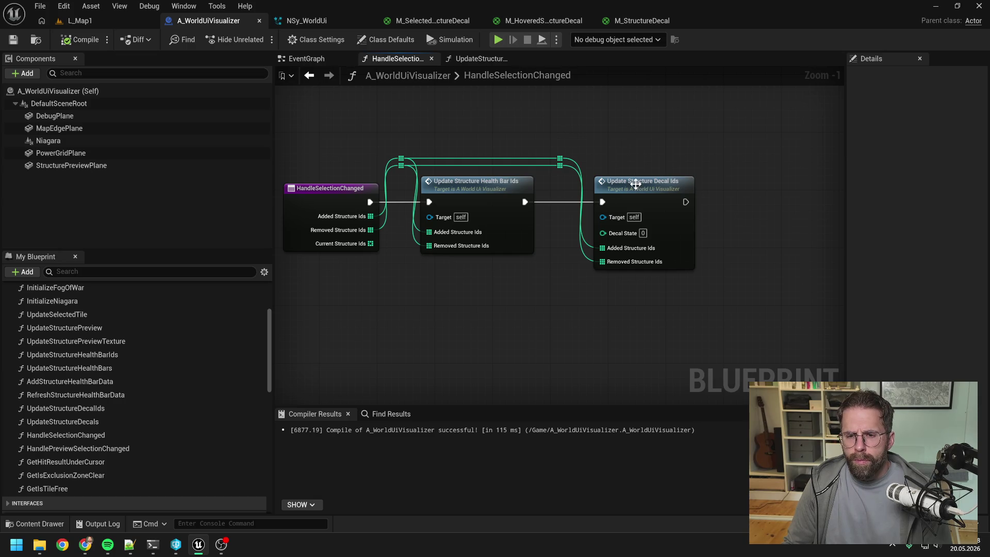
- Open the UpdateStructureDecalIds graph, experiment with rewiring the entry node, then undo it
double_click(635, 184)
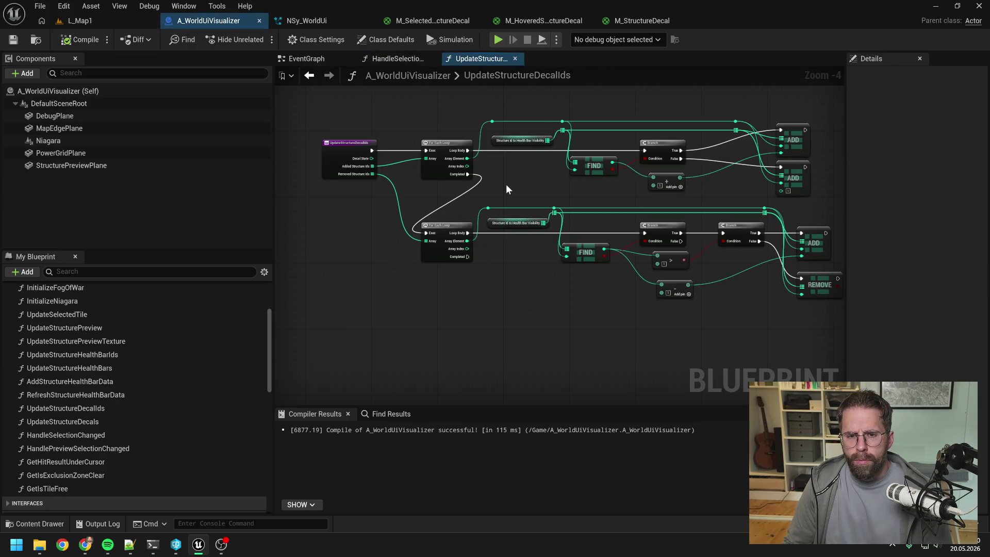
drag(511, 178, 681, 197)
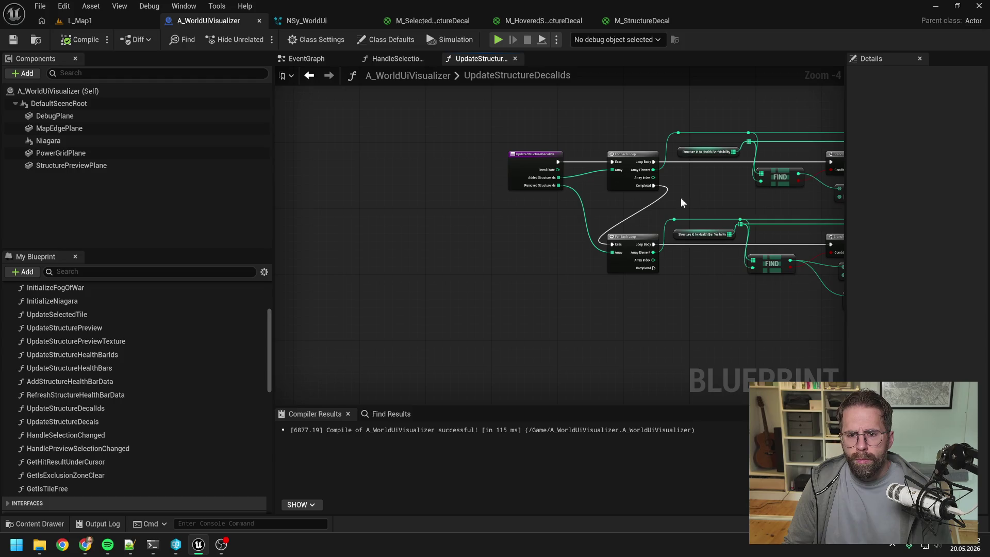
alt+click(613, 252)
alt+click(612, 169)
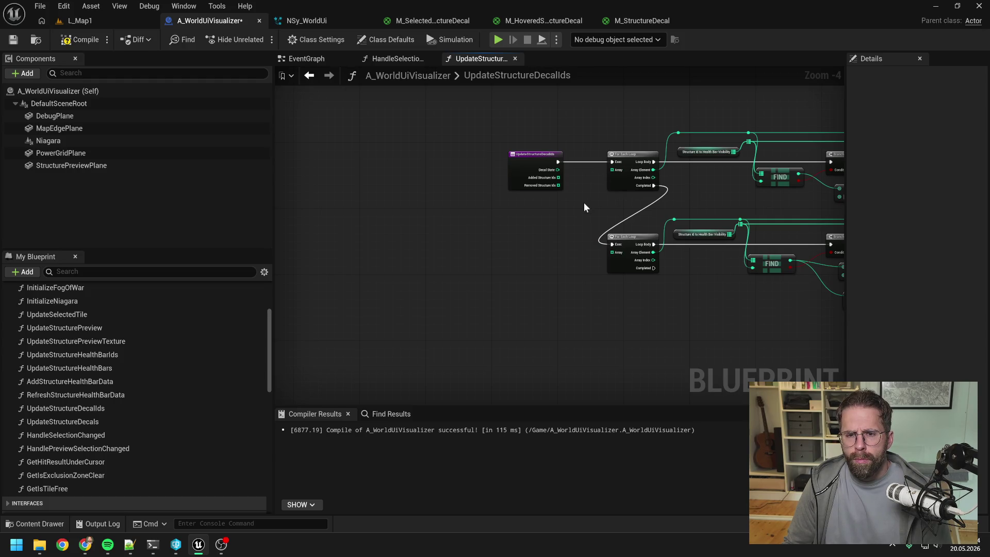
alt+click(557, 162)
mouse_move(536, 160)
mouse_down()
mouse_move(449, 159)
mouse_move(613, 162)
mouse_up()
mouse_move(458, 166)
mouse_down()
mouse_move(602, 173)
mouse_move(591, 183)
mouse_up()
click(563, 222)
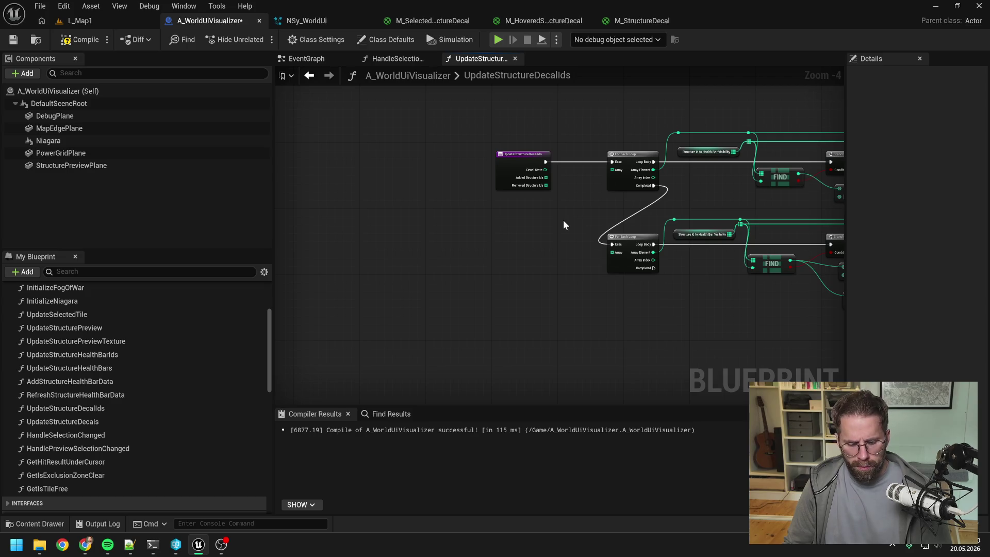
key(ctrl+z)
key(ctrl+z)
key(ctrl+z)
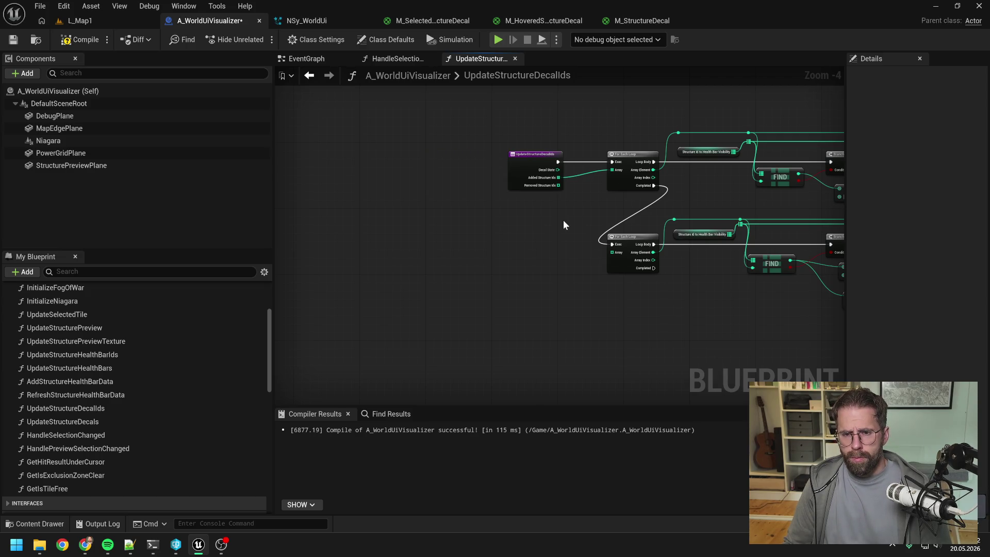
key(ctrl+z)
key(ctrl+z)
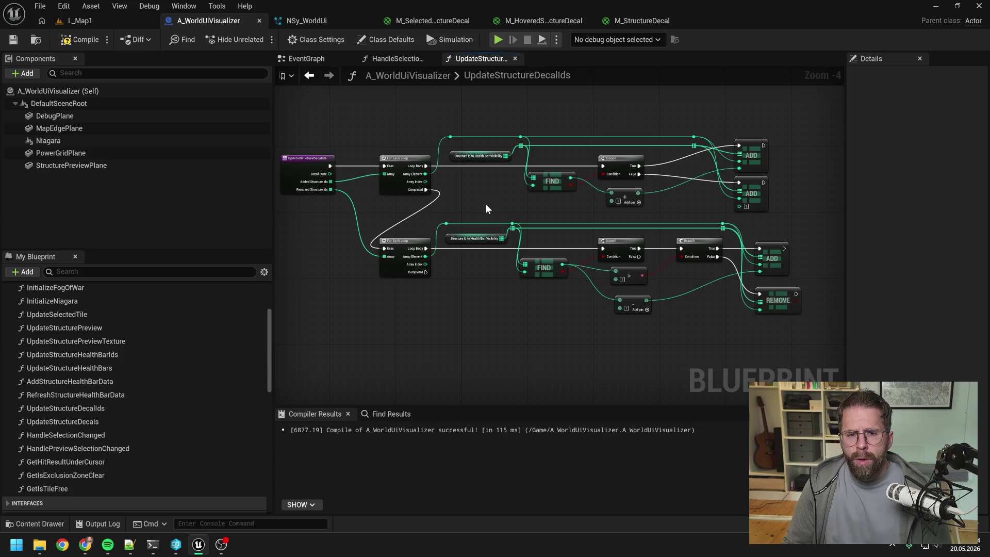
scroll(187, 369, down, 10)
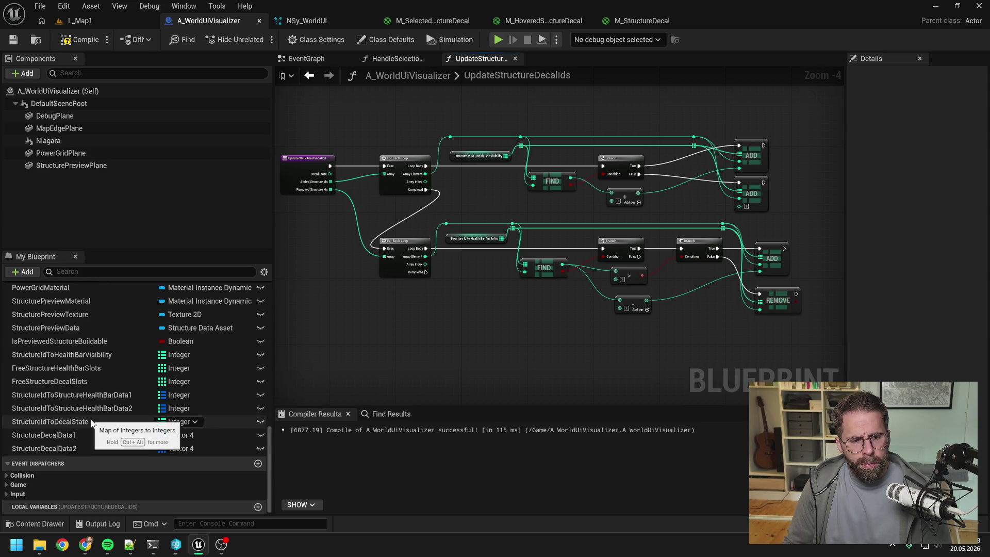
- Replace the upper loop's Health Bar Visibility lookup with a StructureIdToDecalState getter
click(119, 422)
mouse_move(119, 423)
mouse_down()
mouse_move(184, 369)
mouse_move(590, 196)
mouse_move(453, 173)
mouse_move(524, 141)
mouse_move(527, 129)
mouse_up()
click(493, 196)
scroll(489, 178, up, 2)
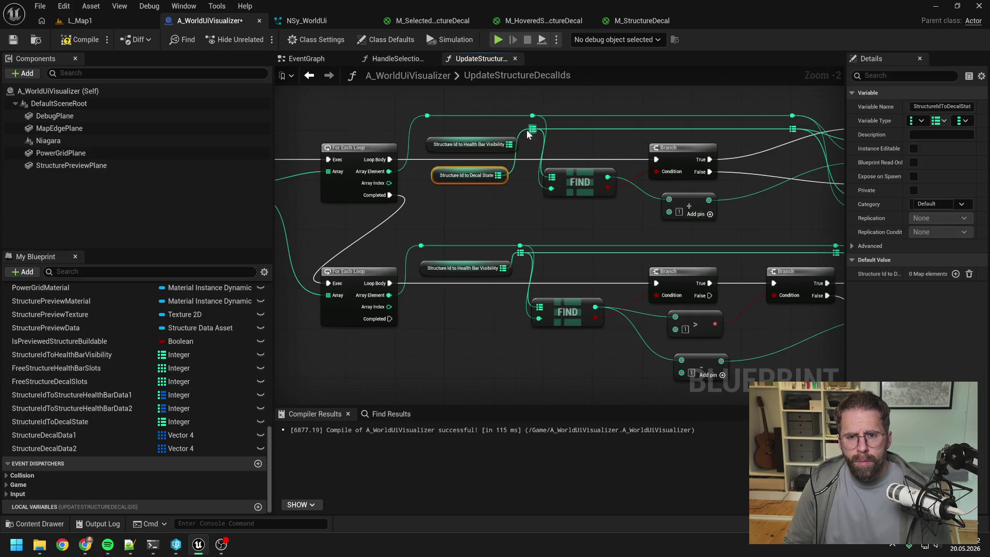
key(Delete)
drag(477, 176, 469, 140)
- Copy the Decal State getter into the lower FIND, deleting its Health Bar Visibility lookup
key(ctrl+c)
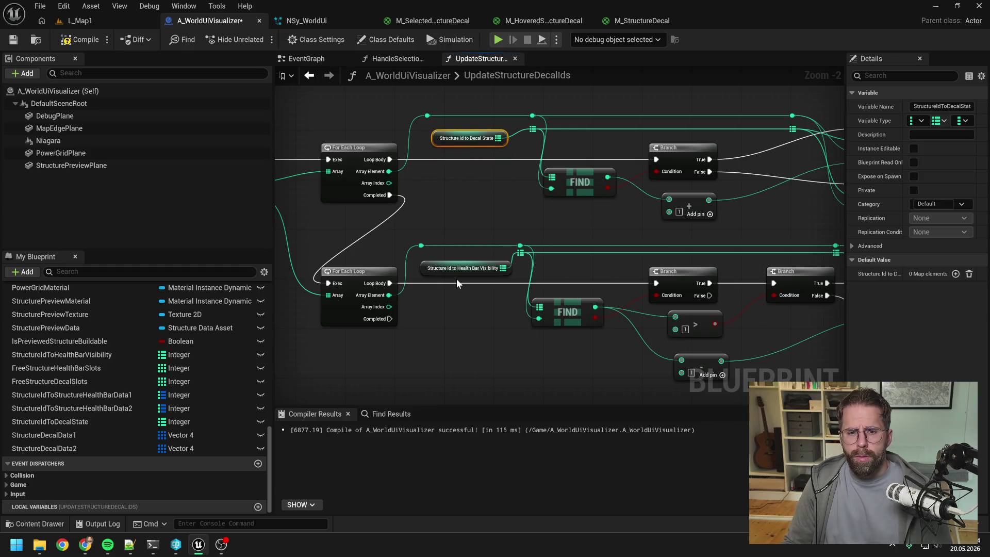
key(ctrl+v)
mouse_move(492, 305)
mouse_down()
mouse_move(508, 301)
mouse_move(524, 252)
mouse_up()
click(464, 267)
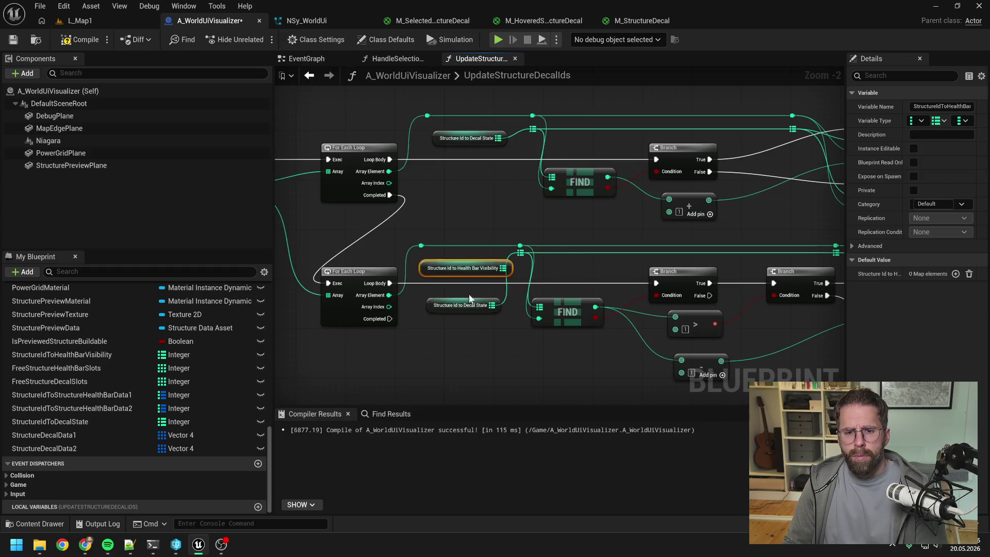
key(Delete)
drag(466, 305, 462, 271)
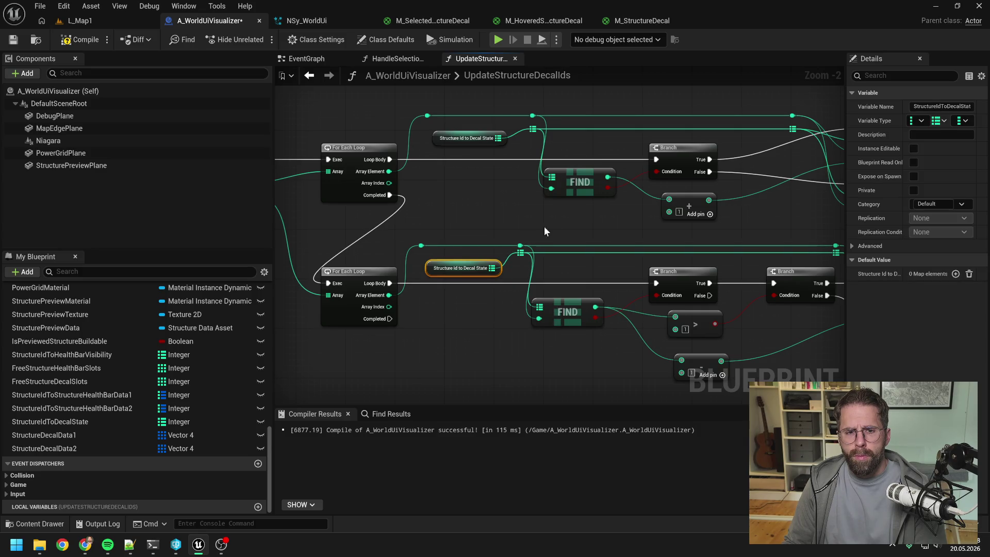
scroll(558, 218, down, 2)
click(574, 218)
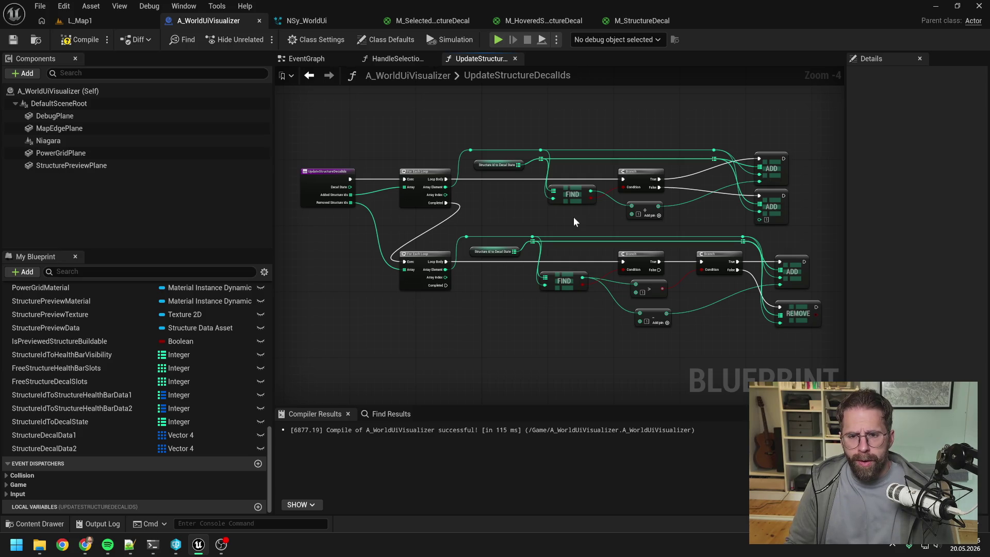
- Delete the add node under the first Branch and wire Decal State to the lower ADD via a reroute
drag(599, 223, 543, 224)
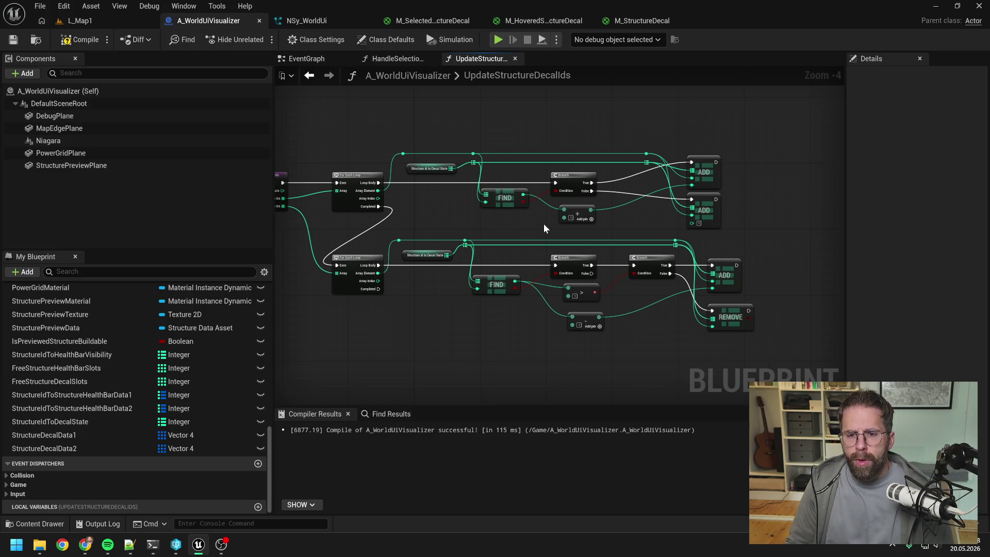
click(578, 213)
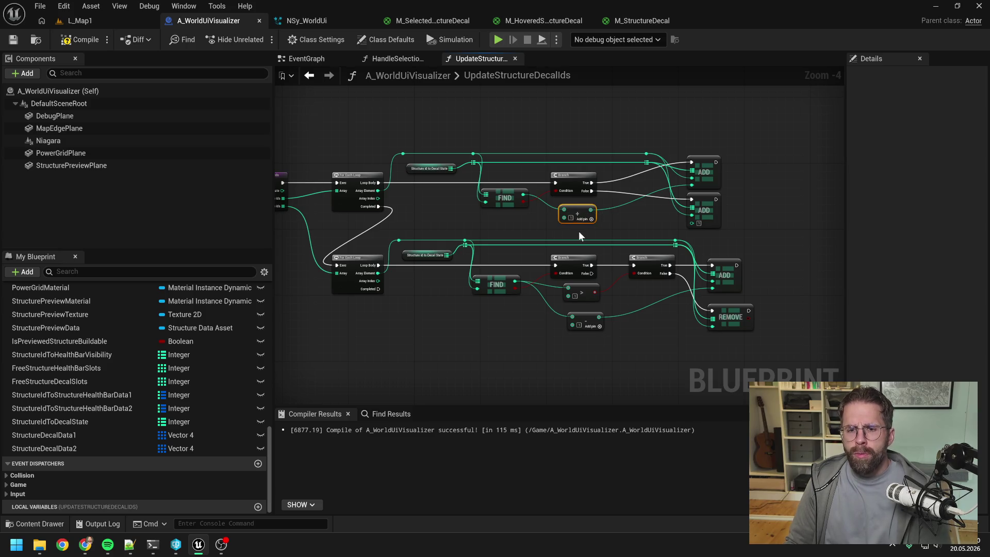
key(Delete)
drag(580, 232, 611, 228)
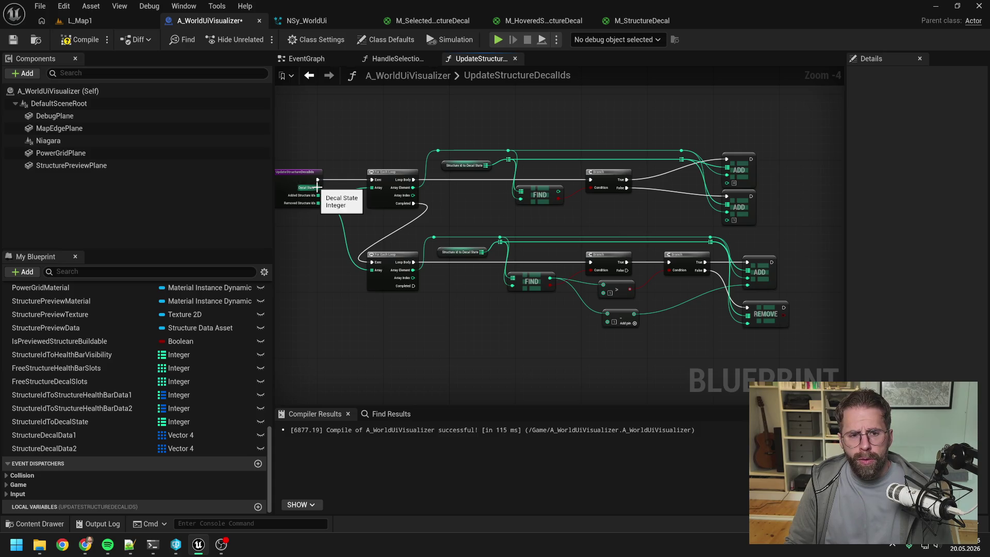
mouse_move(317, 188)
mouse_down()
mouse_move(741, 217)
mouse_move(731, 219)
mouse_move(685, 146)
mouse_move(364, 145)
mouse_up()
double_click(690, 217)
scroll(700, 115, right, 3)
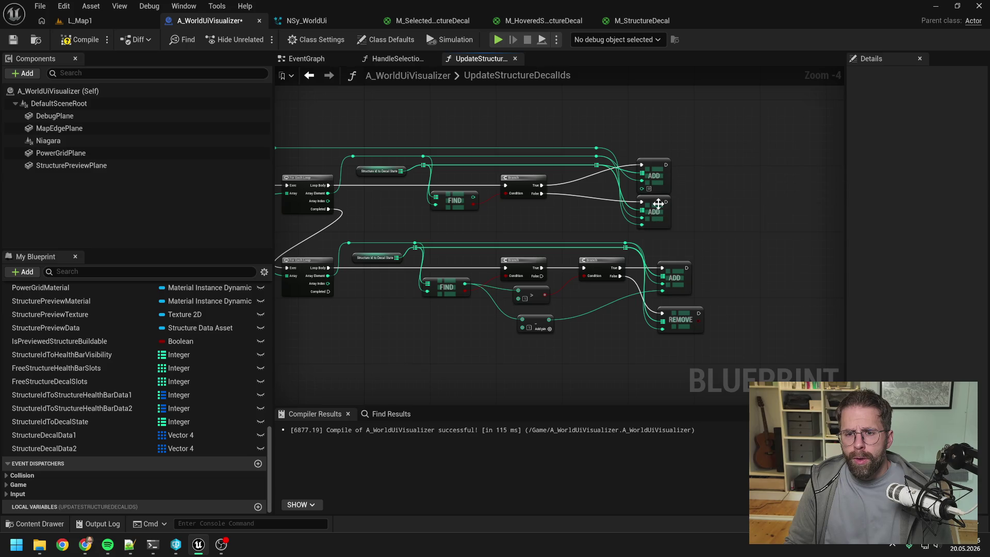
drag(658, 203, 658, 208)
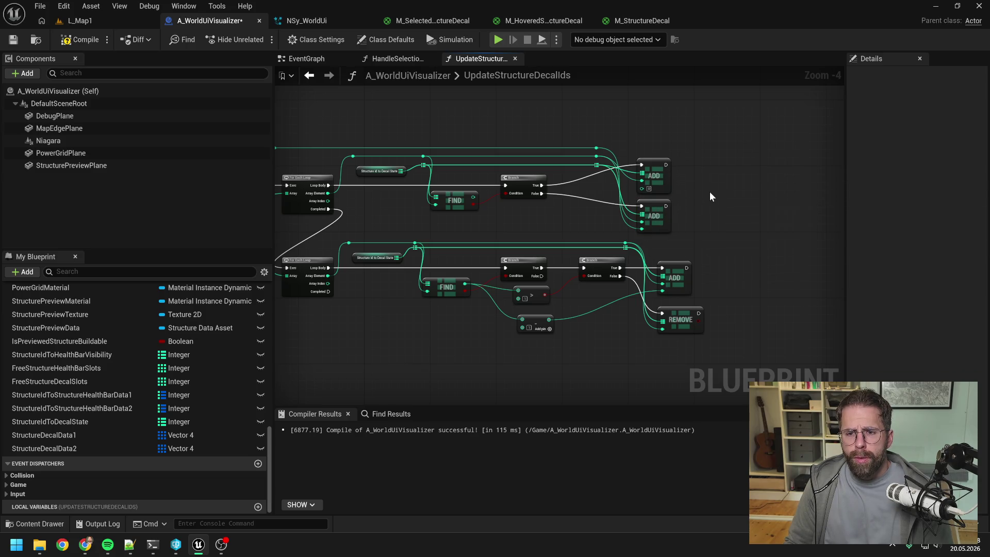
- Recompile the blueprint and pan across the loops' ADD and REMOVE nodes
click(79, 40)
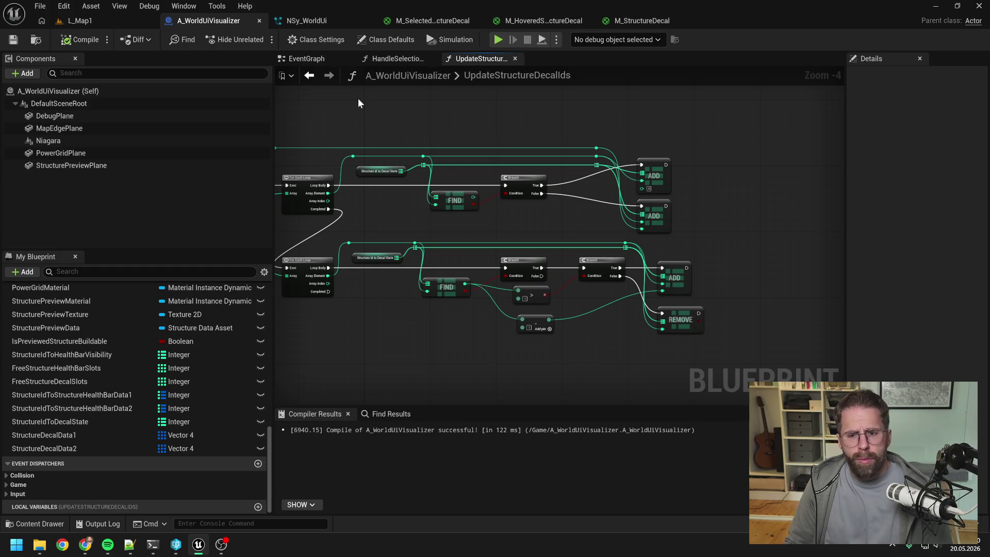
key(alt+Tab)
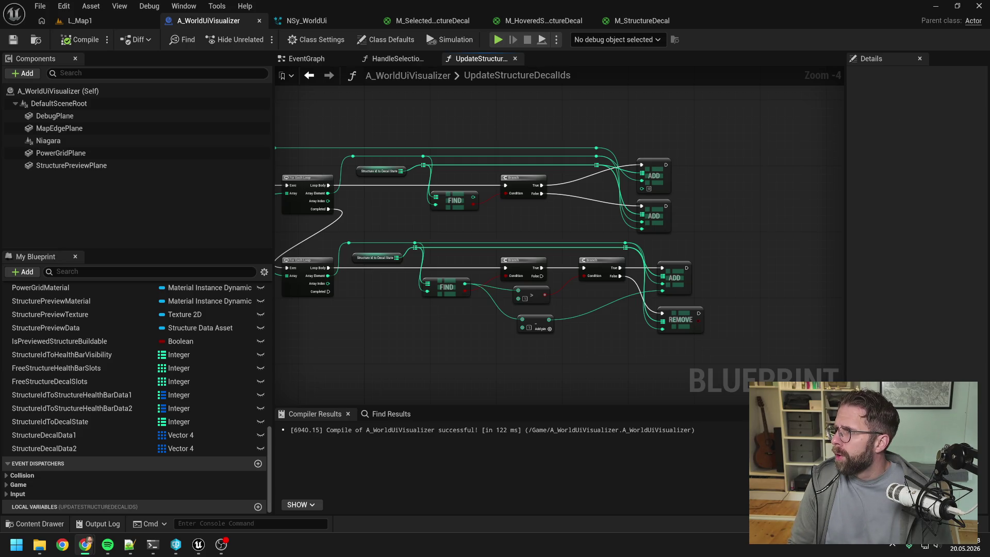
drag(696, 150, 690, 147)
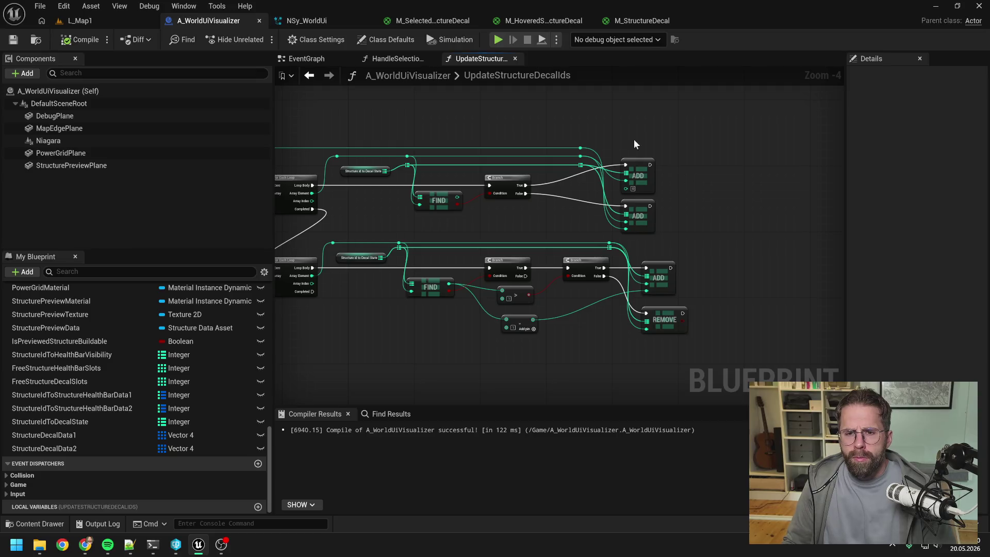
drag(633, 139, 740, 123)
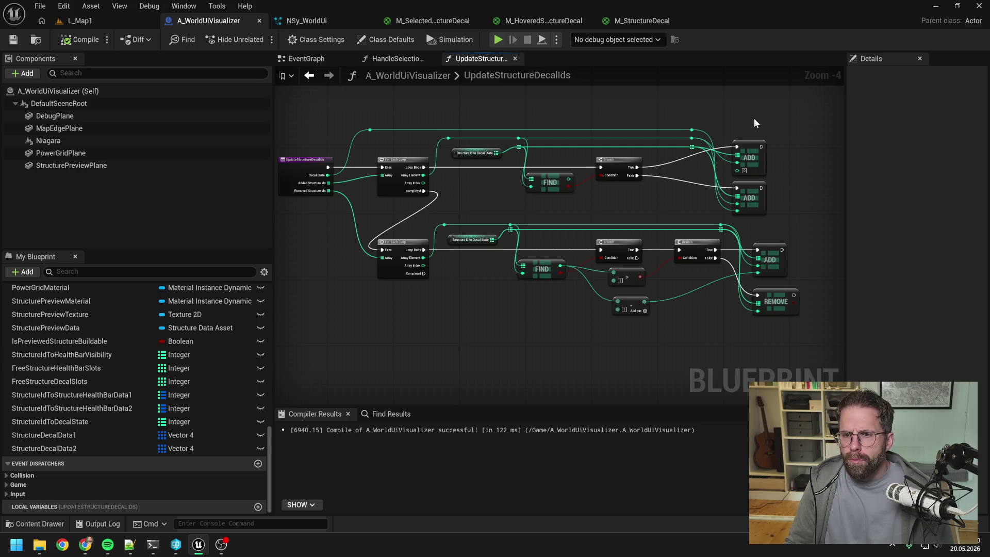
mouse_move(754, 123)
mouse_down()
mouse_move(767, 126)
mouse_move(736, 136)
mouse_up()
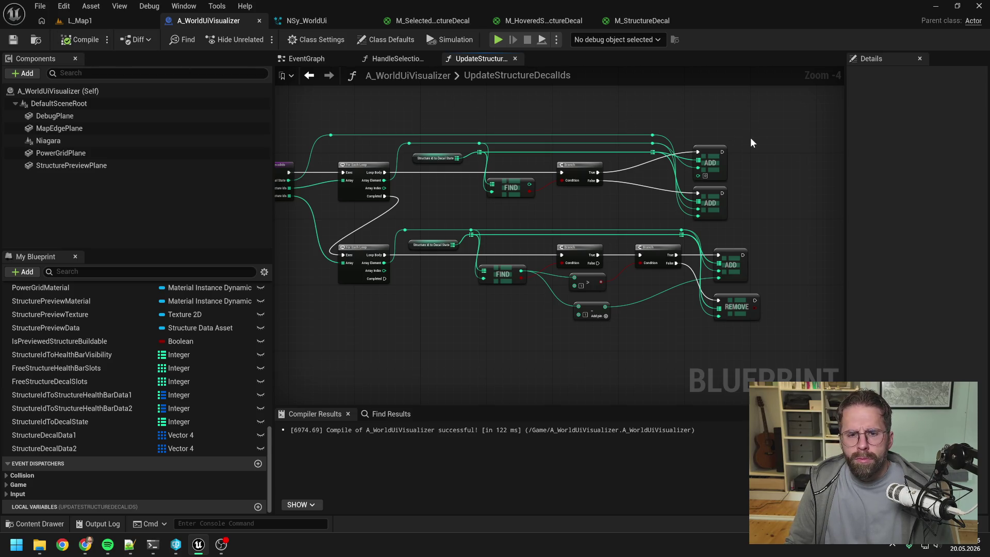
drag(750, 139, 707, 147)
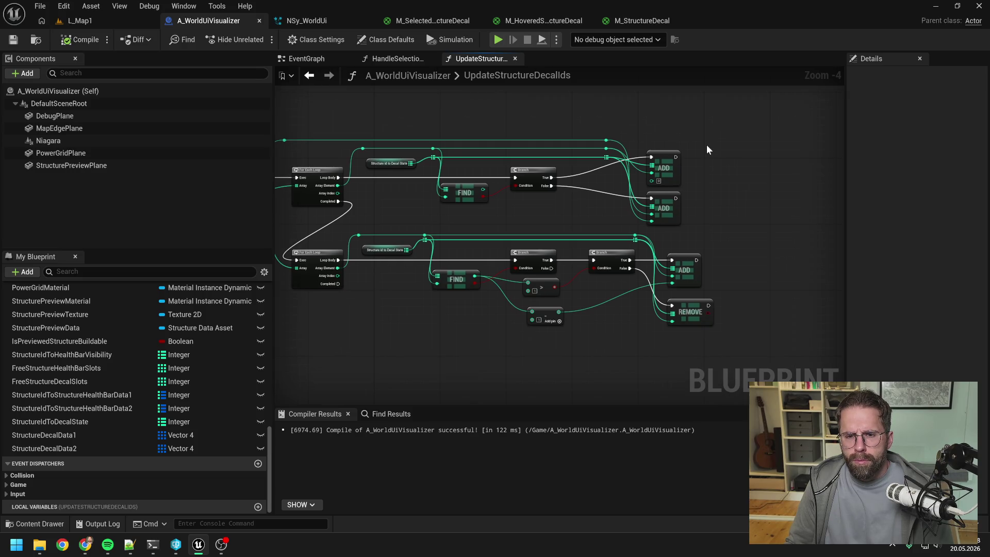
scroll(704, 147, up, 1)
scroll(714, 150, down, 1)
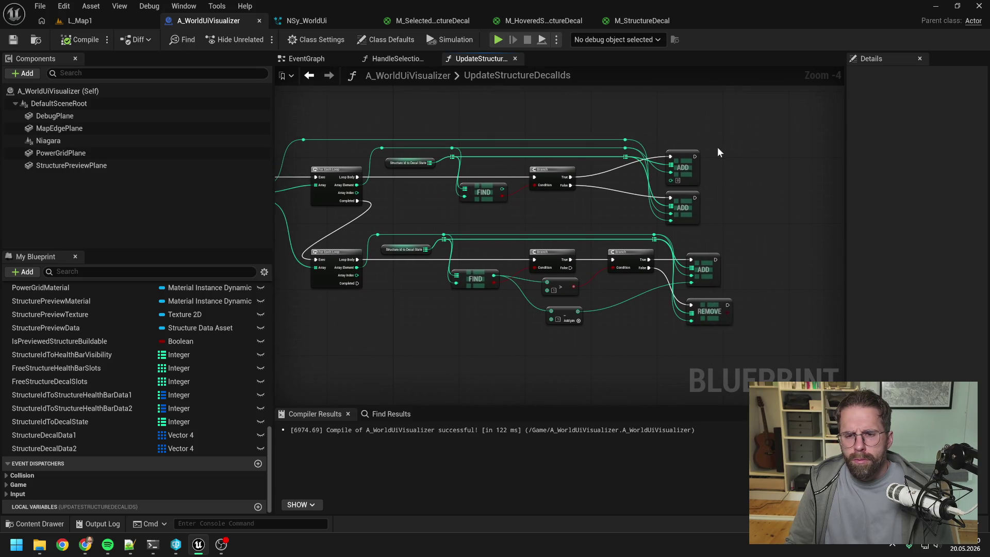
scroll(717, 152, up, 1)
scroll(717, 148, down, 1)
- Marquee-select the upper ADD node and its reroute knots
drag(717, 150, 672, 151)
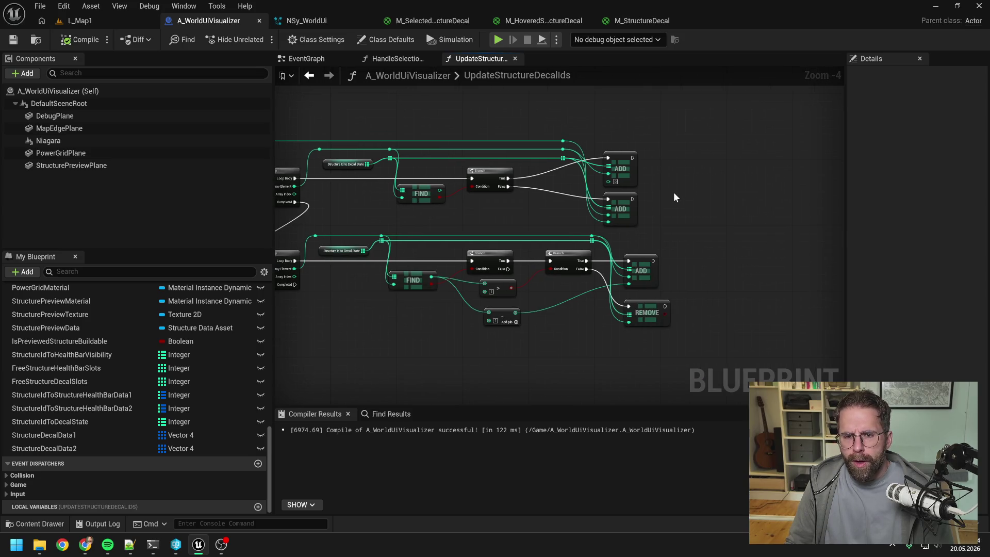
drag(562, 182, 599, 186)
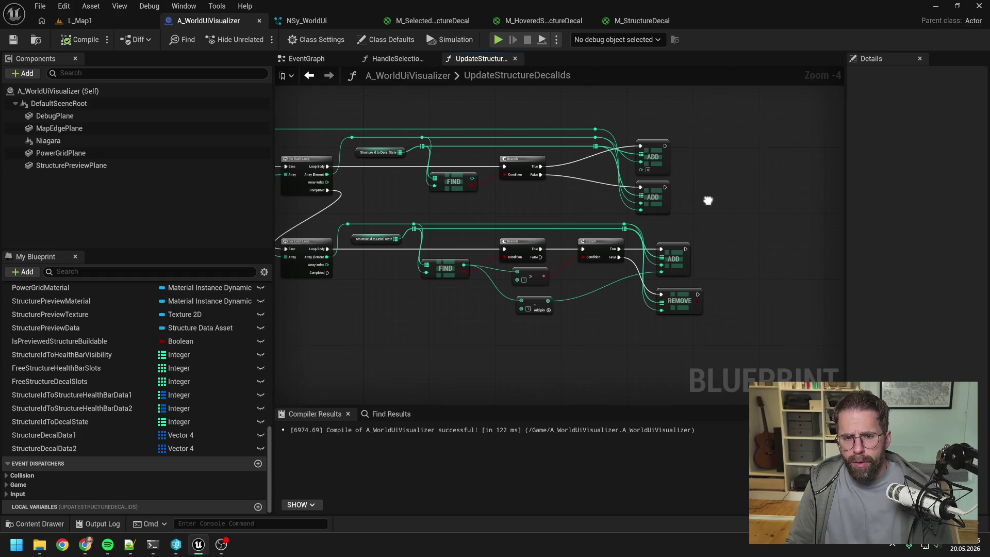
drag(707, 199, 672, 216)
drag(552, 137, 645, 189)
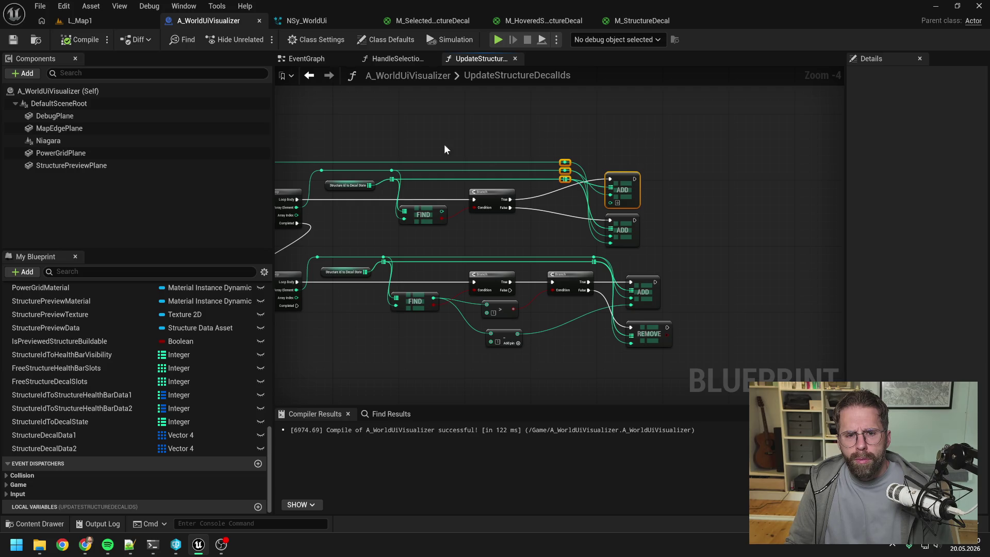
- Raise the upper ADD node and knots, adding a reroute knot on the Branch True wire
mouse_move(444, 144)
mouse_down()
mouse_move(498, 151)
mouse_move(518, 171)
mouse_up()
drag(364, 153, 454, 197)
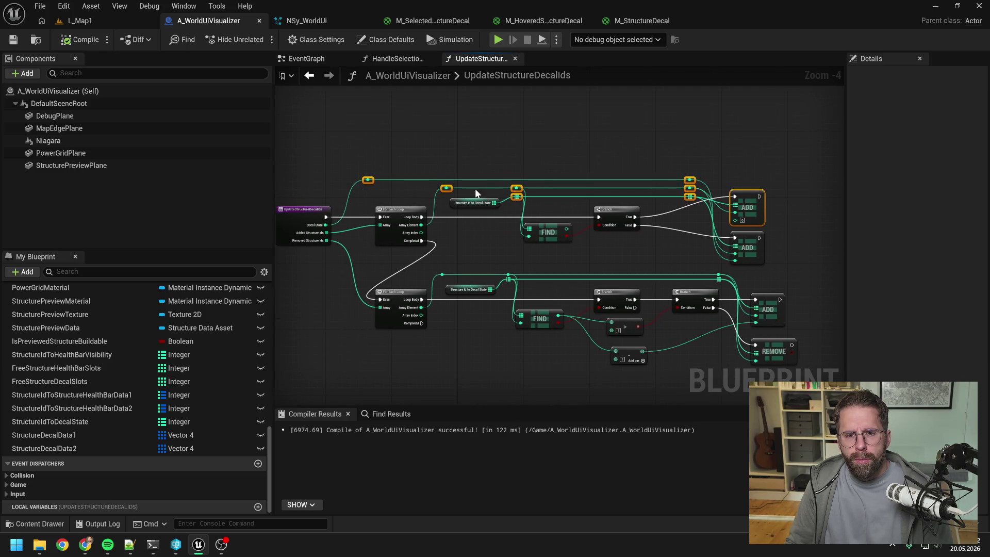
drag(690, 192, 690, 143)
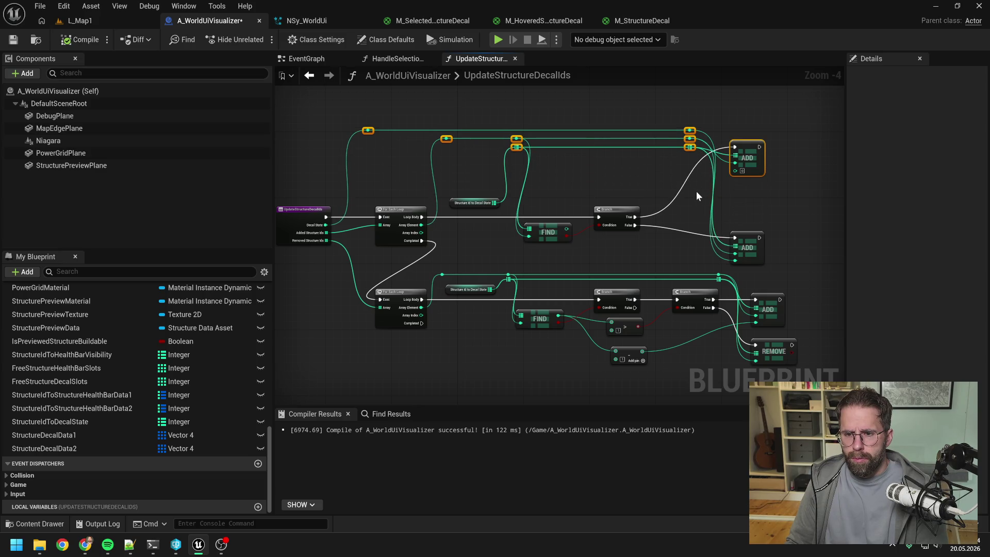
click(688, 171)
double_click(692, 168)
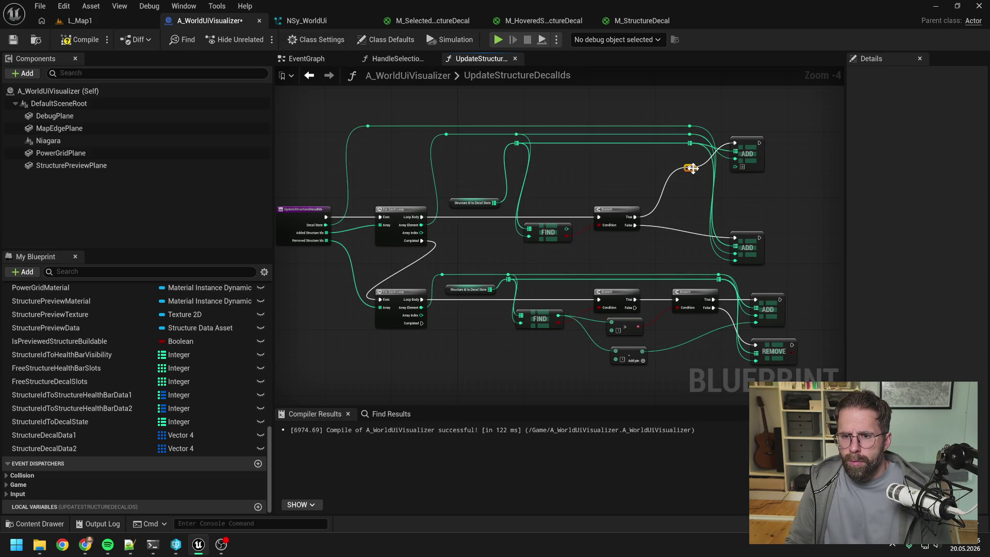
drag(692, 168, 670, 146)
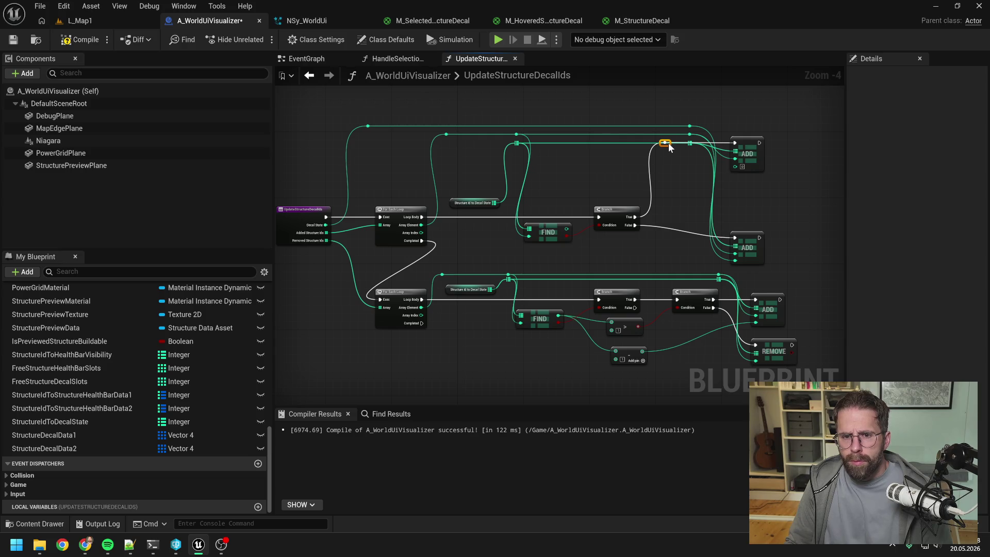
mouse_move(376, 106)
mouse_down()
mouse_move(701, 148)
mouse_move(683, 112)
mouse_up()
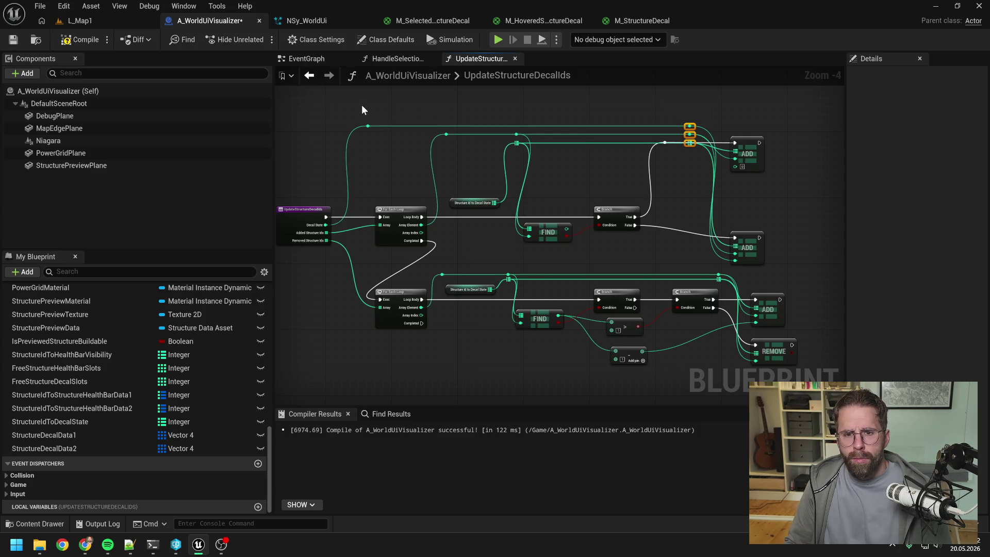
mouse_move(362, 110)
mouse_down()
mouse_move(521, 147)
mouse_move(667, 106)
mouse_move(701, 154)
mouse_move(628, 160)
mouse_move(583, 182)
mouse_up()
- Add a Select Int node off the ADD node's pin via a 'selec' search
text(selec)
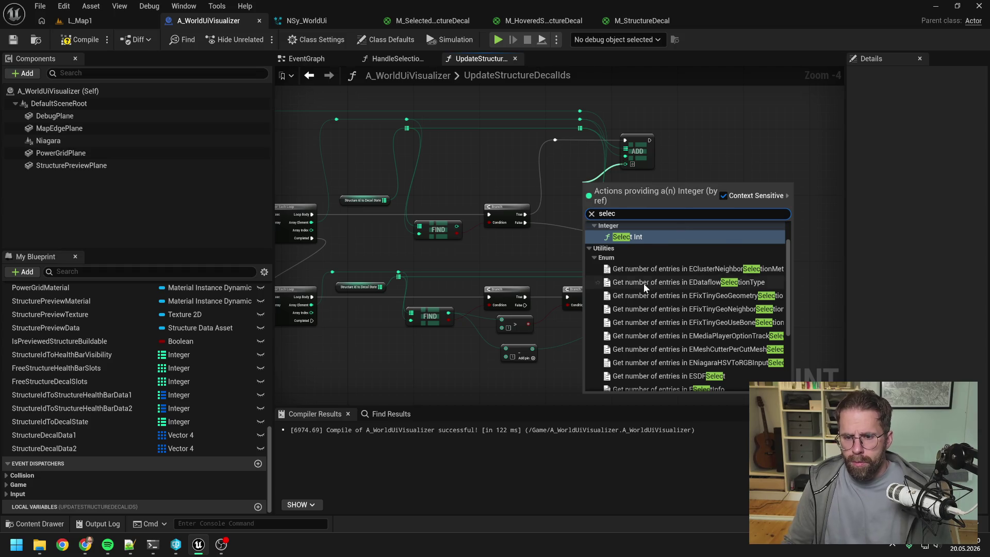
scroll(644, 283, down, 3)
click(644, 370)
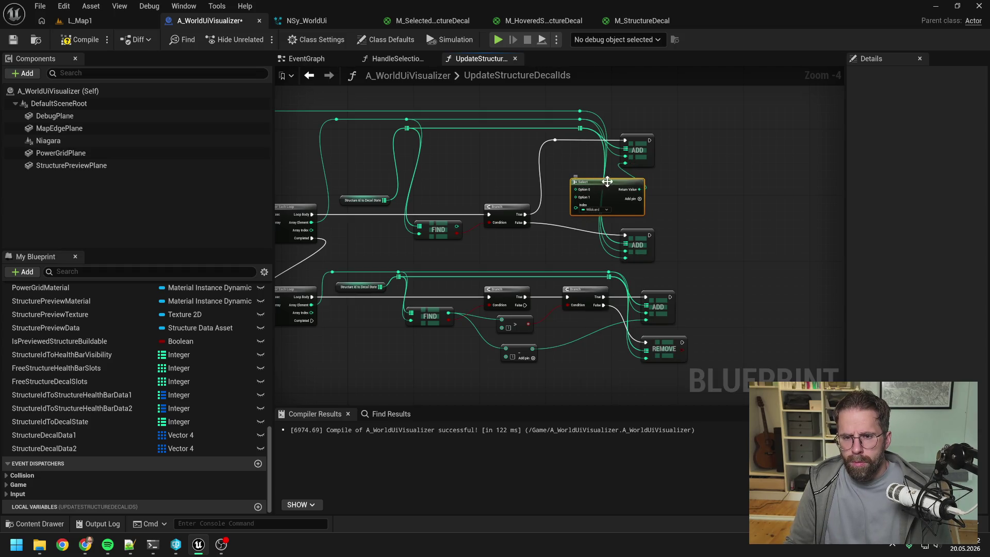
drag(607, 181, 621, 178)
drag(710, 185, 687, 197)
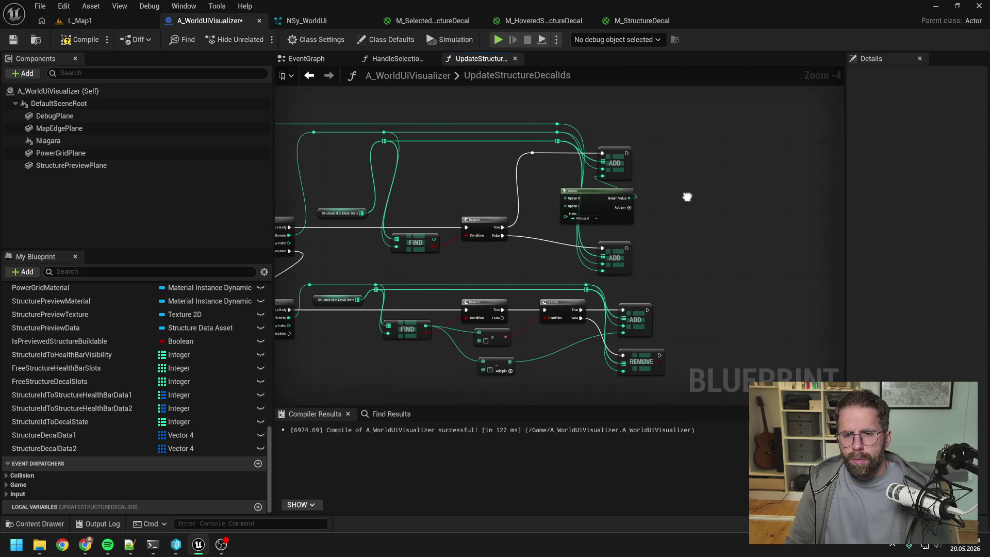
- Shift the ADD nodes right to make room for the Select node, then recompile
drag(553, 125, 646, 273)
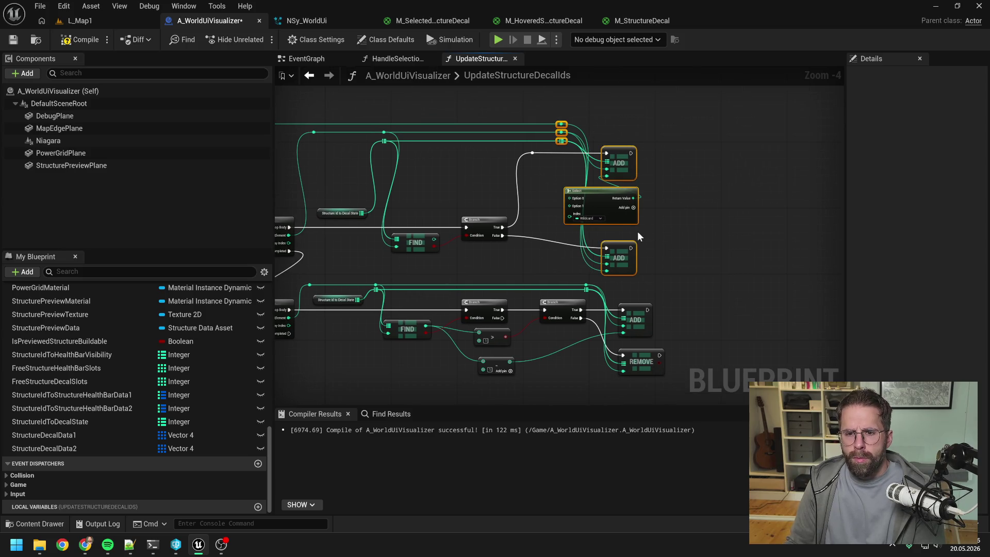
drag(580, 233, 746, 231)
click(652, 208)
mouse_move(792, 192)
mouse_down()
mouse_move(715, 182)
mouse_move(684, 172)
mouse_move(692, 167)
mouse_up()
click(590, 188)
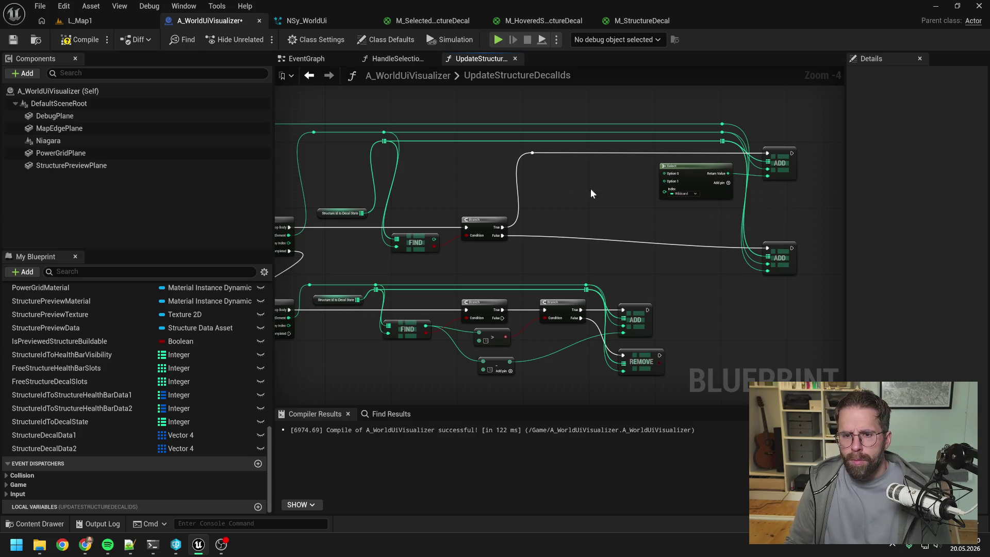
click(98, 37)
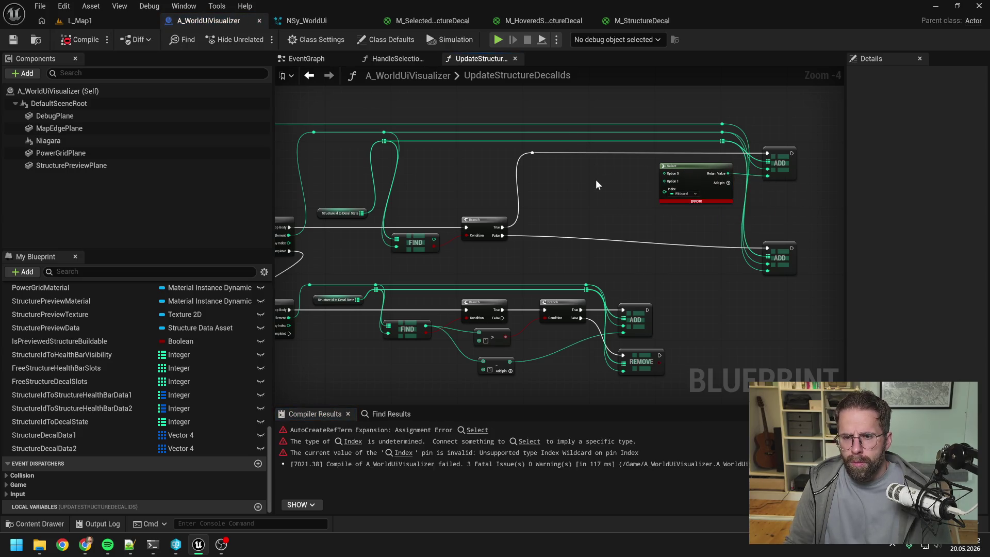
- Zoom out over the function and nudge the top-wire reroute knot right
scroll(583, 196, down, 1)
mouse_move(583, 196)
mouse_down()
mouse_move(736, 162)
mouse_move(636, 167)
mouse_up()
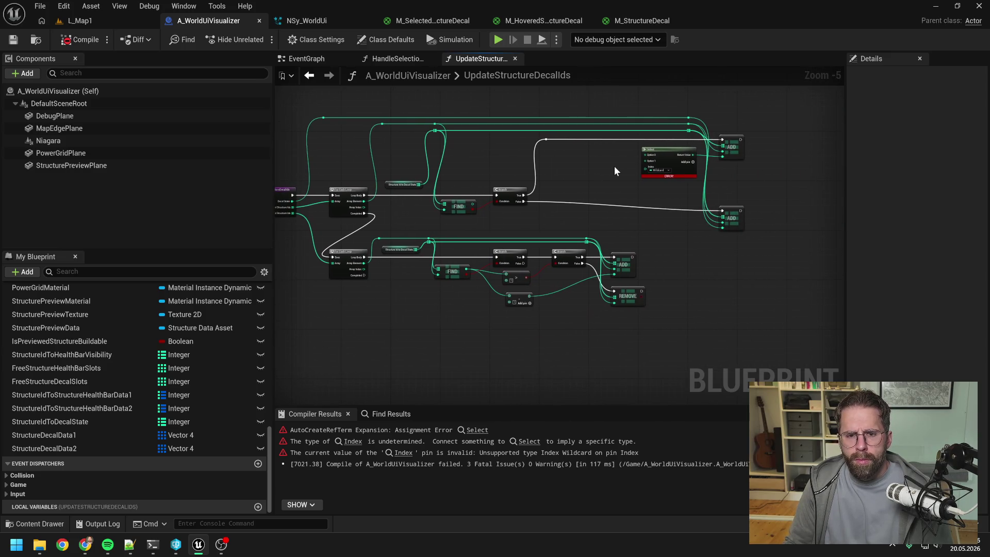
scroll(600, 166, up, 1)
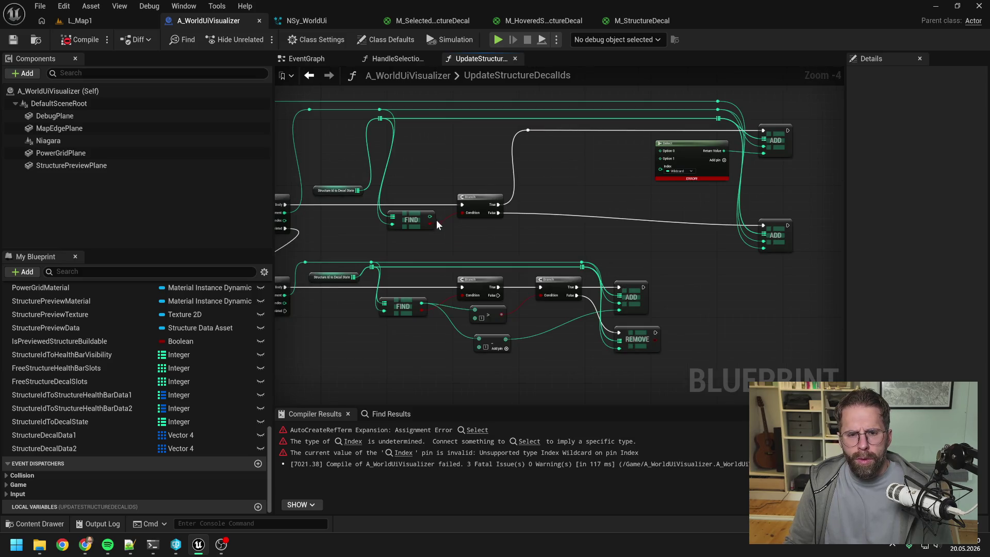
mouse_move(430, 217)
mouse_down()
mouse_move(727, 184)
mouse_move(575, 208)
mouse_up()
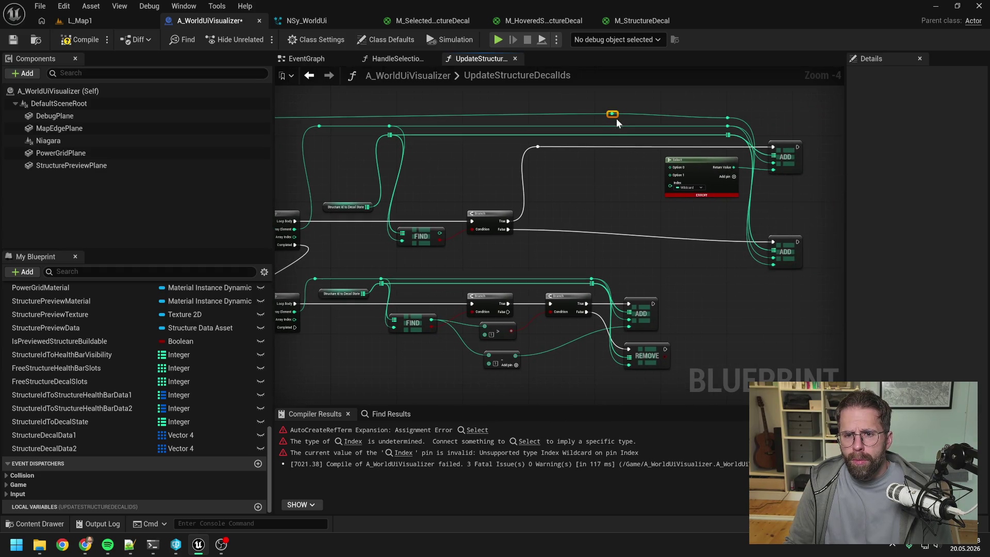
mouse_move(617, 118)
mouse_down()
mouse_move(645, 123)
mouse_move(670, 184)
mouse_up()
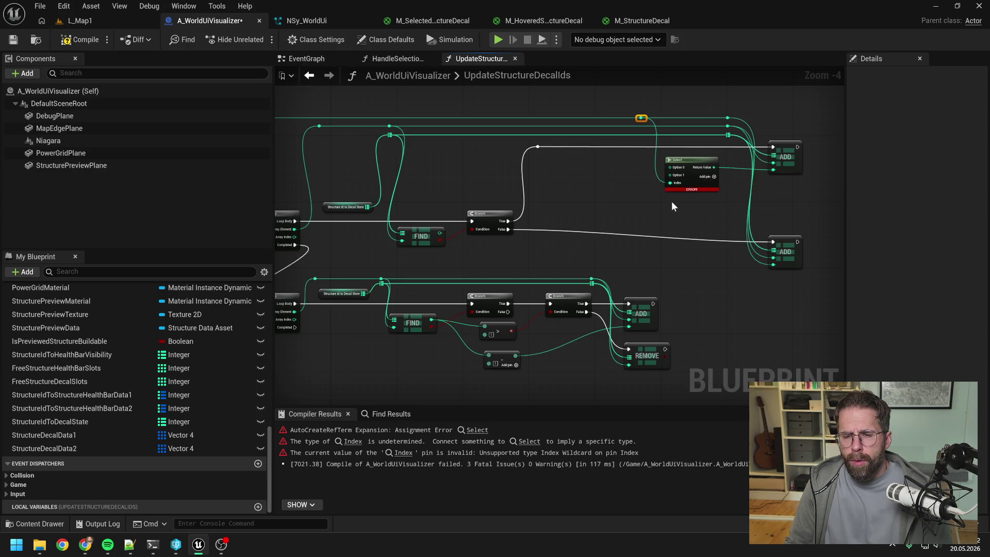
click(684, 210)
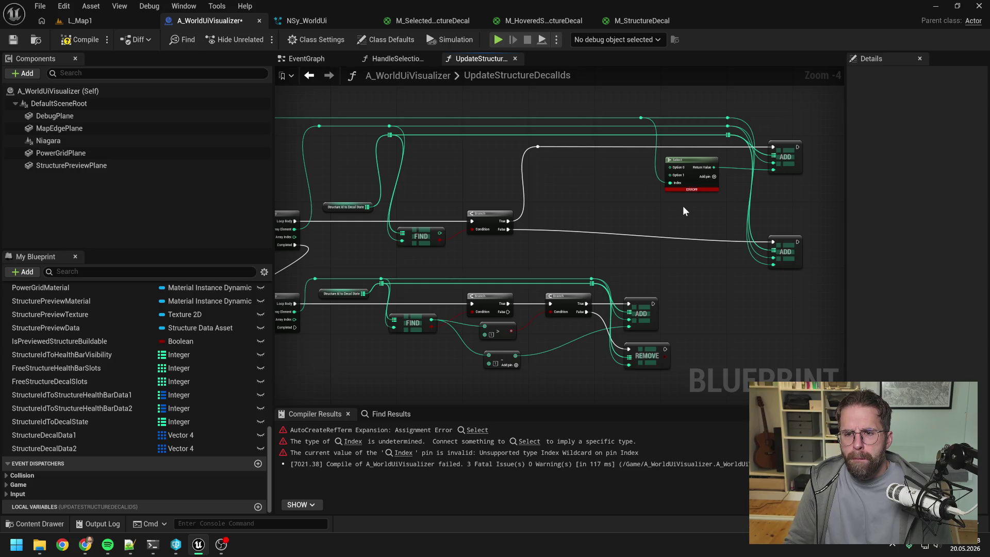
- Inspect the function entry node's inputs, including DecalState
drag(614, 203, 804, 181)
click(374, 220)
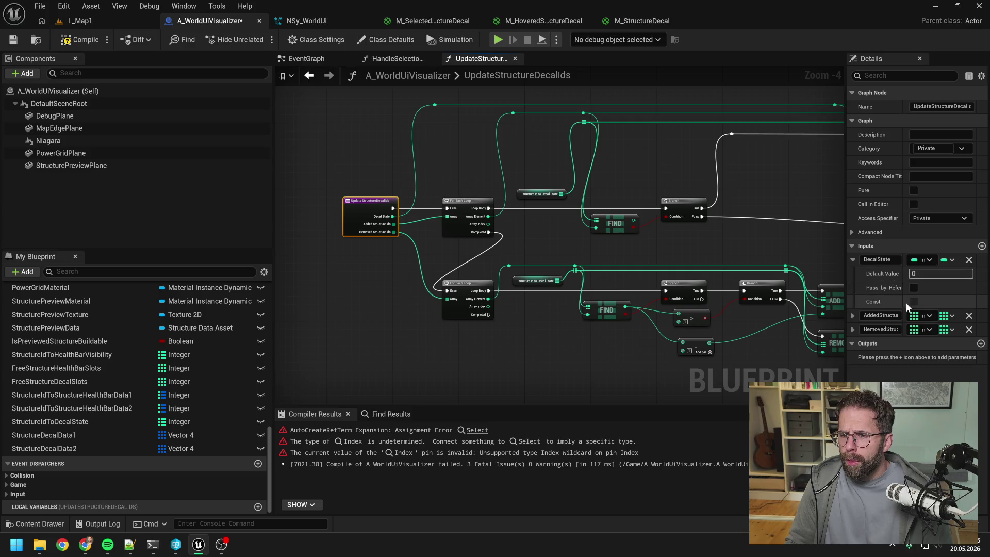
drag(774, 163, 590, 156)
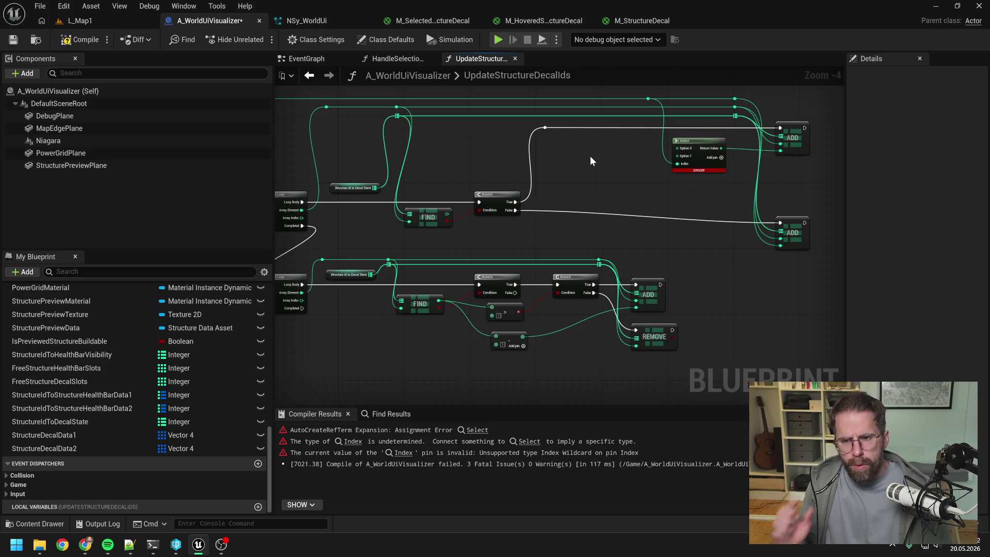
mouse_move(589, 156)
mouse_down()
mouse_move(744, 160)
mouse_move(591, 171)
mouse_move(590, 196)
mouse_move(542, 199)
mouse_up()
click(505, 211)
- Pan to the FIND and For Each Loop nodes and drag a connection off Select's Option 0
scroll(567, 181, up, 1)
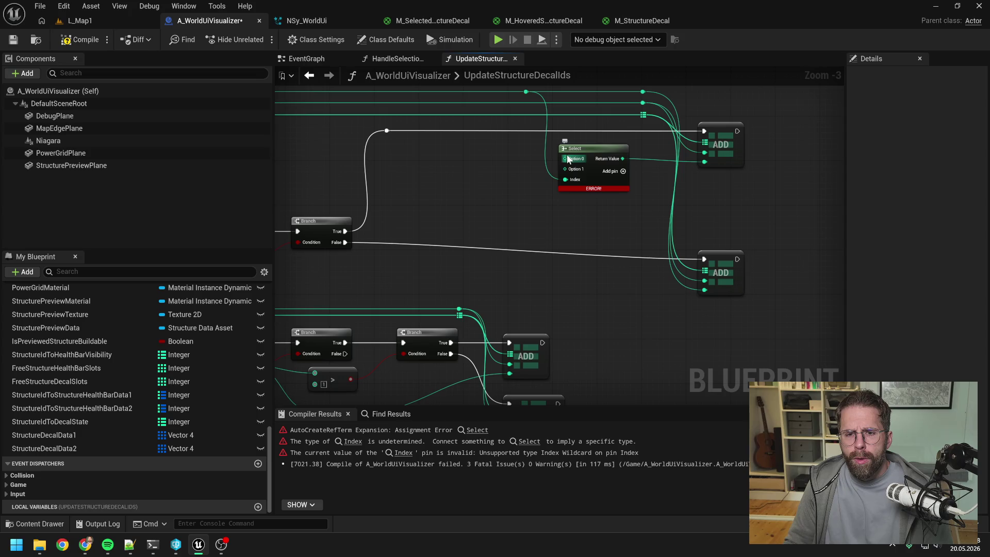
drag(509, 168, 571, 178)
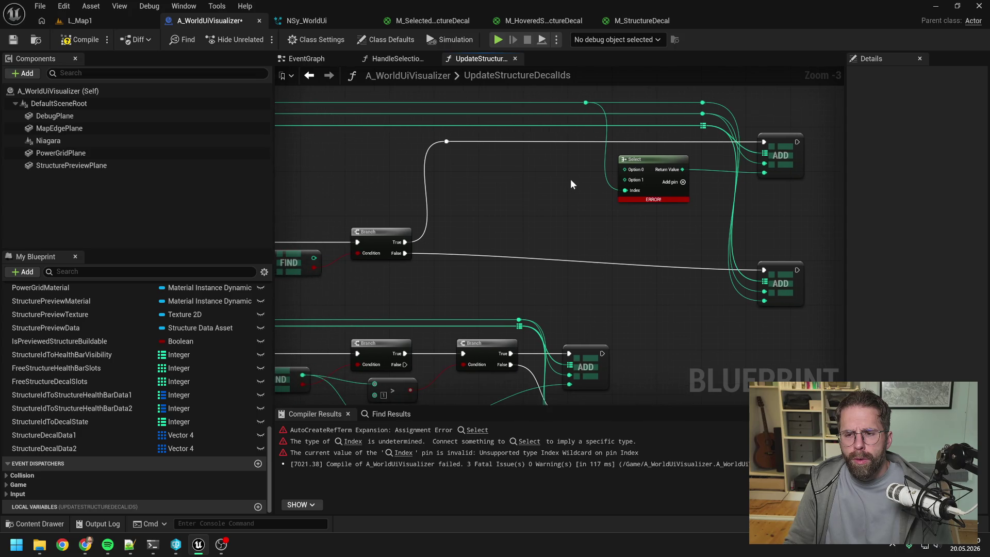
scroll(570, 179, down, 1)
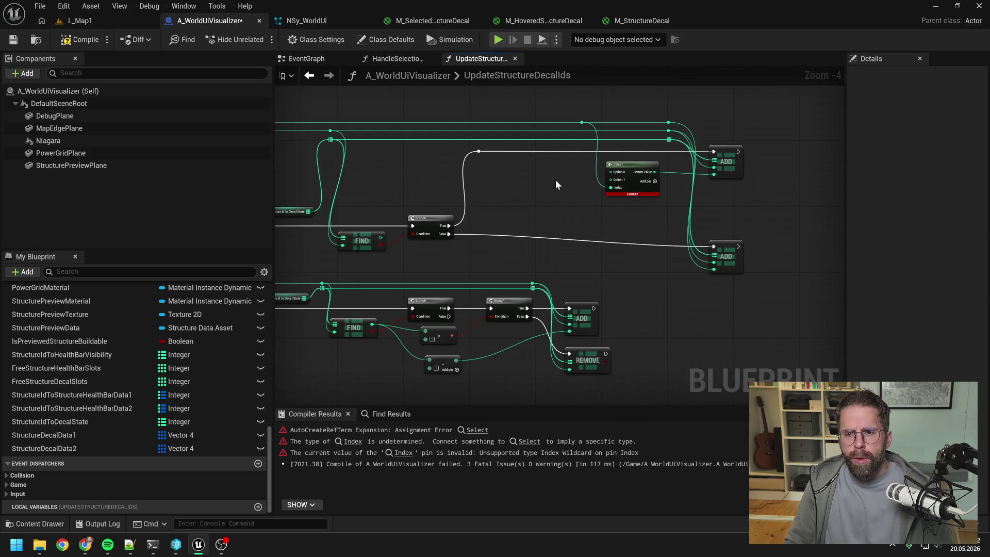
drag(555, 179, 653, 178)
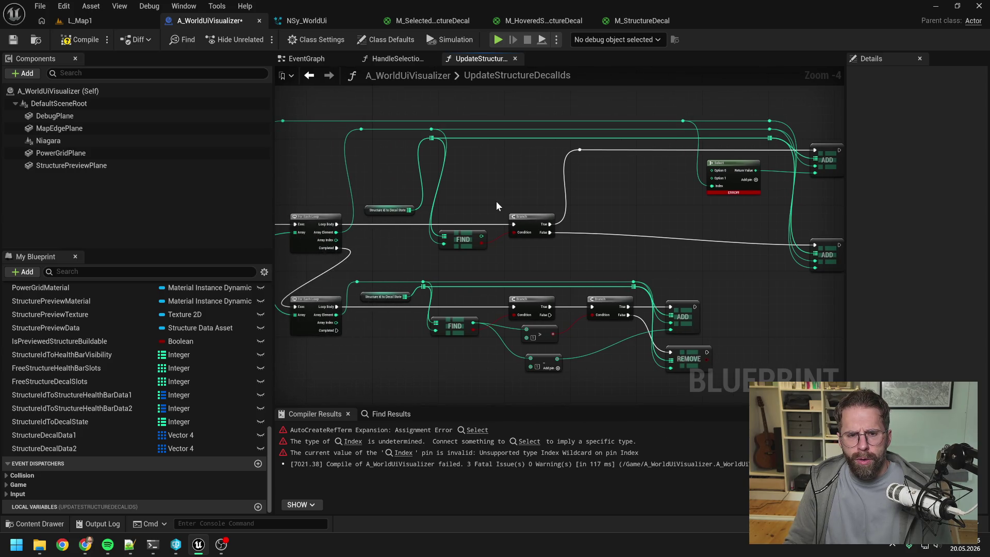
mouse_move(481, 236)
mouse_down()
mouse_move(621, 210)
mouse_move(615, 177)
mouse_up()
key(Escape)
drag(712, 170, 635, 185)
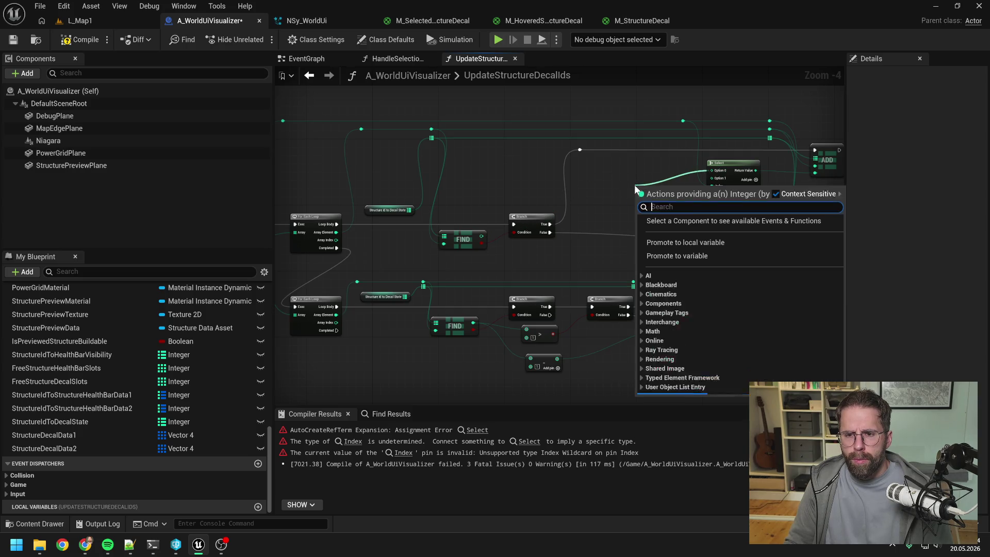
- Add a Switch on Int node off the FIND result
text(set)
key(Escape)
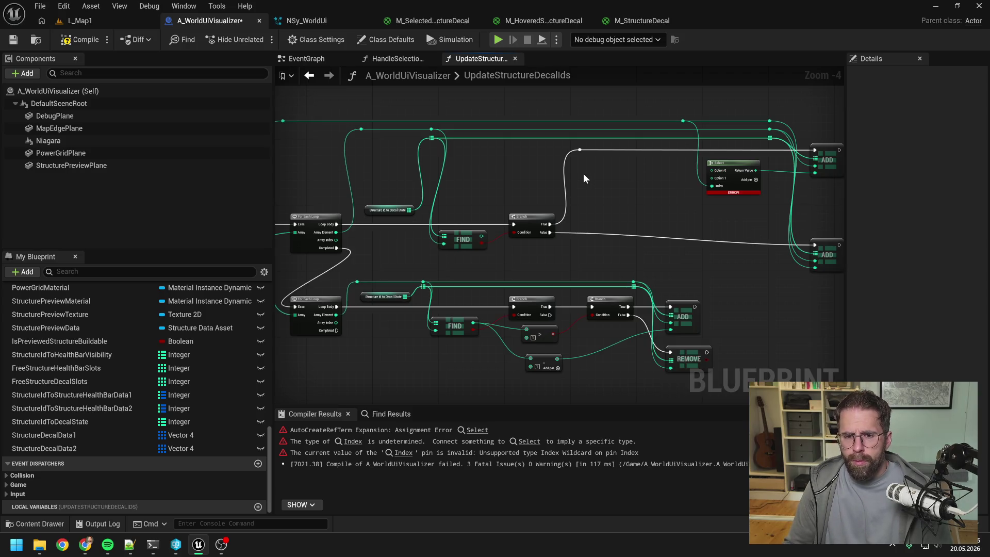
mouse_move(482, 236)
mouse_down()
mouse_move(613, 189)
mouse_move(634, 160)
mouse_move(634, 147)
mouse_move(518, 143)
mouse_up()
text(swit)
key(Return)
- Add reroute knots on the Selection and Find-to-Switch wires and tidy the top-wire knots
double_click(596, 159)
double_click(568, 147)
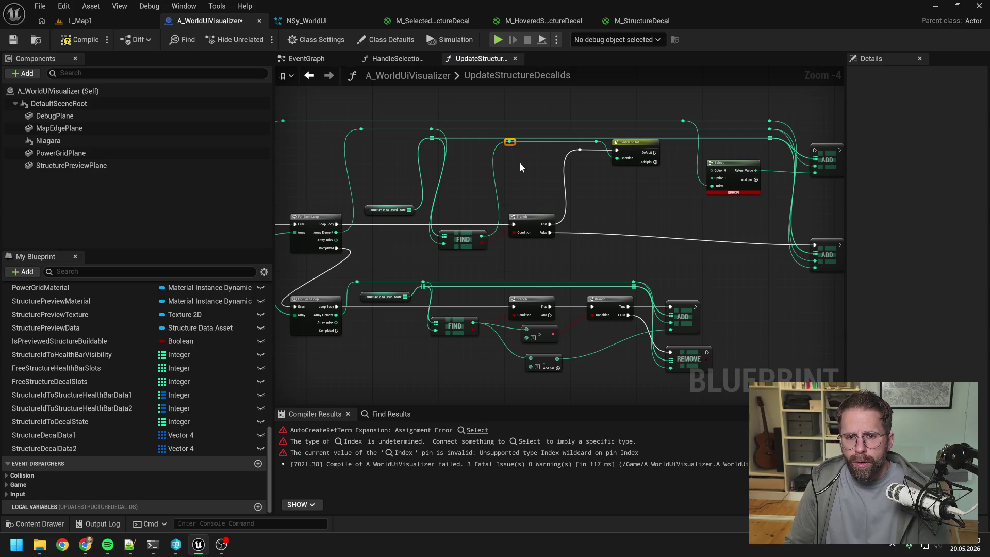
drag(312, 104, 494, 150)
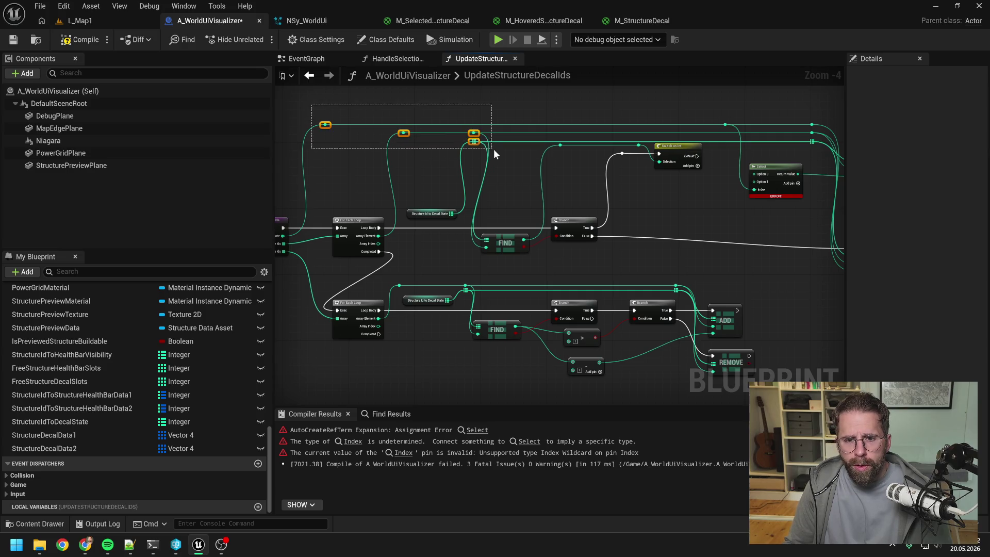
mouse_move(602, 94)
mouse_down()
mouse_move(676, 111)
mouse_move(733, 150)
mouse_move(707, 131)
mouse_move(707, 89)
mouse_up()
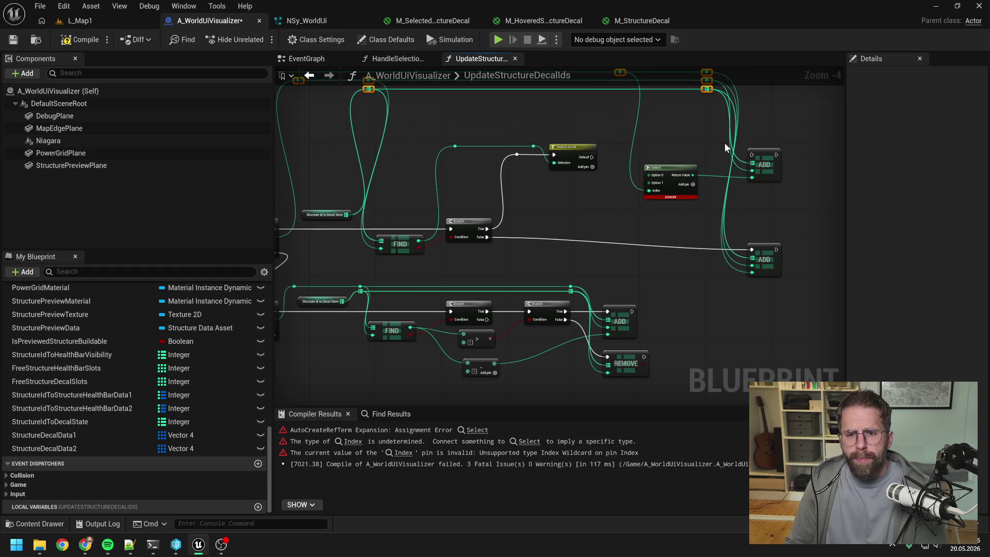
mouse_move(688, 143)
mouse_down()
mouse_move(569, 160)
mouse_move(568, 187)
mouse_up()
mouse_move(546, 103)
mouse_down()
mouse_move(547, 117)
mouse_move(714, 313)
mouse_up()
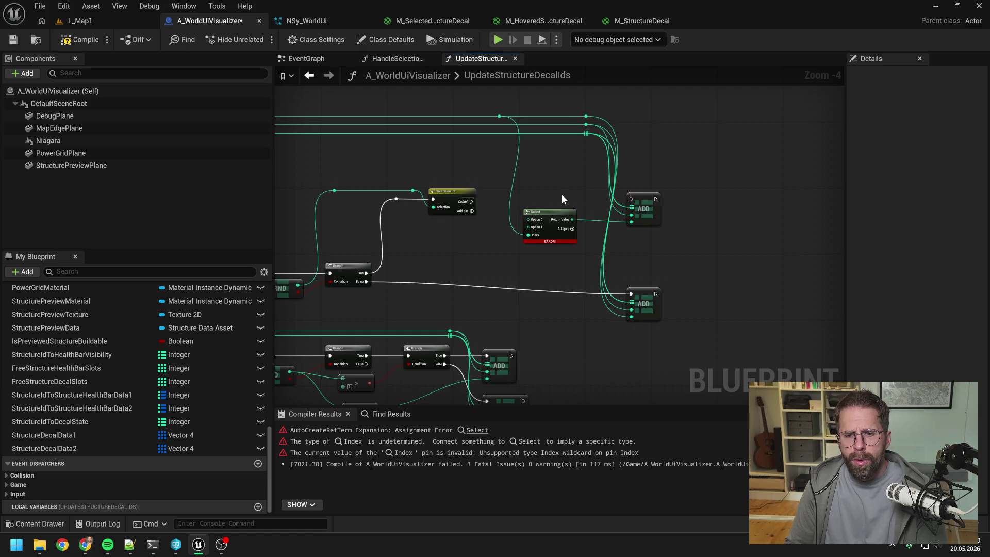
- Delete the erroring Select node and its Index reroute knot
click(499, 116)
key(Delete)
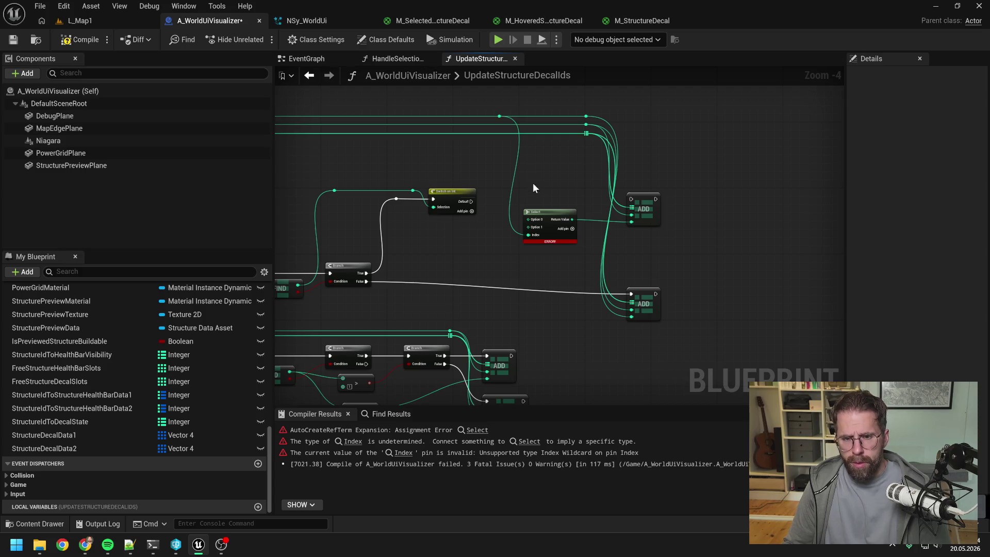
click(547, 214)
key(Delete)
click(533, 196)
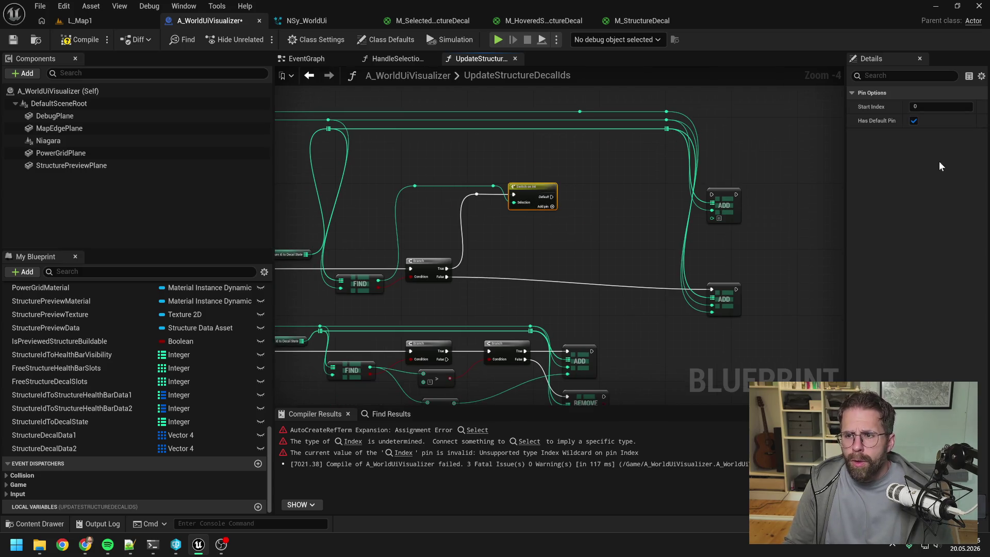
- Give the Switch on Int outputs 0, 1 and 2, save, and wire output 2 to the upper ADD node
click(556, 207)
click(553, 215)
click(599, 218)
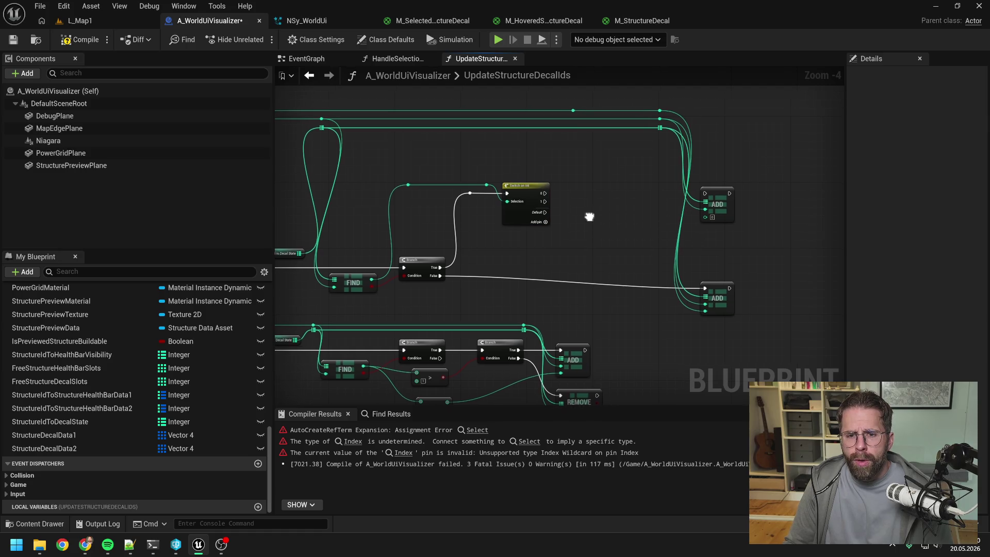
drag(589, 216, 587, 220)
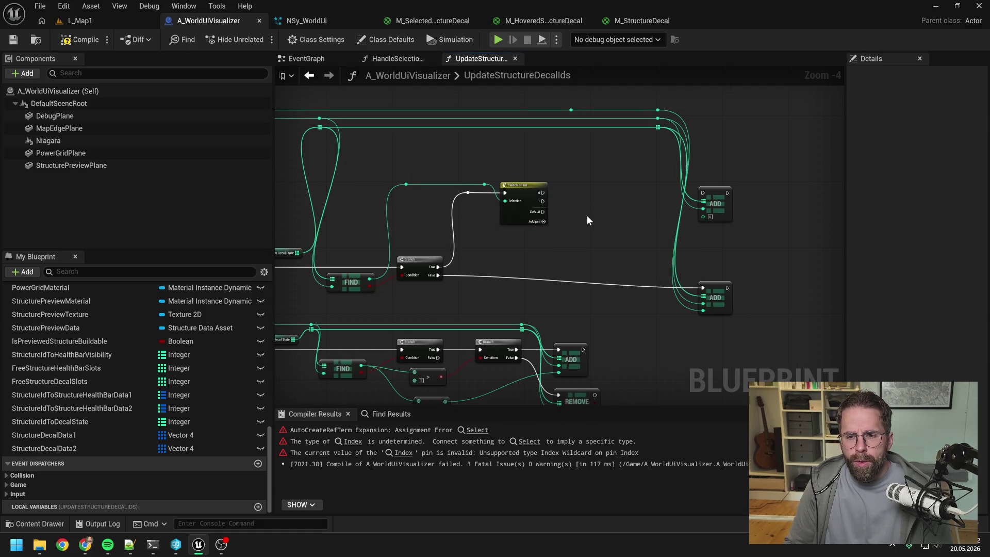
click(544, 221)
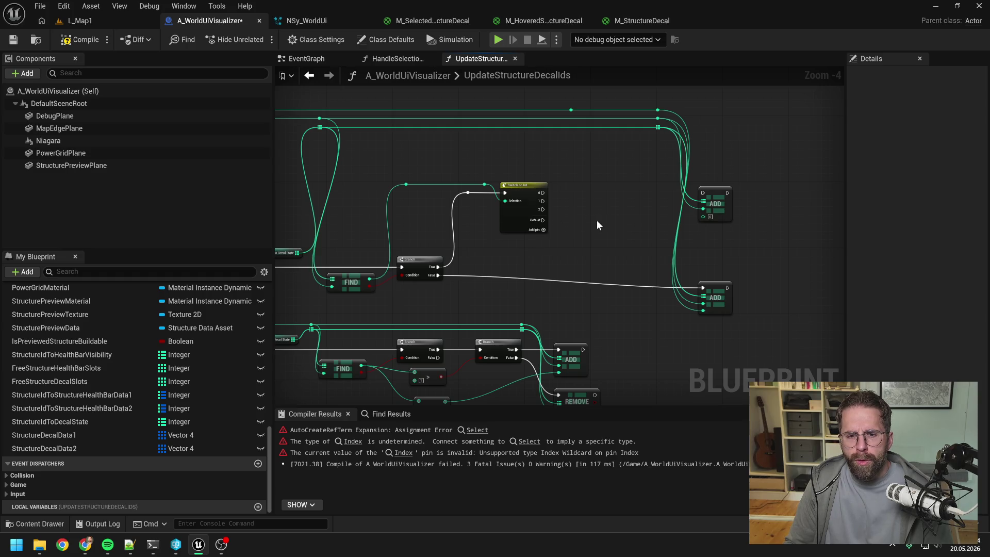
key(ctrl+s)
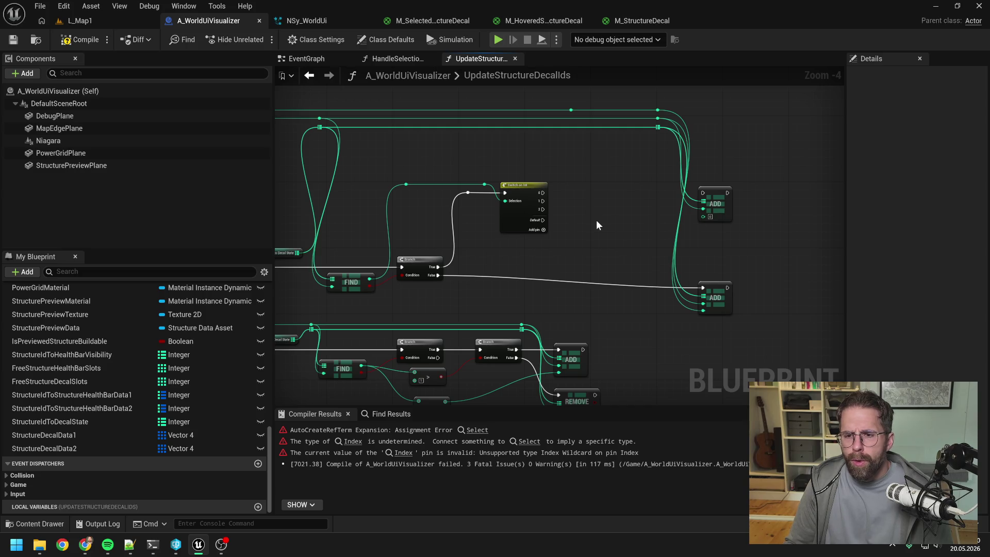
mouse_move(544, 209)
mouse_down()
mouse_move(703, 197)
mouse_move(720, 213)
mouse_move(720, 261)
mouse_up()
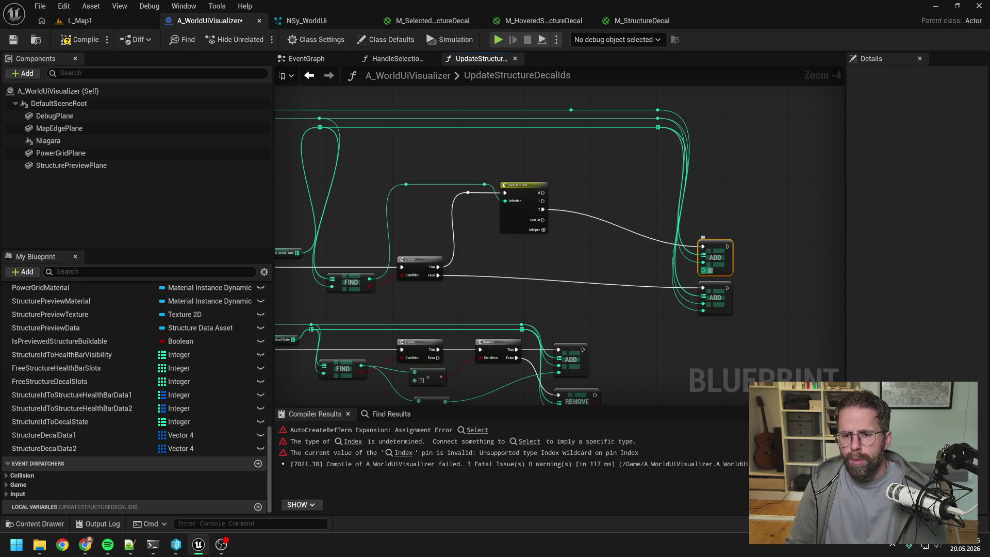
click(609, 265)
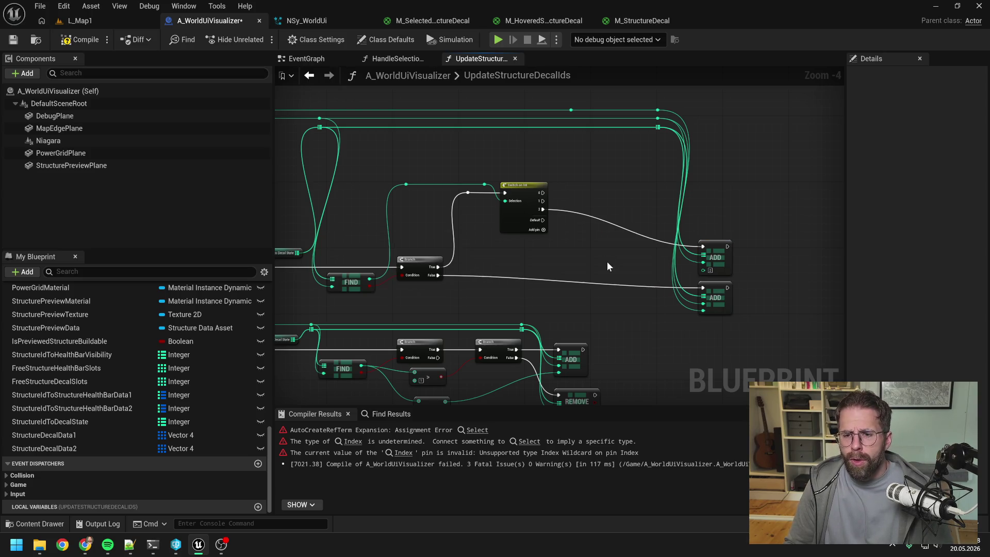
- Duplicate the upper ADD node and feed it from switch output 1 and the top array wire
click(717, 250)
key(ctrl+c)
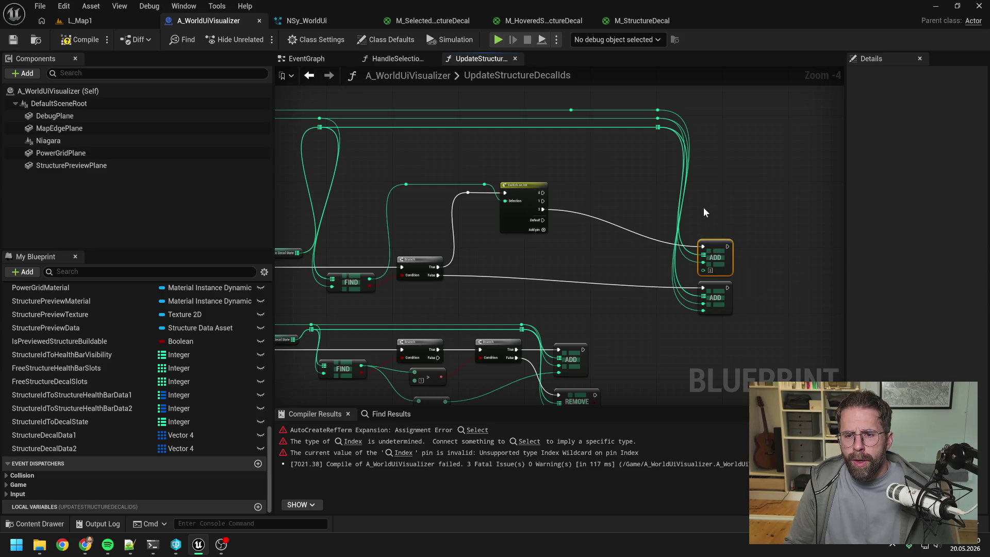
key(ctrl+v)
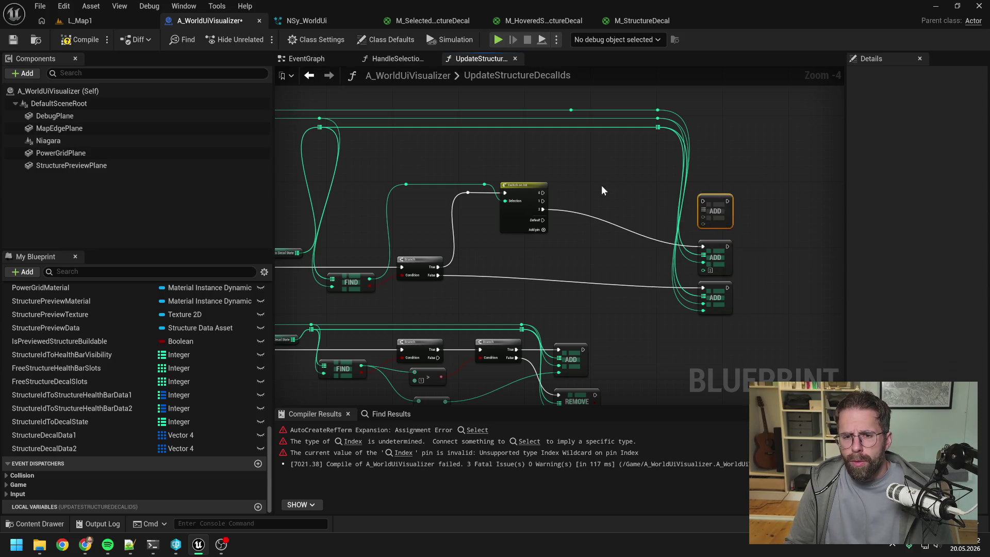
drag(542, 201, 702, 201)
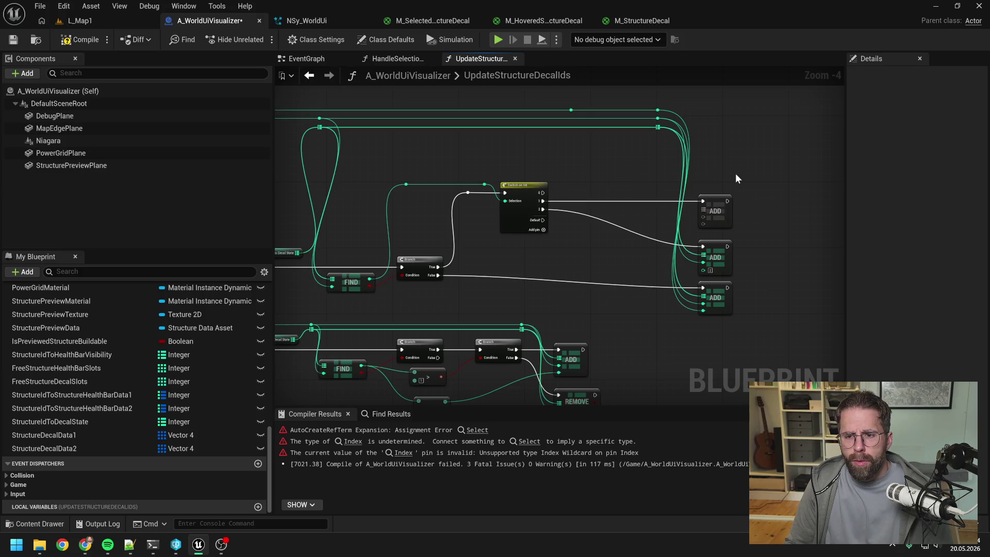
drag(659, 129, 704, 210)
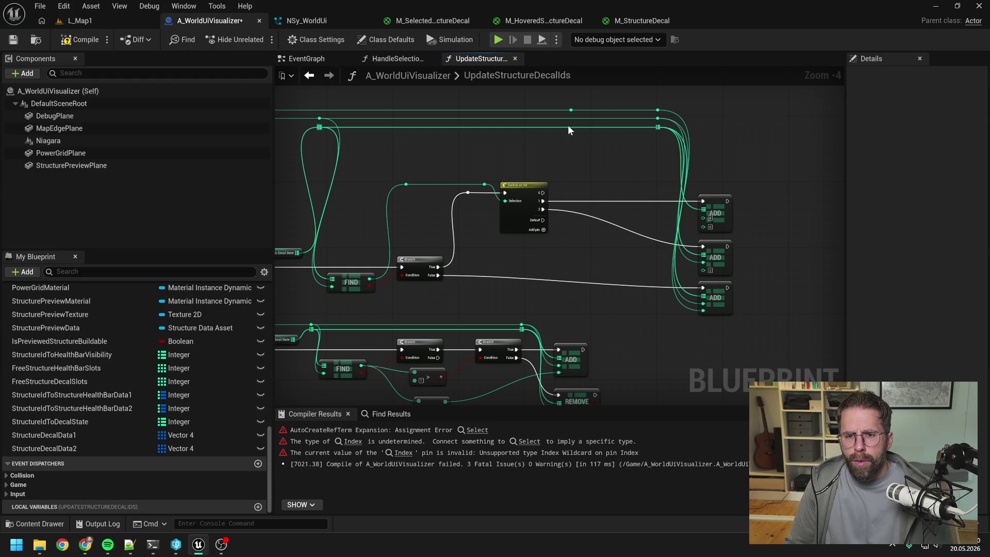
drag(570, 110, 591, 198)
- Add a second Switch on Int executed from the first switch's output 1
text(select)
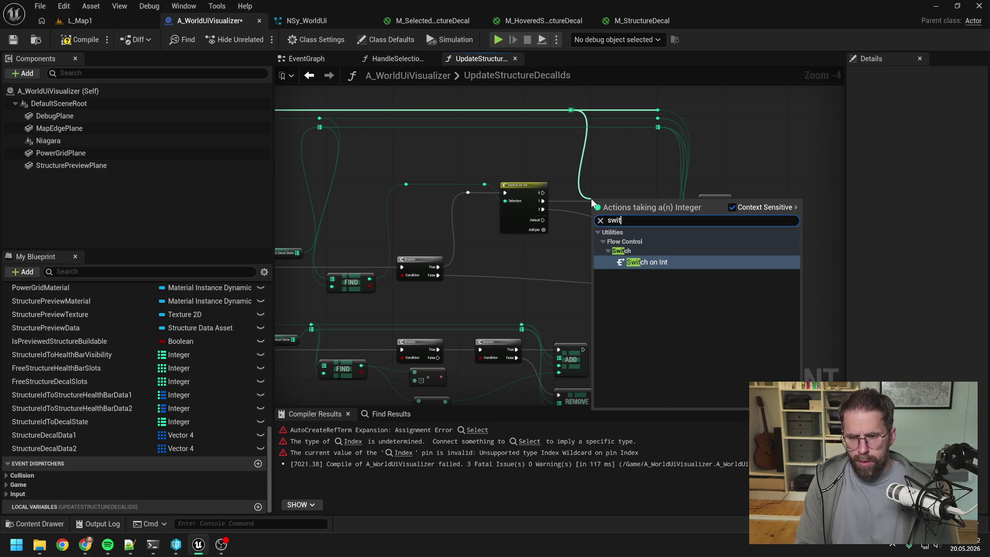
key(Return)
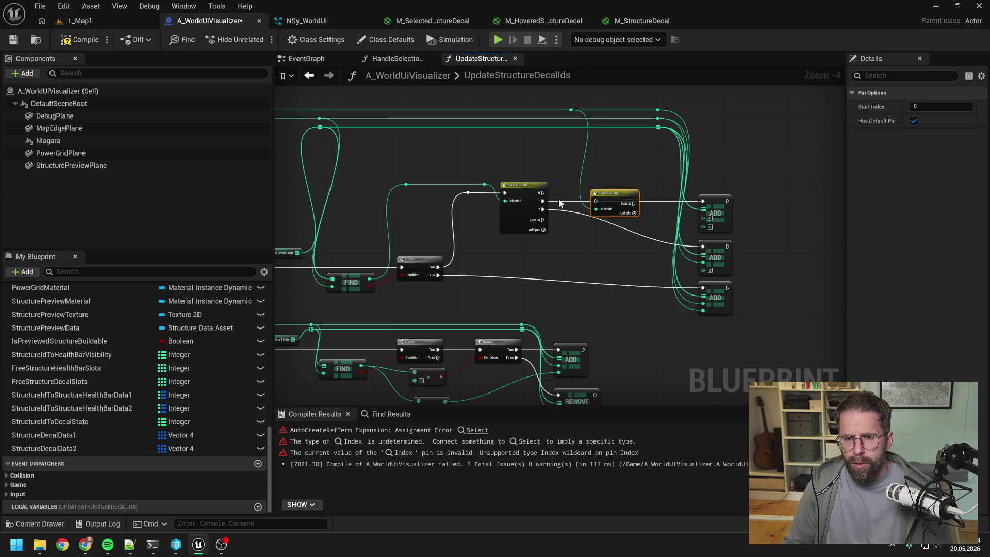
mouse_move(543, 201)
mouse_down()
mouse_move(596, 201)
mouse_move(582, 248)
mouse_up()
double_click(611, 223)
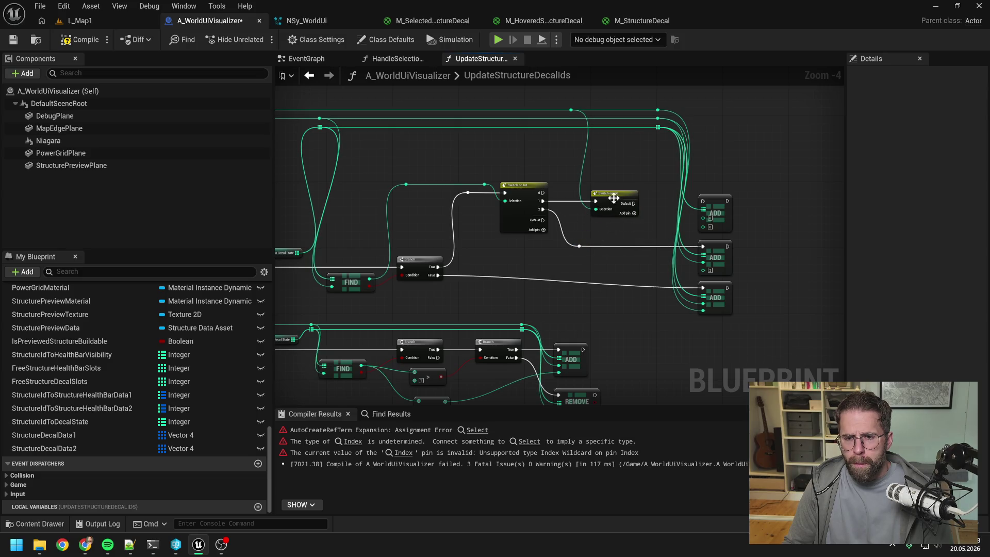
- Give the second switch outputs 0 and 1, save, and wire output 0 into the top ADD node
click(635, 213)
click(635, 221)
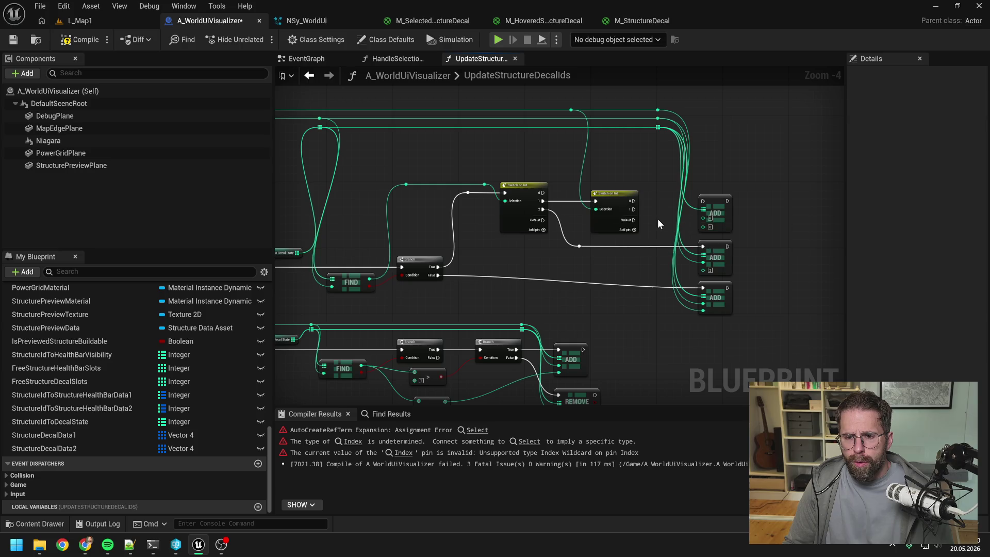
key(ctrl+s)
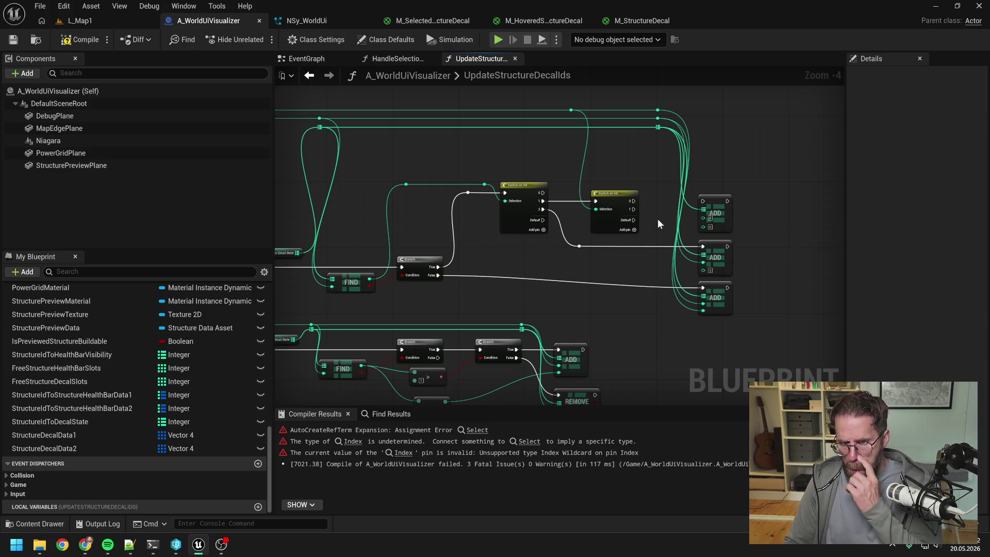
drag(658, 219, 612, 220)
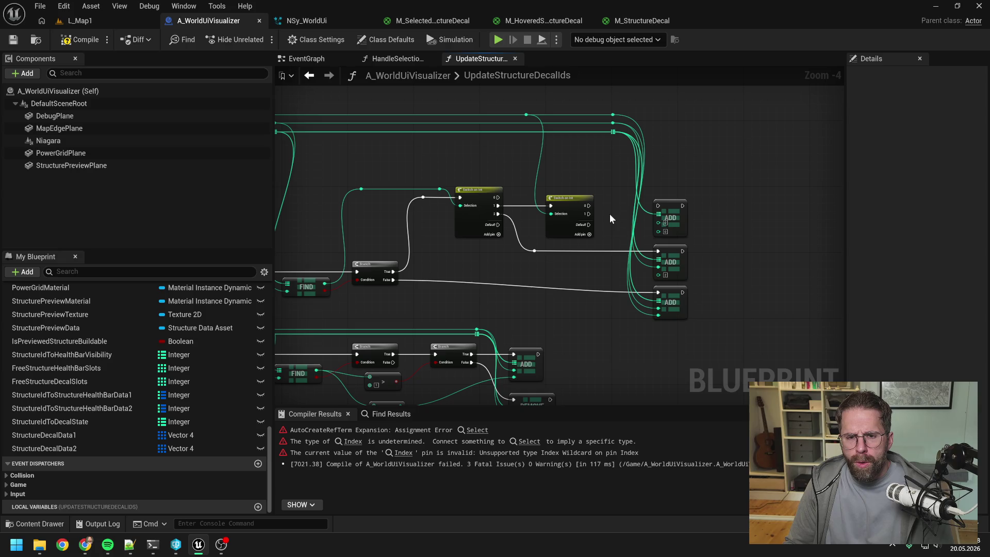
drag(588, 205, 658, 206)
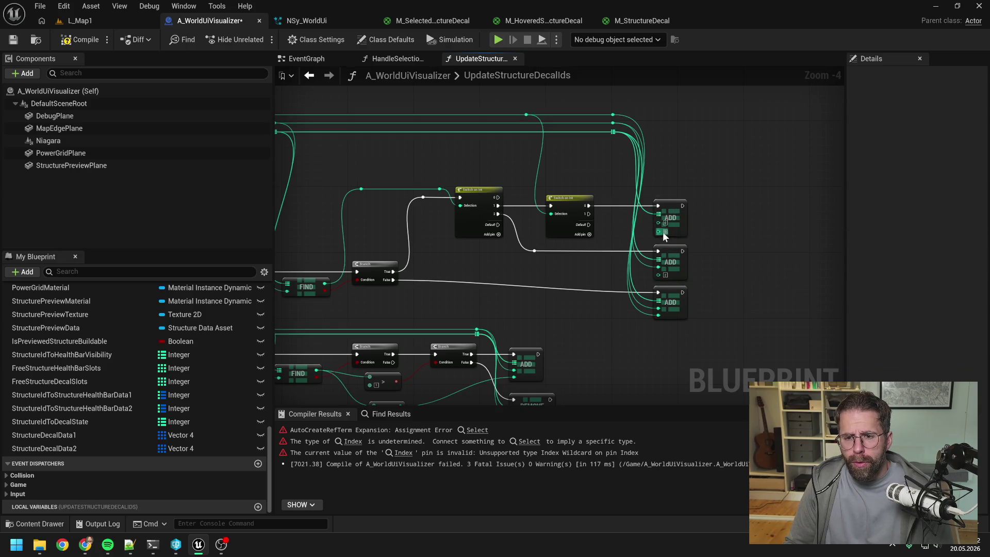
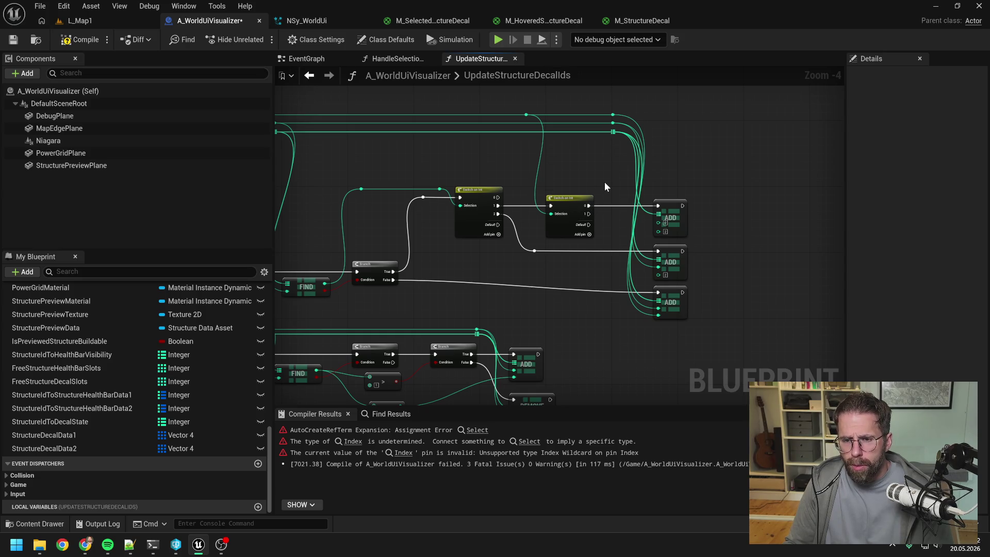
- Wire a Switch on Int output into the top ADD node
drag(604, 181, 577, 181)
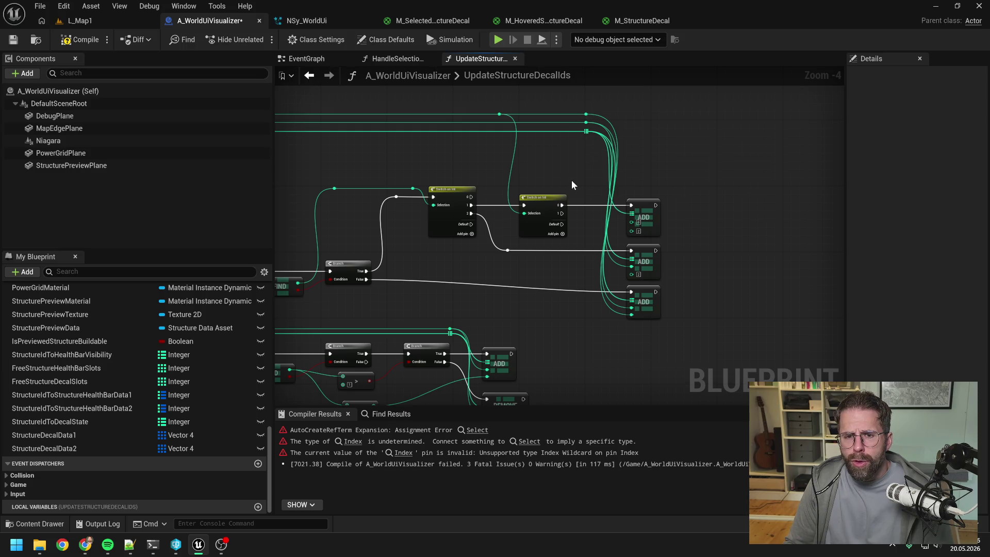
mouse_move(572, 181)
mouse_down()
mouse_move(637, 165)
mouse_move(711, 165)
mouse_move(513, 164)
mouse_up()
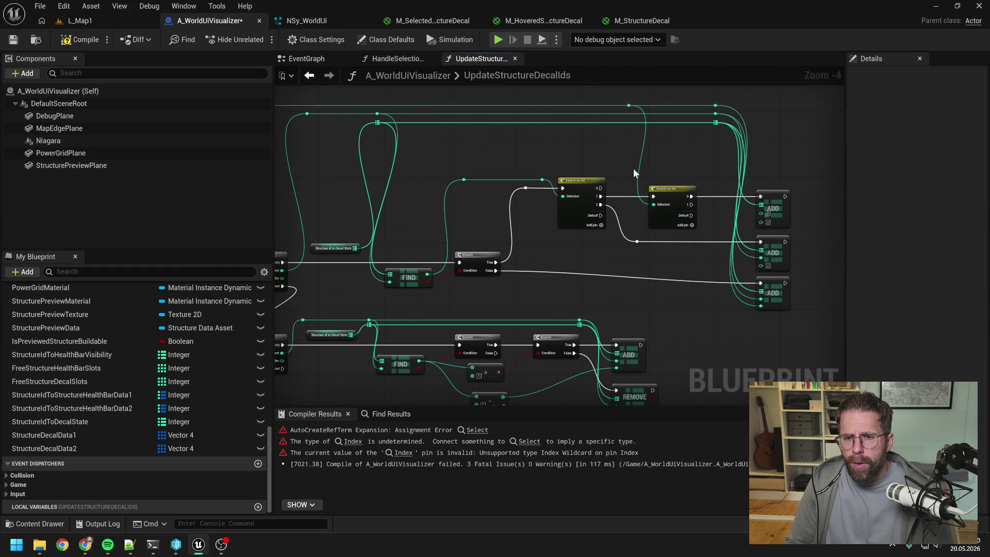
mouse_move(574, 164)
mouse_down()
mouse_move(680, 160)
mouse_move(568, 162)
mouse_up()
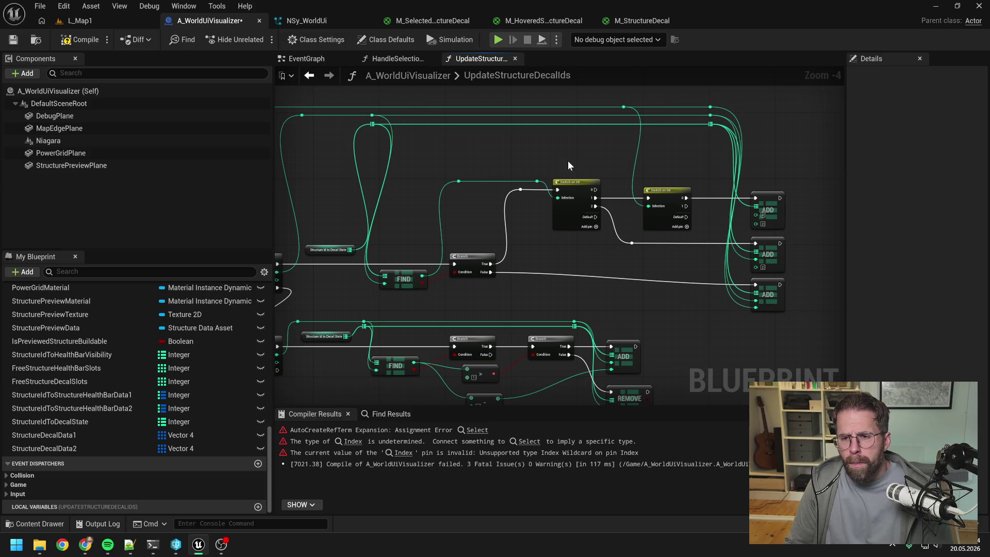
drag(568, 159, 725, 152)
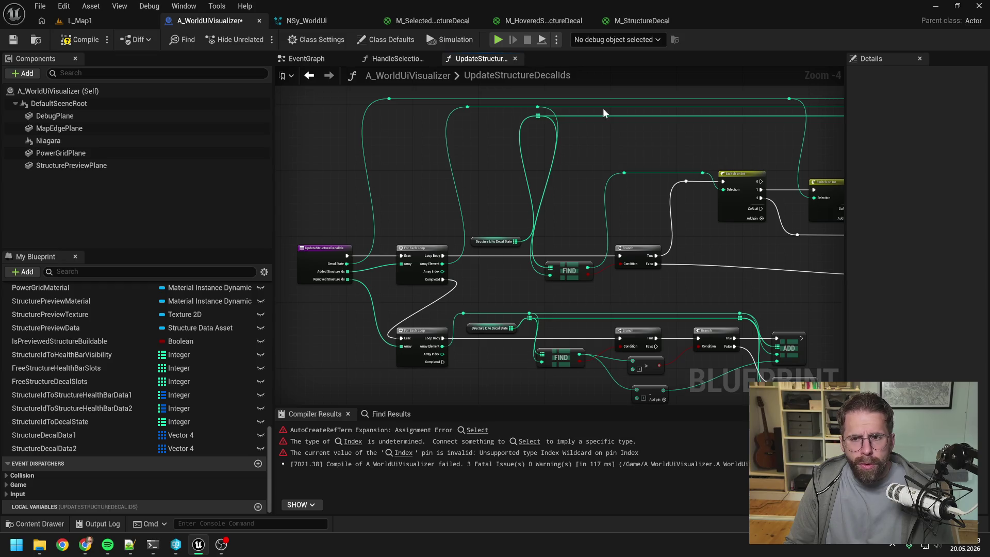
drag(781, 109, 497, 114)
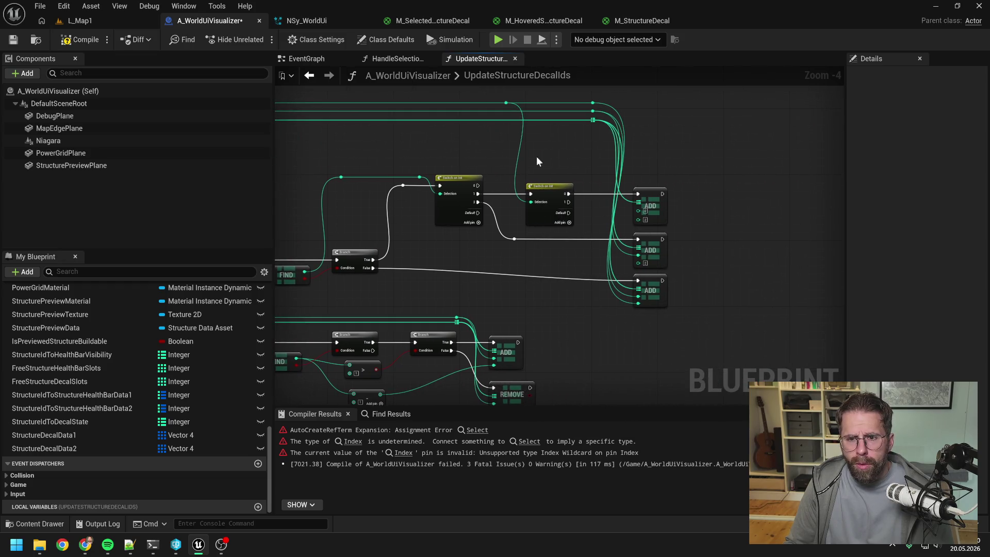
mouse_move(596, 115)
mouse_down()
mouse_move(642, 251)
mouse_move(638, 213)
mouse_up()
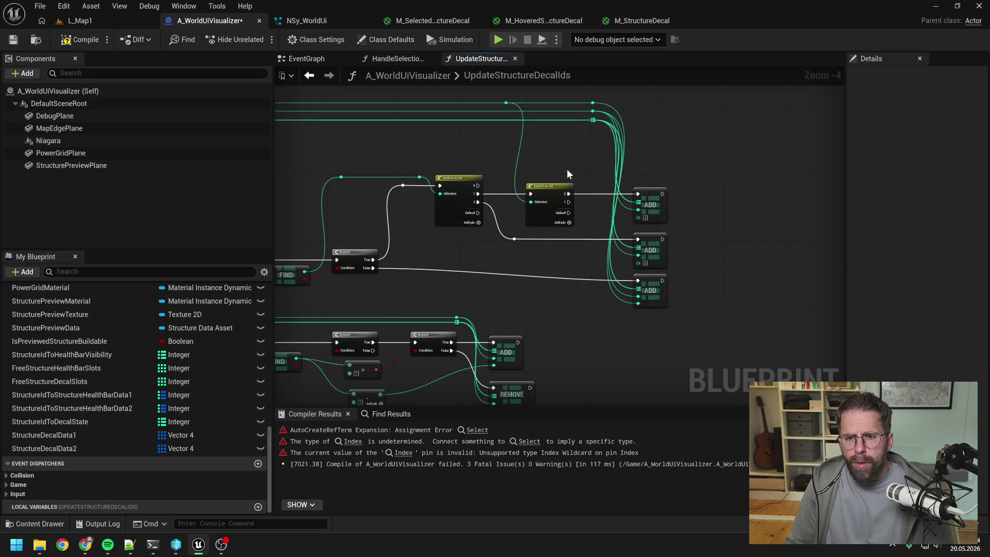
drag(565, 167, 597, 178)
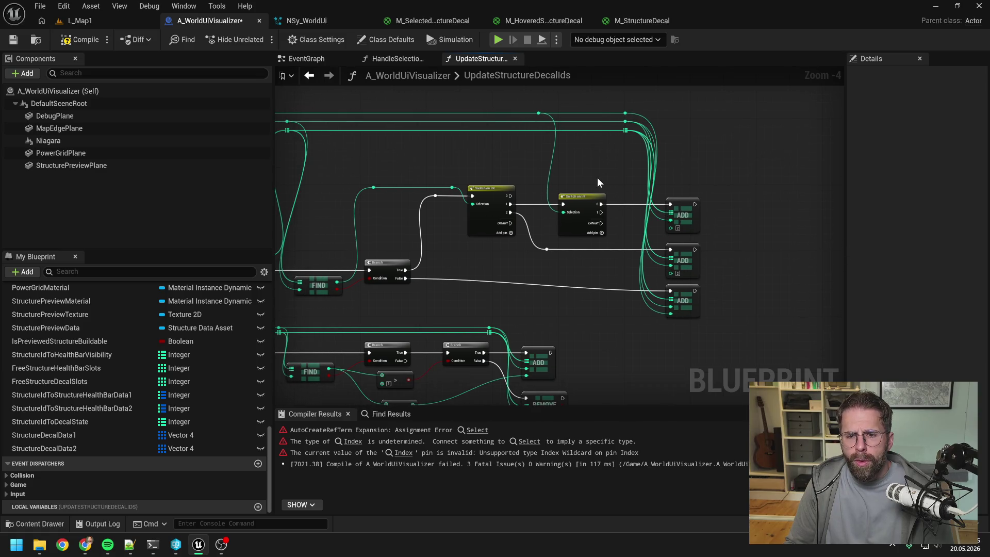
- Paste a copy of the top ADD node above the existing ADD nodes
click(677, 211)
key(ctrl+c)
key(ctrl+v)
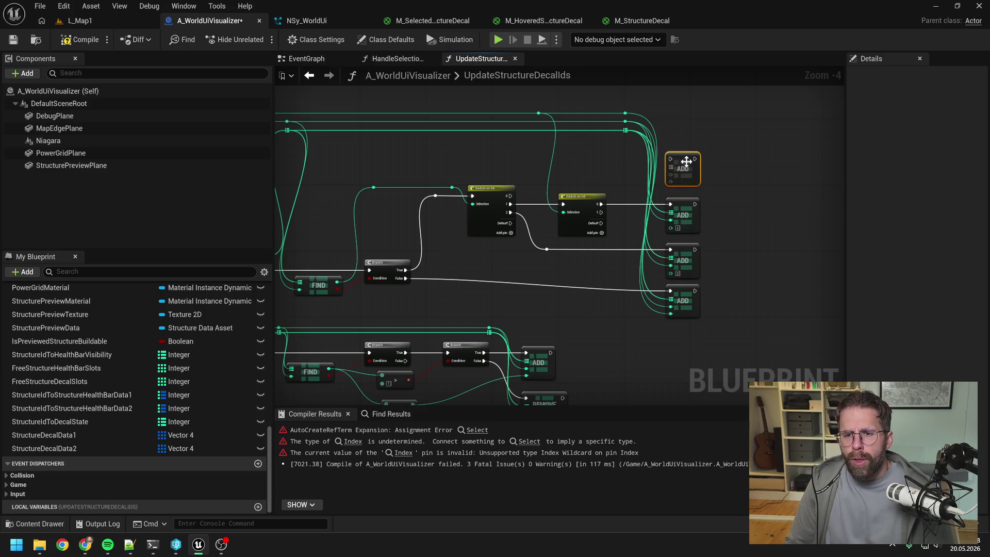
click(593, 159)
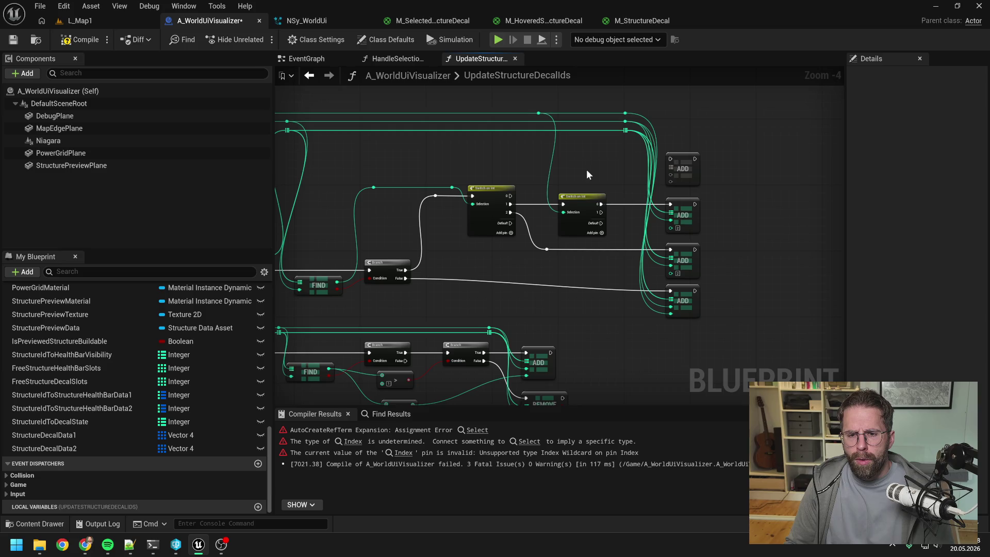
drag(586, 170, 639, 169)
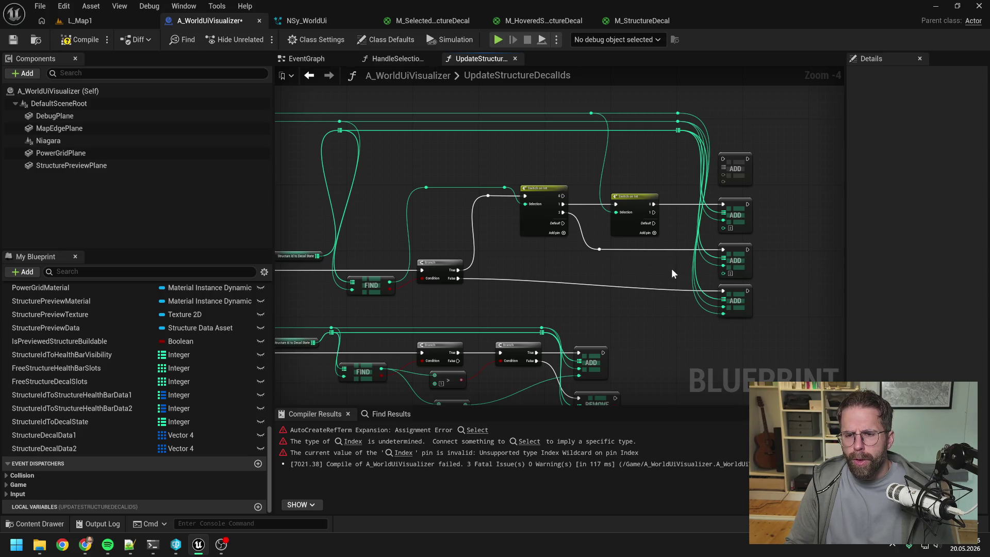
drag(671, 260, 624, 266)
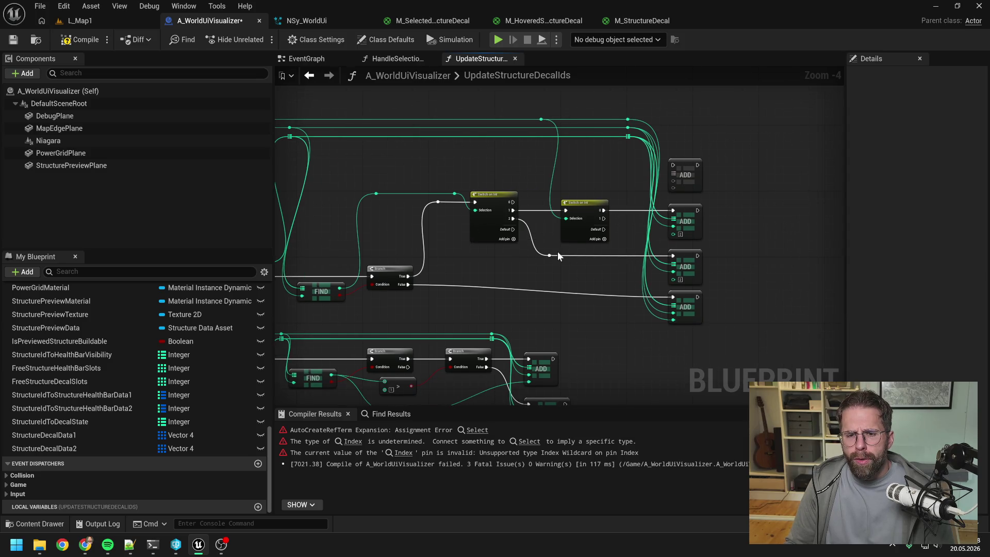
mouse_move(544, 225)
mouse_down()
mouse_move(805, 209)
mouse_move(584, 218)
mouse_up()
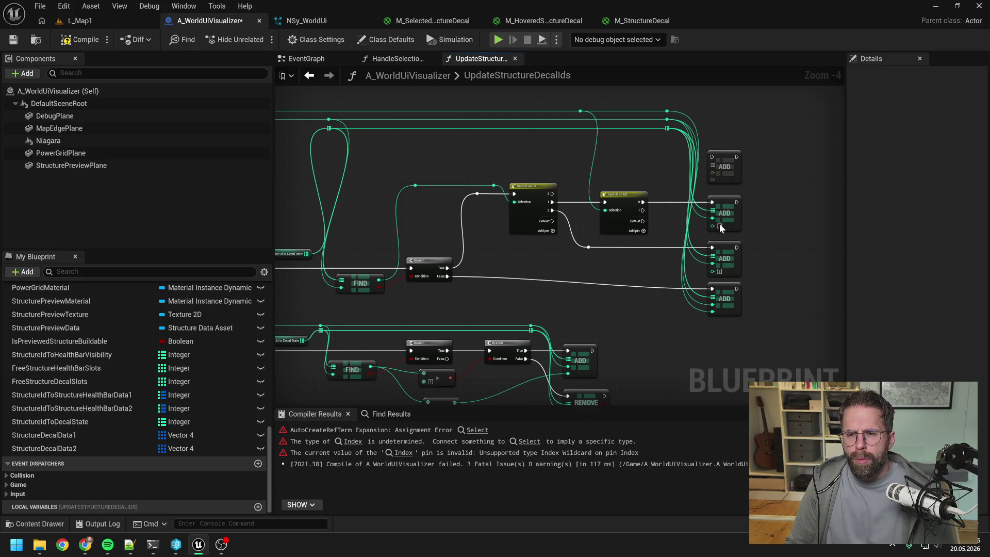
drag(648, 209, 631, 209)
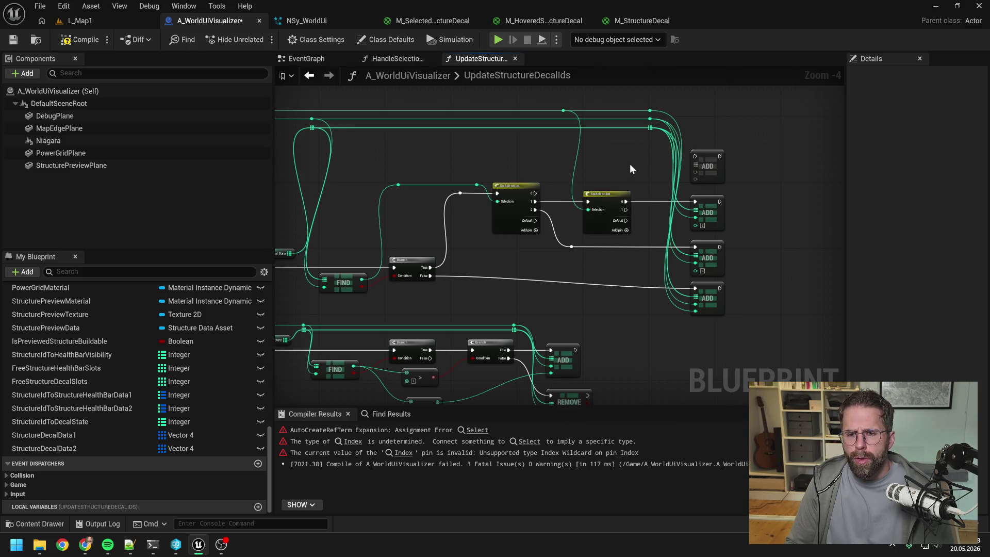
- Duplicate the Switch on Int, feeding it from case 0 with the reroute value as Selection
click(614, 194)
key(ctrl+d)
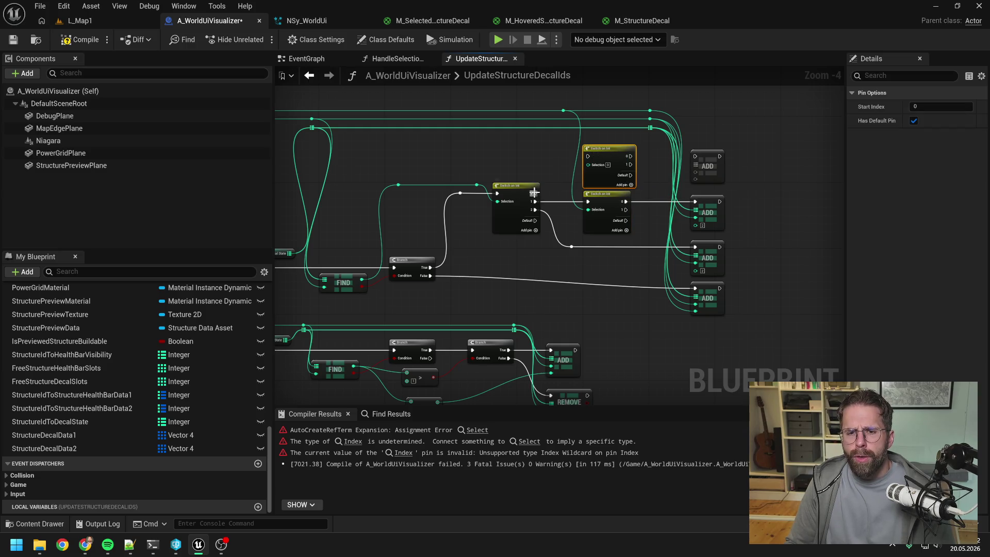
drag(536, 194, 588, 156)
click(555, 152)
drag(564, 111, 588, 165)
- Link the new switch's case 1 to the top ADD node, straighten wires, and save
drag(629, 136, 675, 173)
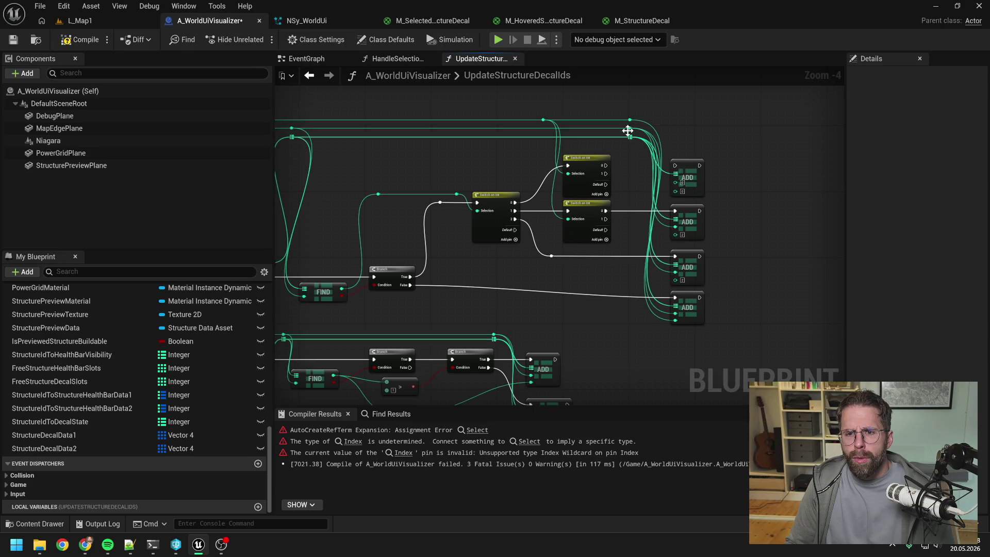
mouse_move(629, 135)
mouse_down()
mouse_move(657, 178)
mouse_move(645, 139)
mouse_move(632, 175)
mouse_up()
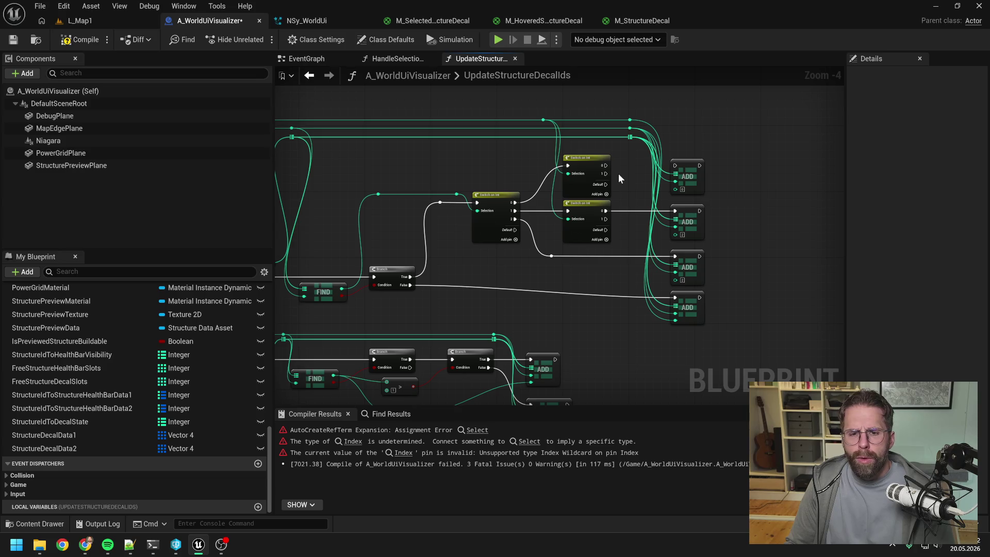
mouse_move(619, 178)
mouse_down()
mouse_move(607, 182)
mouse_move(663, 169)
mouse_up()
click(691, 187)
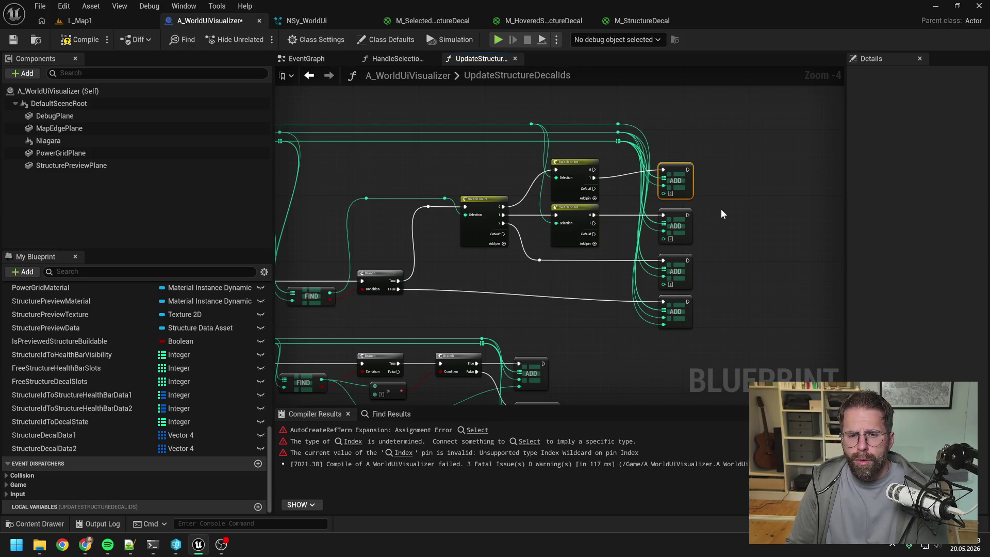
key(q)
click(592, 170)
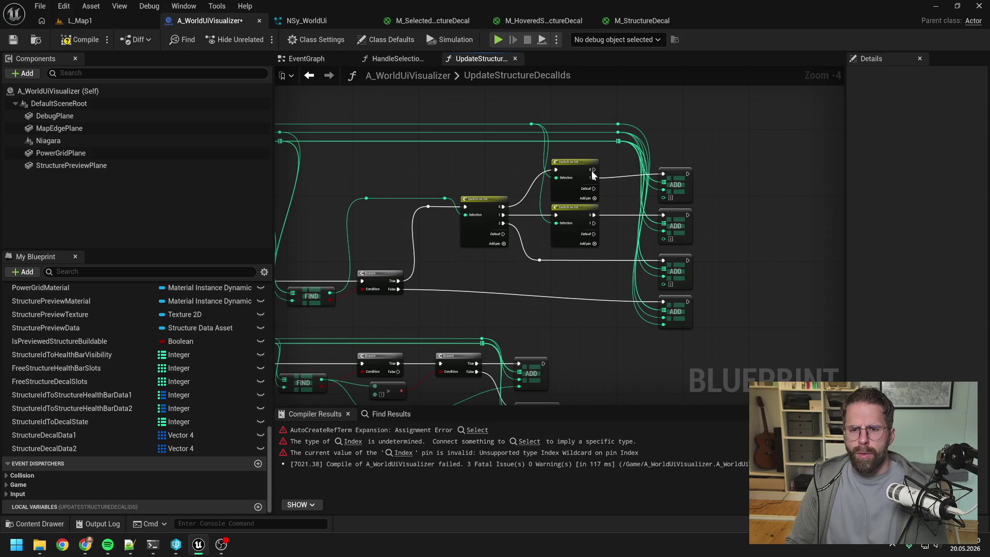
key(q)
click(621, 196)
key(ctrl+s)
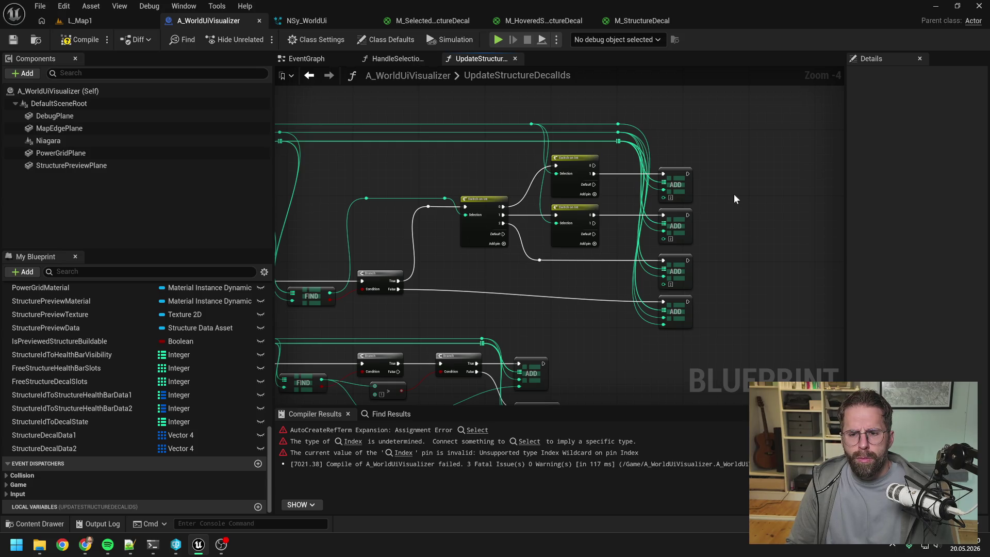
- Delete the unused comparison and subtract nodes and save the blueprint
drag(734, 194, 806, 128)
scroll(581, 215, down, 1)
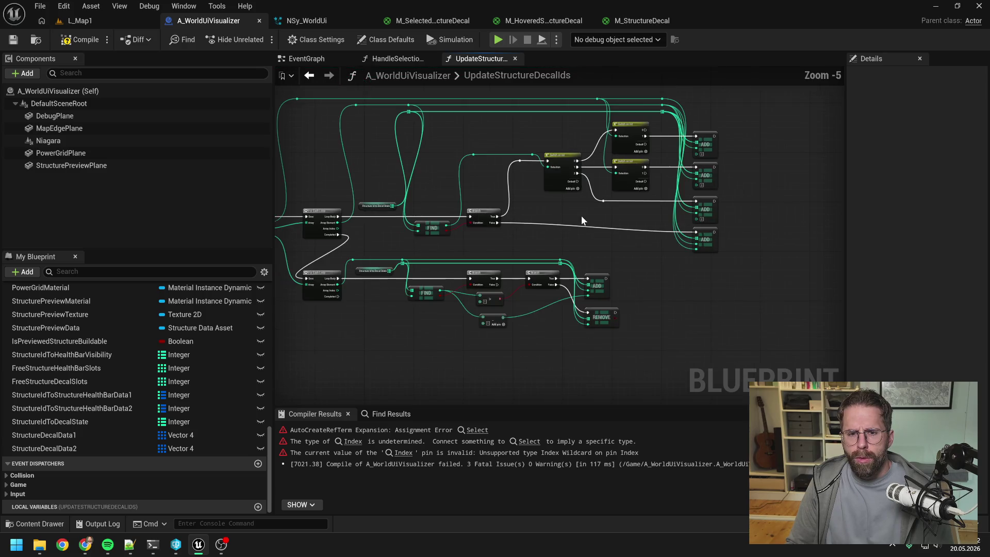
drag(581, 216, 654, 205)
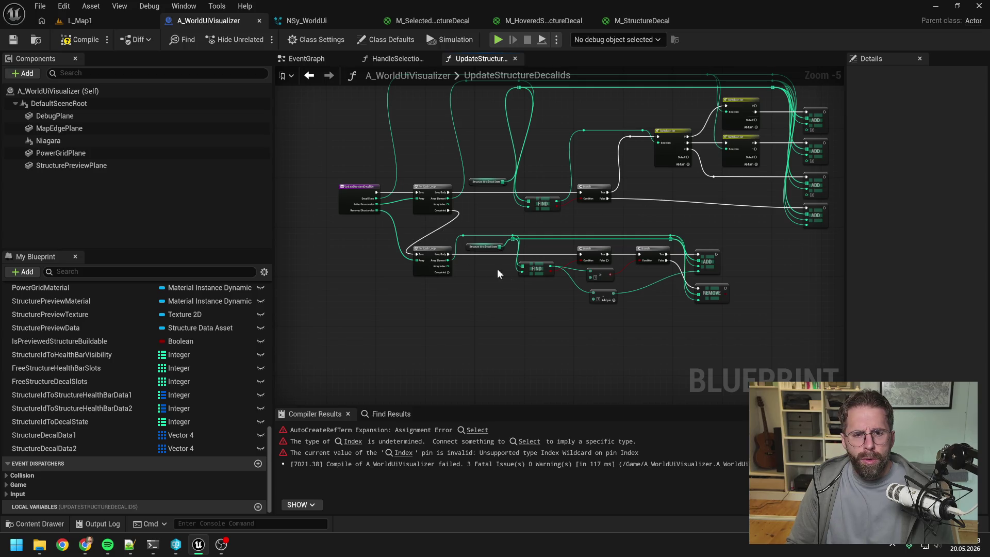
mouse_move(660, 230)
mouse_down()
mouse_move(633, 240)
mouse_move(641, 234)
mouse_move(623, 236)
mouse_move(569, 208)
mouse_up()
scroll(534, 234, up, 1)
drag(566, 323, 530, 290)
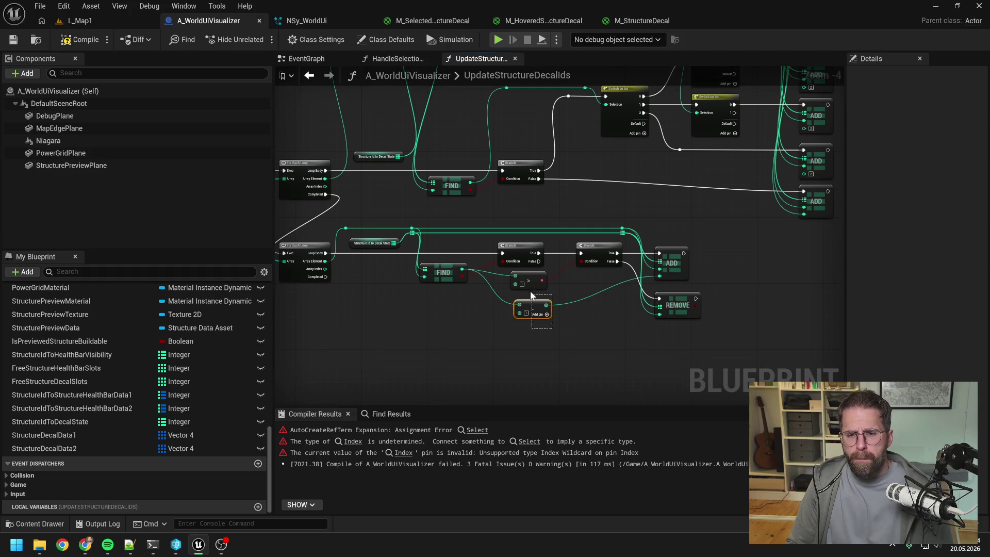
key(Delete)
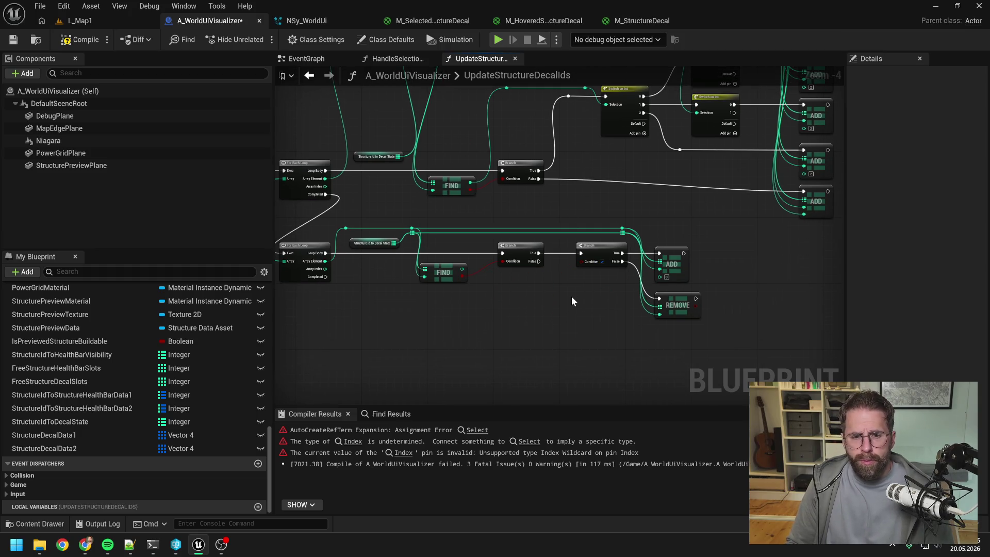
scroll(572, 301, down, 1)
drag(571, 301, 622, 297)
key(ctrl+s)
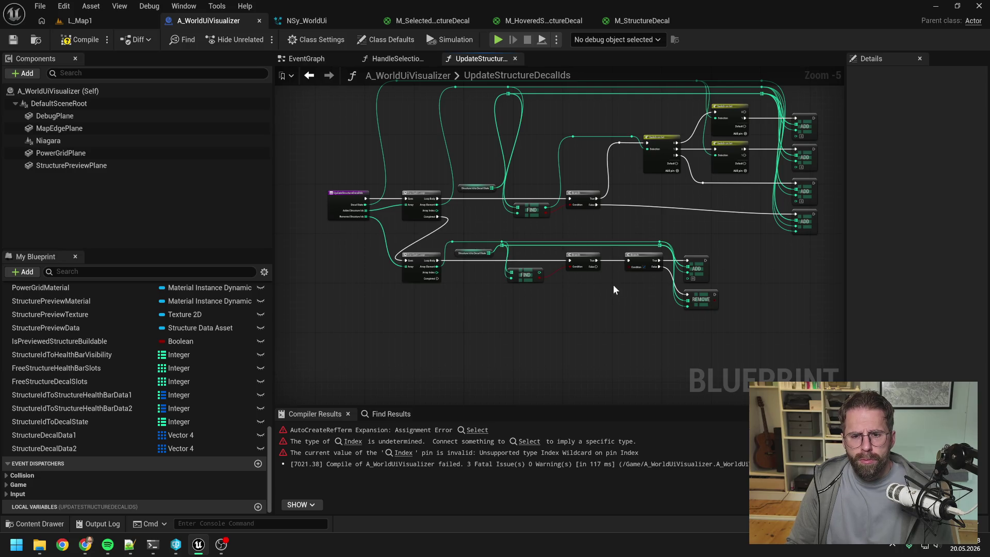
- Reposition the lower FIND node and compile the blueprint successfully
scroll(613, 284, up, 1)
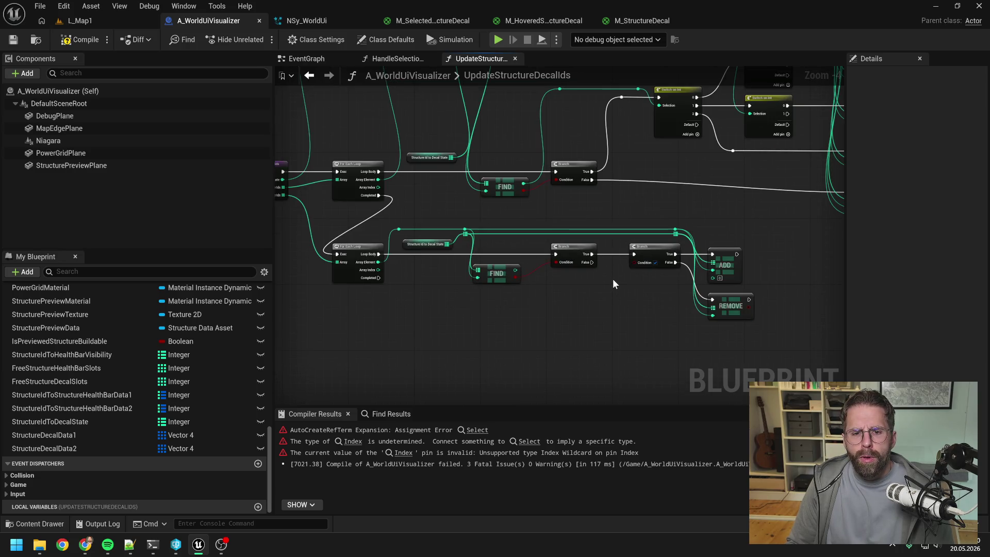
right_click(611, 283)
drag(598, 302, 521, 300)
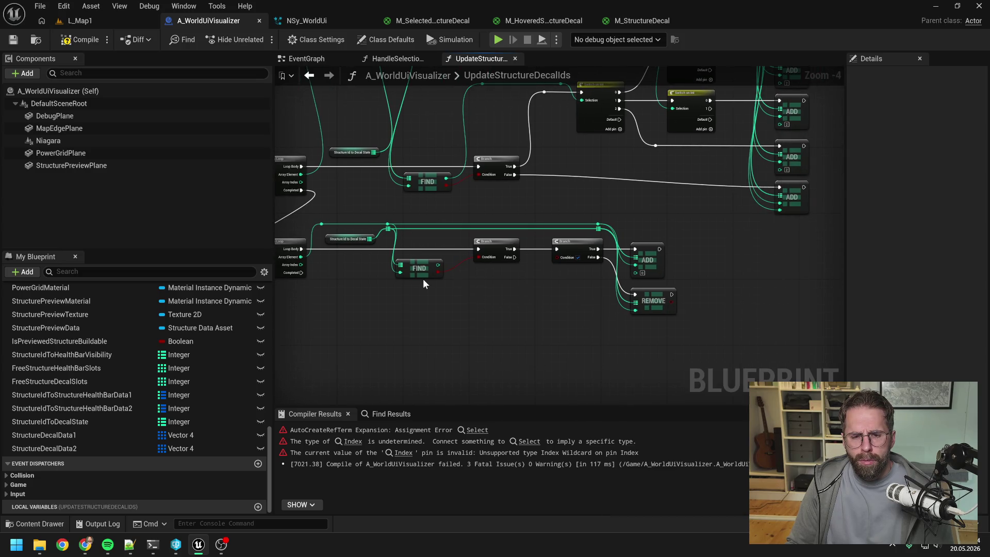
drag(423, 281, 431, 294)
click(500, 298)
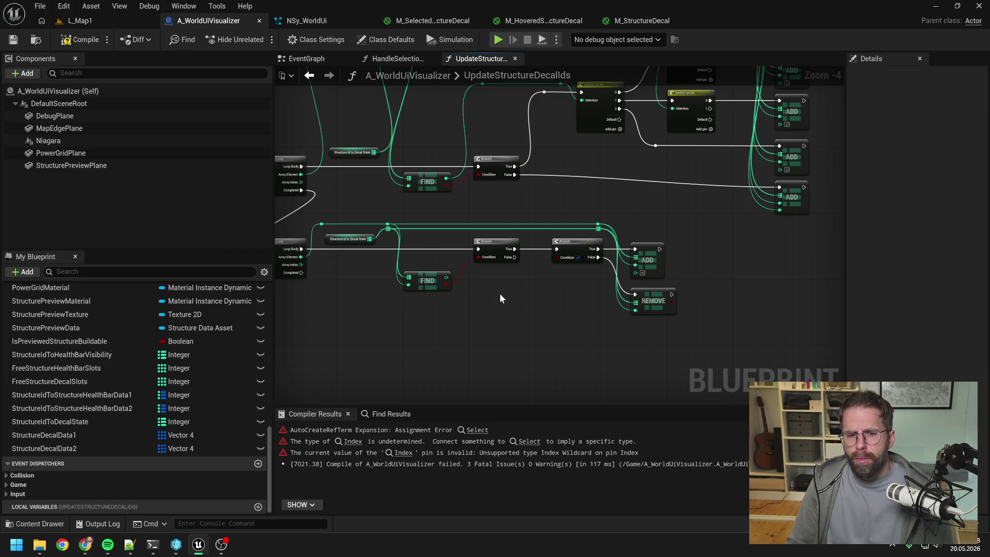
click(82, 40)
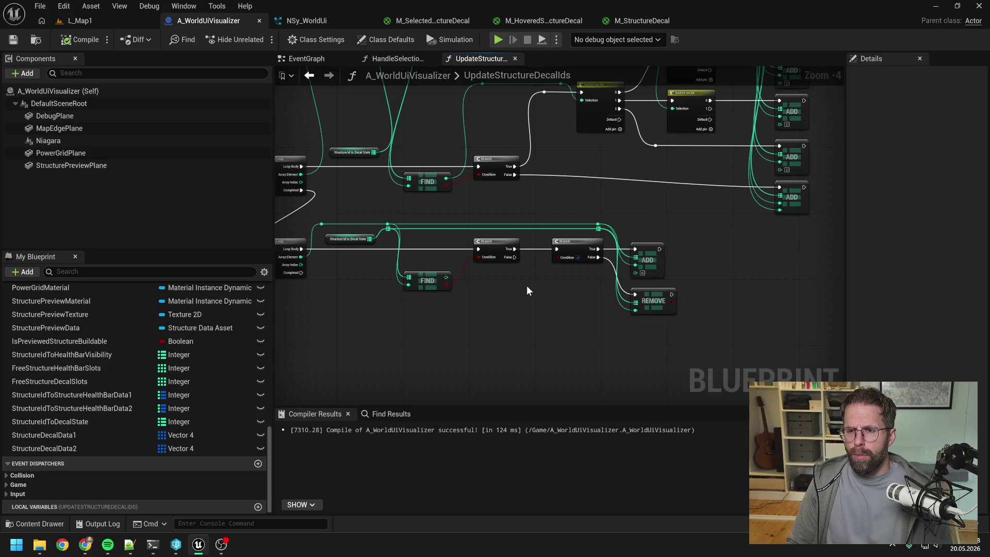
- Delete the lower loop's second Branch, ADD and REMOVE nodes and save
drag(533, 291, 498, 288)
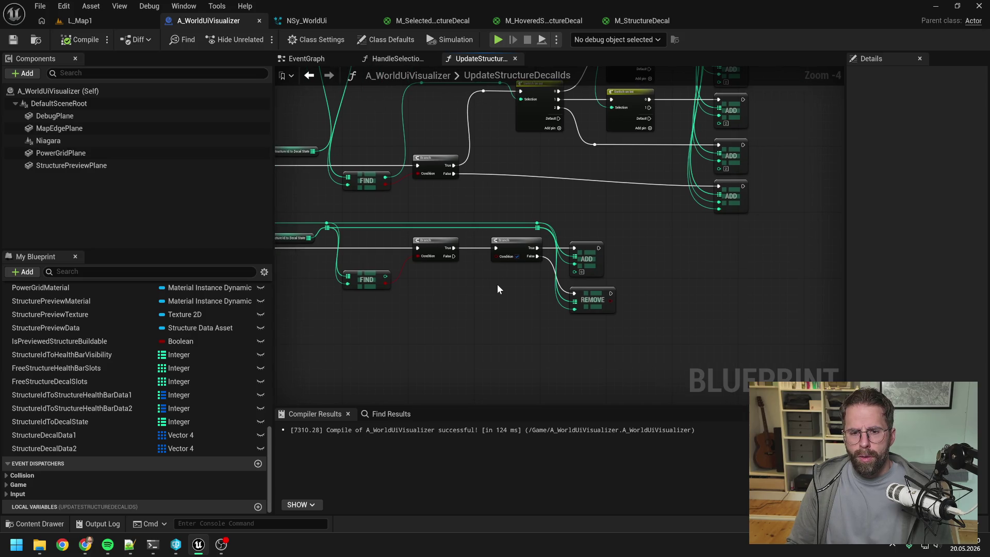
click(520, 242)
key(Delete)
drag(540, 249, 611, 320)
key(Delete)
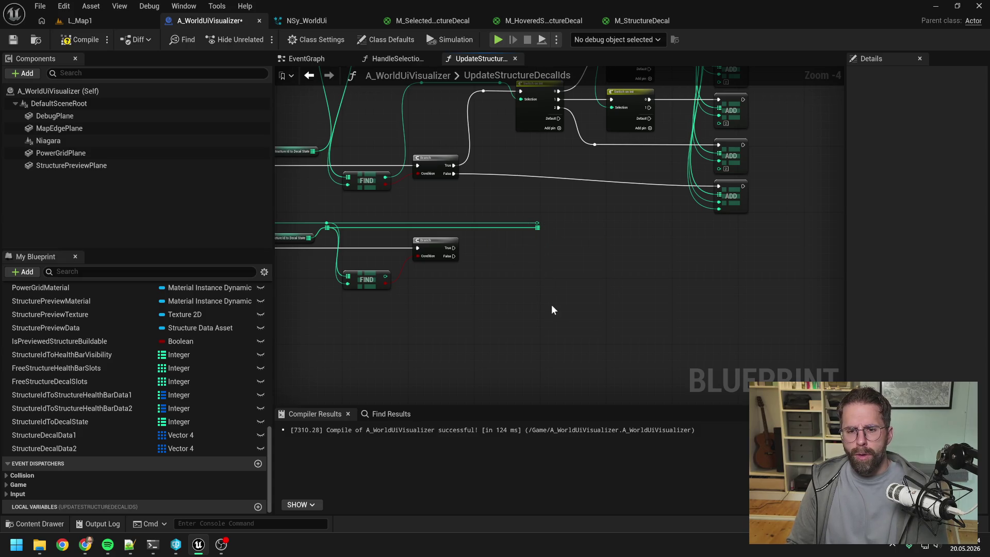
key(ctrl+s)
- Add a Switch on Int fed by FIND and Branch True, with cases 0, 1 and 2
drag(503, 297, 574, 285)
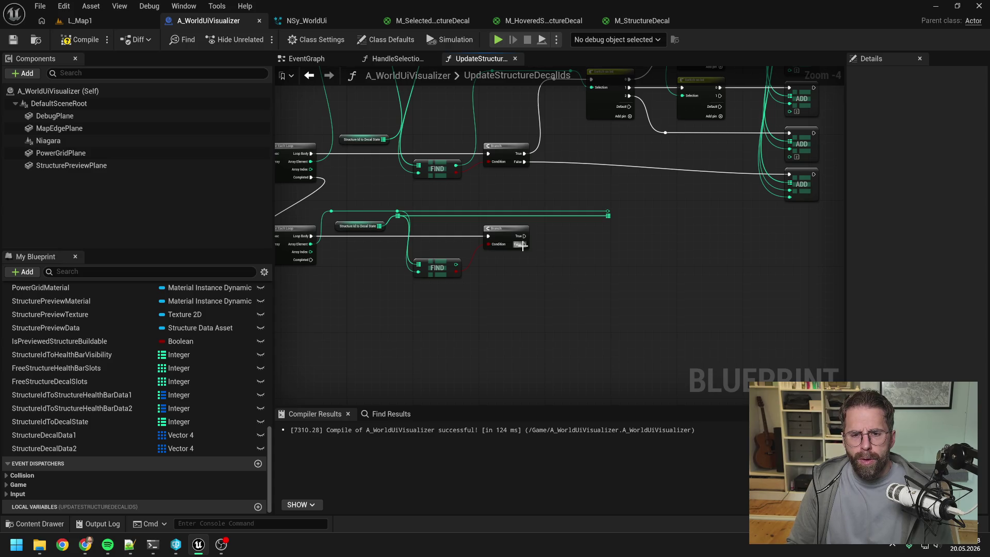
drag(456, 265, 547, 287)
key(Escape)
mouse_move(454, 265)
mouse_down()
mouse_move(573, 278)
mouse_move(592, 249)
mouse_up()
text(switch on int)
key(Return)
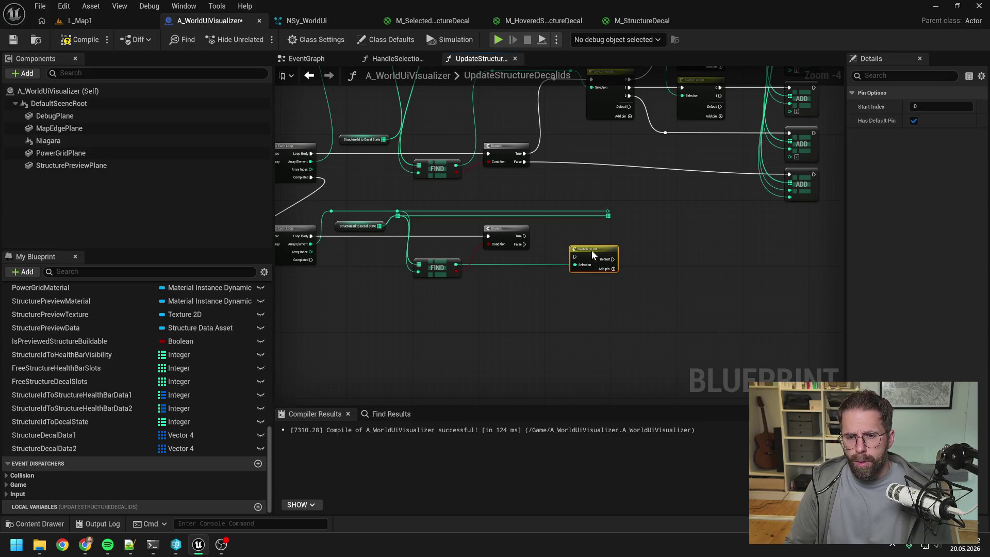
drag(524, 235, 576, 255)
drag(586, 254, 581, 233)
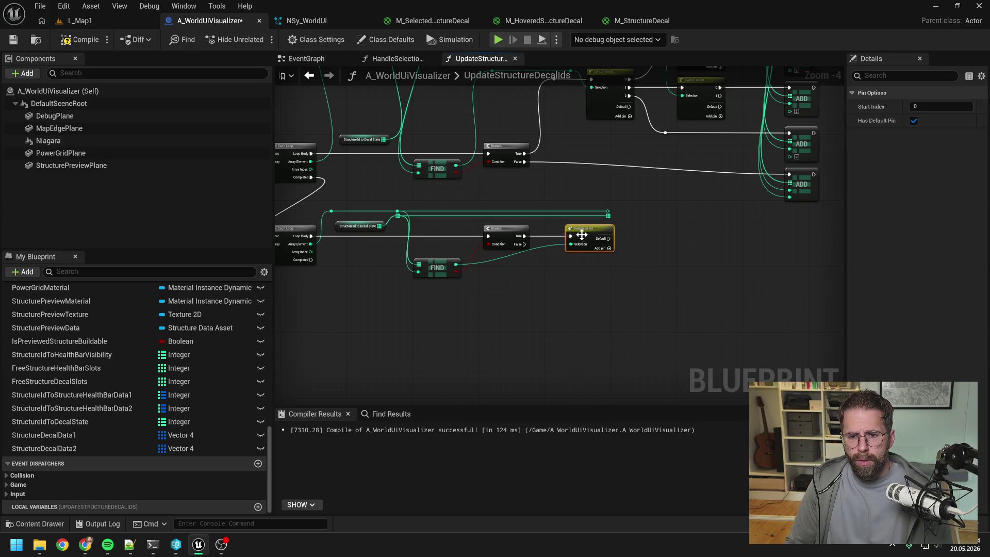
click(609, 248)
click(610, 257)
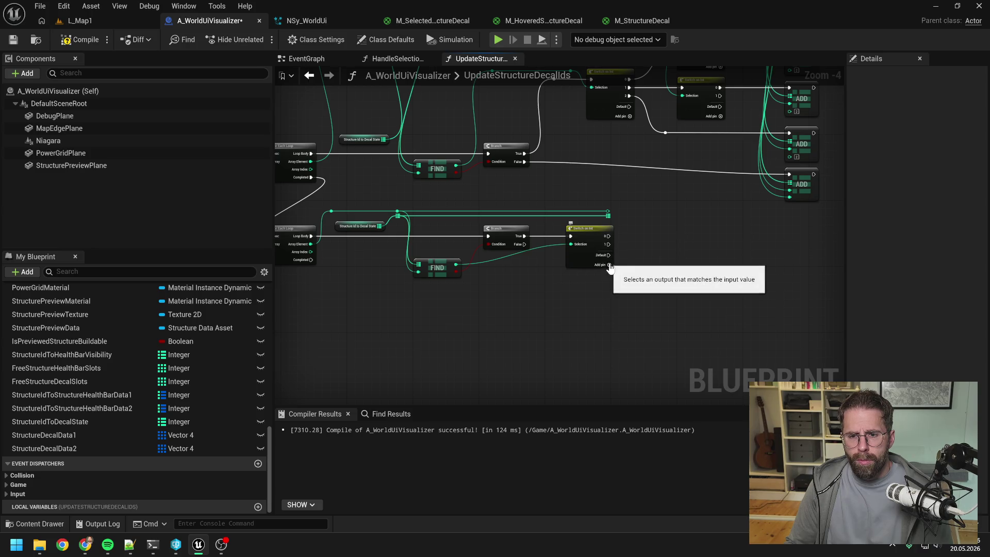
click(609, 265)
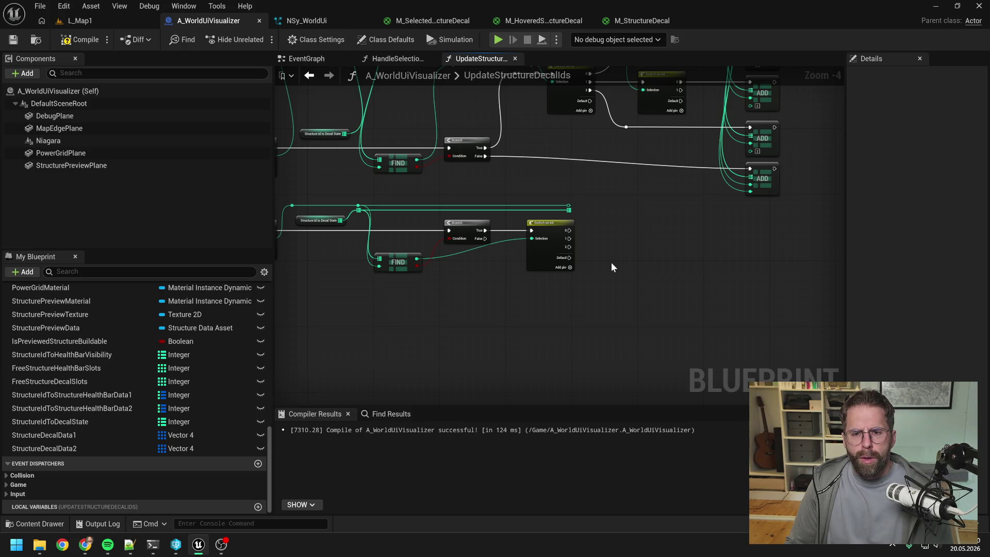
drag(611, 262, 729, 261)
mouse_move(583, 277)
mouse_down()
mouse_move(659, 278)
mouse_move(522, 276)
mouse_move(609, 280)
mouse_move(668, 339)
mouse_up()
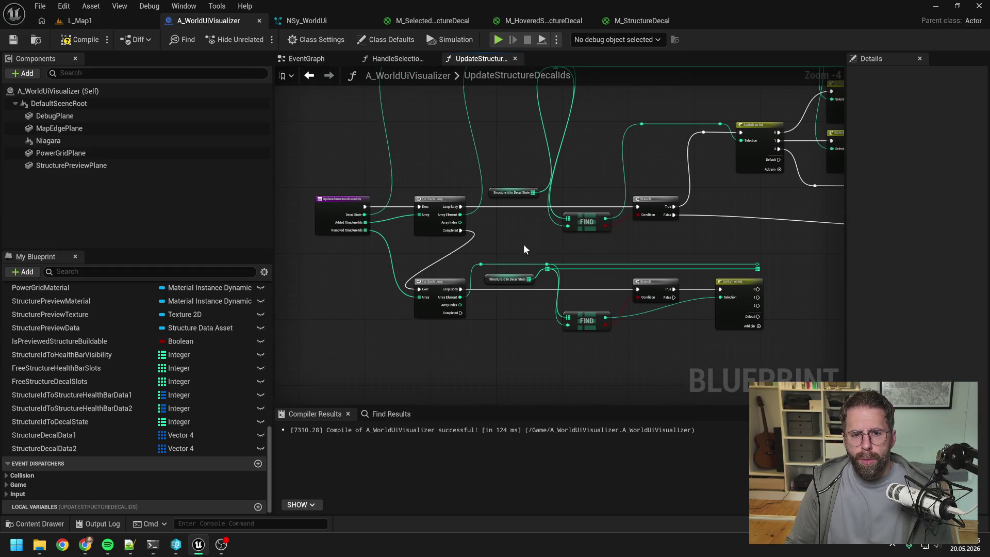
- Create a Switch on Int driven by Decal State, triggered by the lower switch's case 0
drag(380, 216, 432, 279)
mouse_move(454, 238)
mouse_down()
mouse_move(431, 189)
mouse_move(422, 215)
mouse_up()
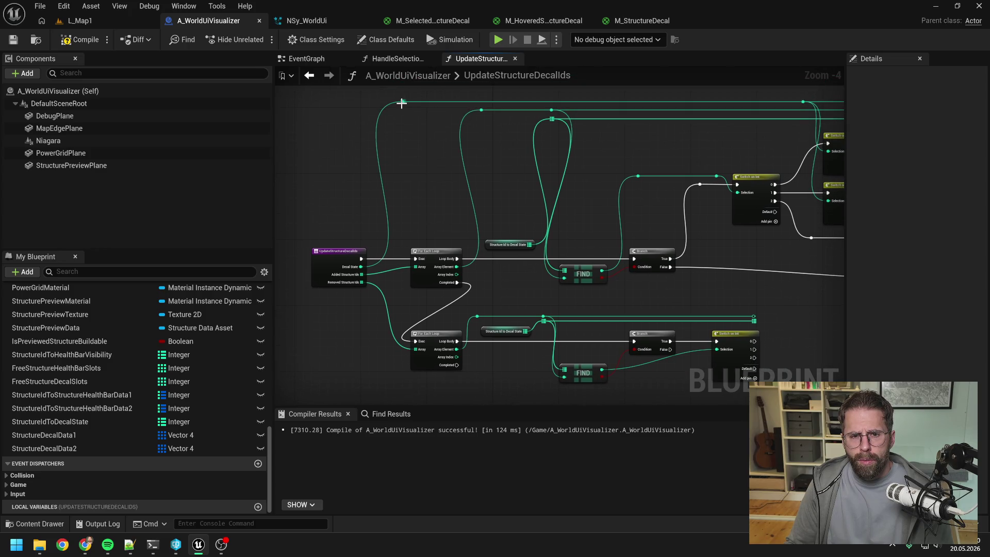
mouse_move(752, 293)
mouse_down()
mouse_move(624, 264)
mouse_move(600, 224)
mouse_move(654, 312)
mouse_move(663, 271)
mouse_move(652, 258)
mouse_up()
scroll(657, 264, down, 1)
scroll(641, 250, up, 1)
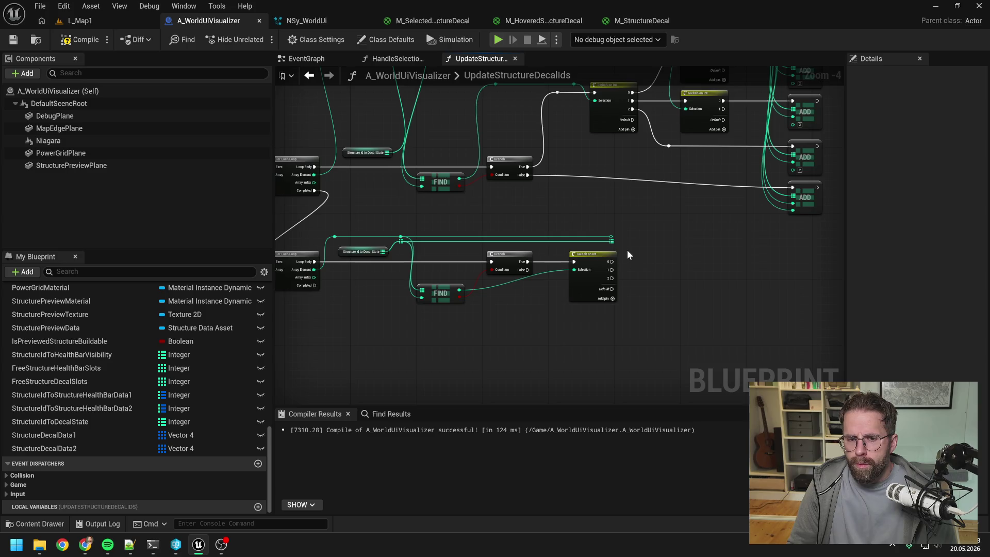
drag(627, 249, 820, 249)
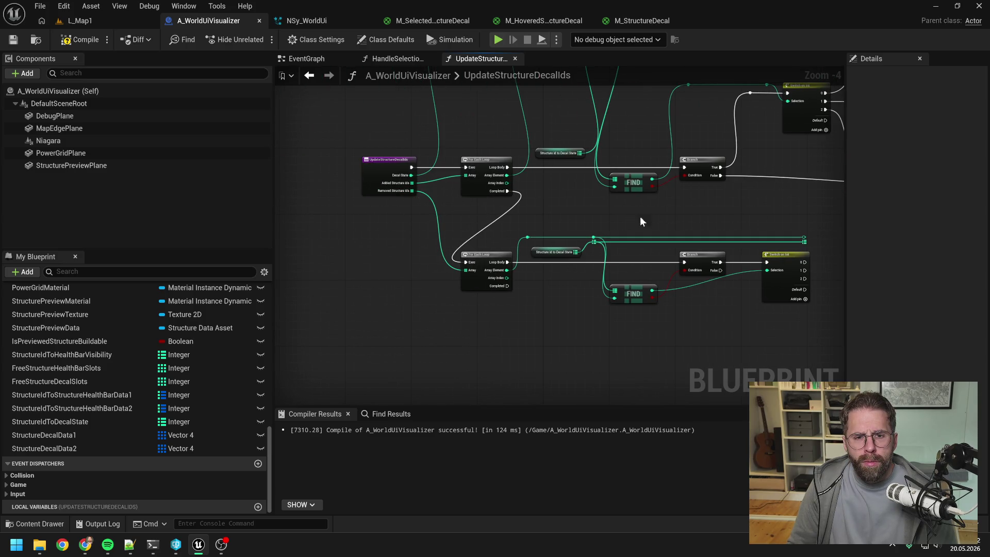
mouse_move(641, 222)
mouse_down()
mouse_move(583, 222)
mouse_move(604, 224)
mouse_up()
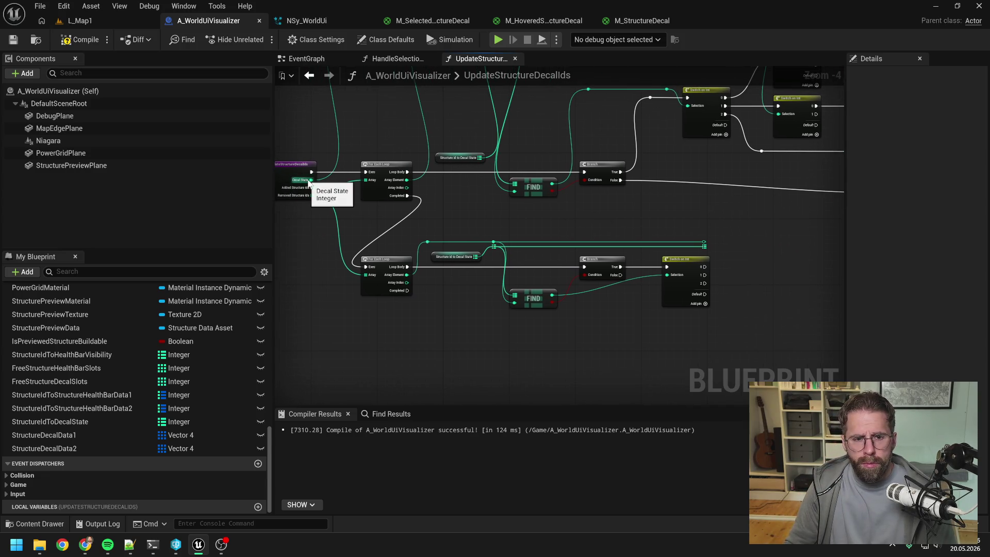
drag(310, 180, 771, 279)
key(Return)
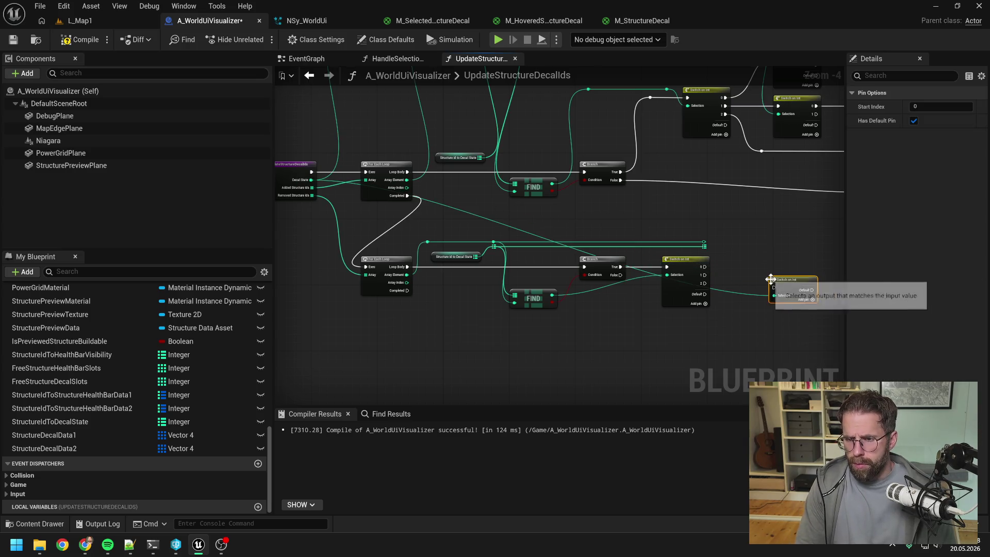
click(813, 300)
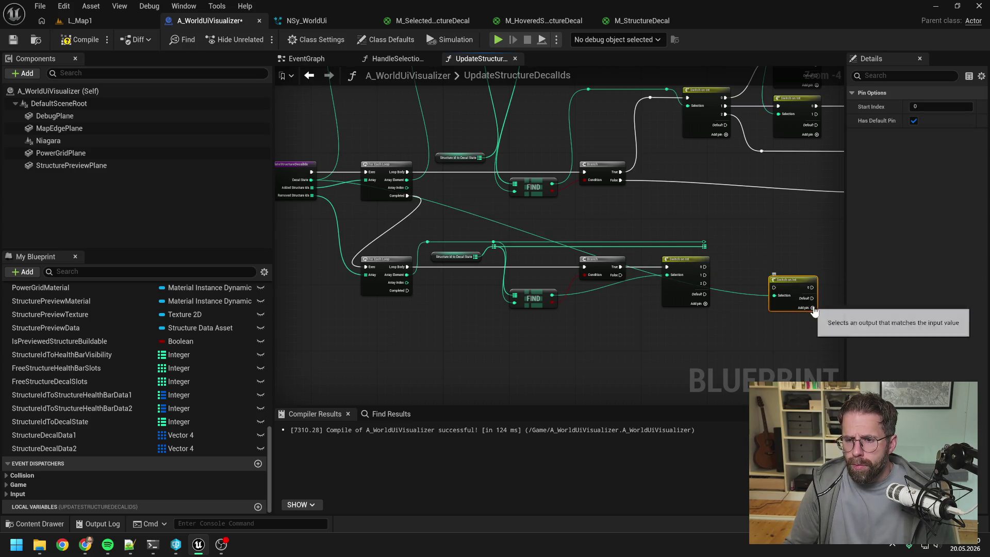
drag(705, 267, 774, 288)
drag(784, 289, 796, 268)
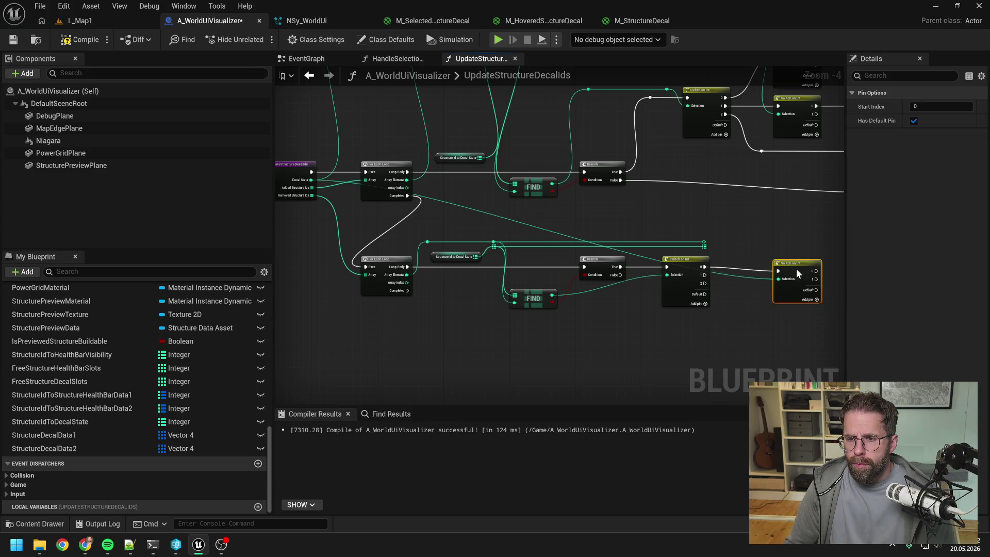
- Add a reroute point on the Decal State wire above the lower loop and save
double_click(760, 274)
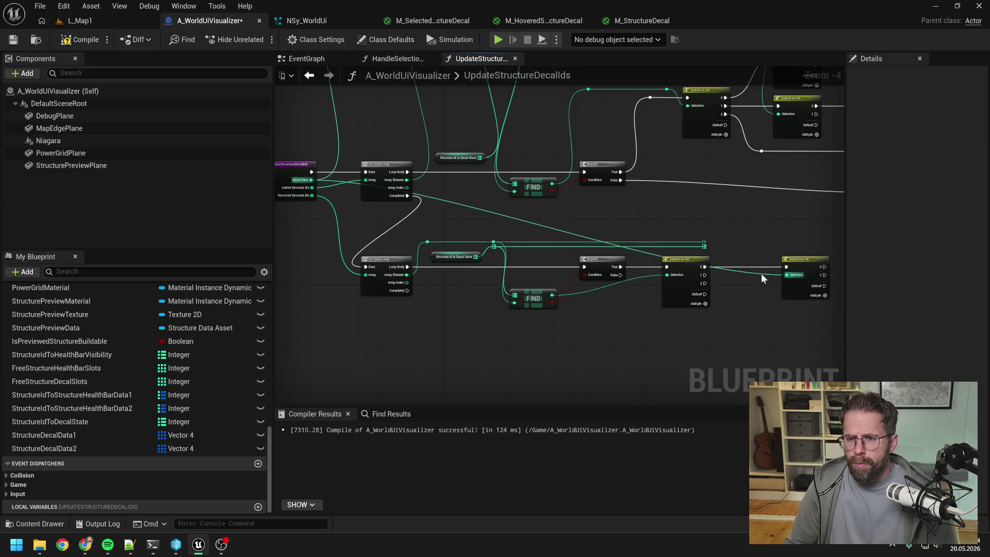
mouse_move(760, 273)
mouse_down()
mouse_move(760, 249)
mouse_move(732, 237)
mouse_move(360, 243)
mouse_up()
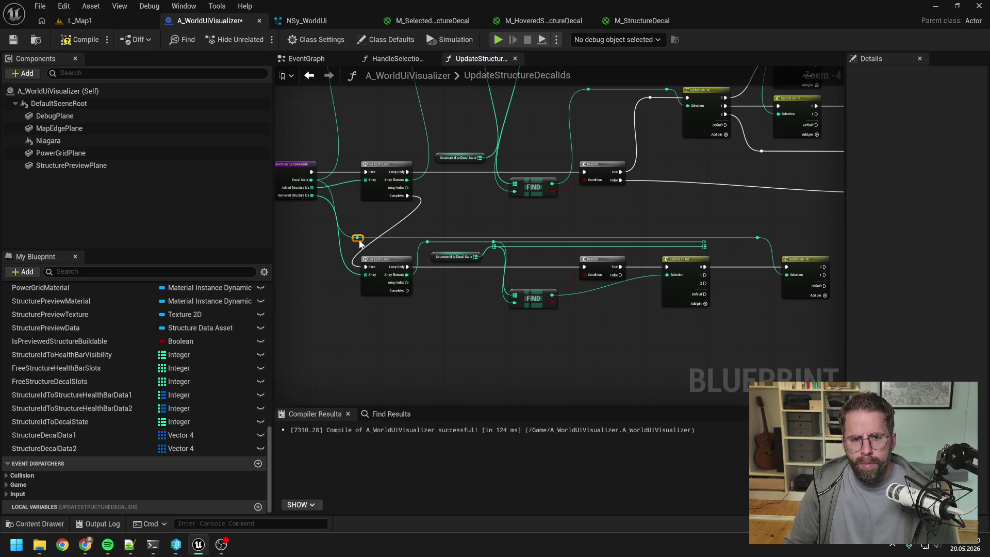
scroll(405, 280, down, 1)
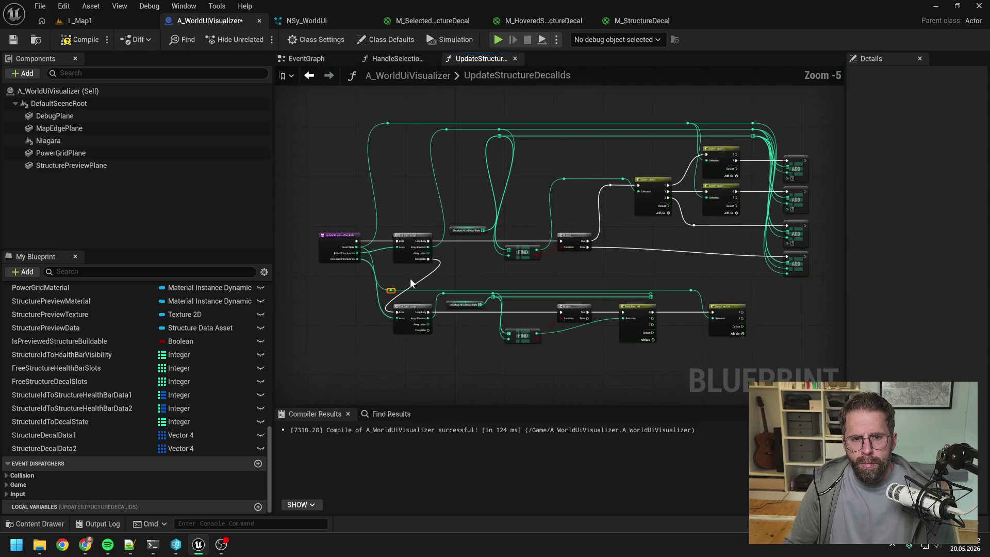
scroll(409, 276, up, 1)
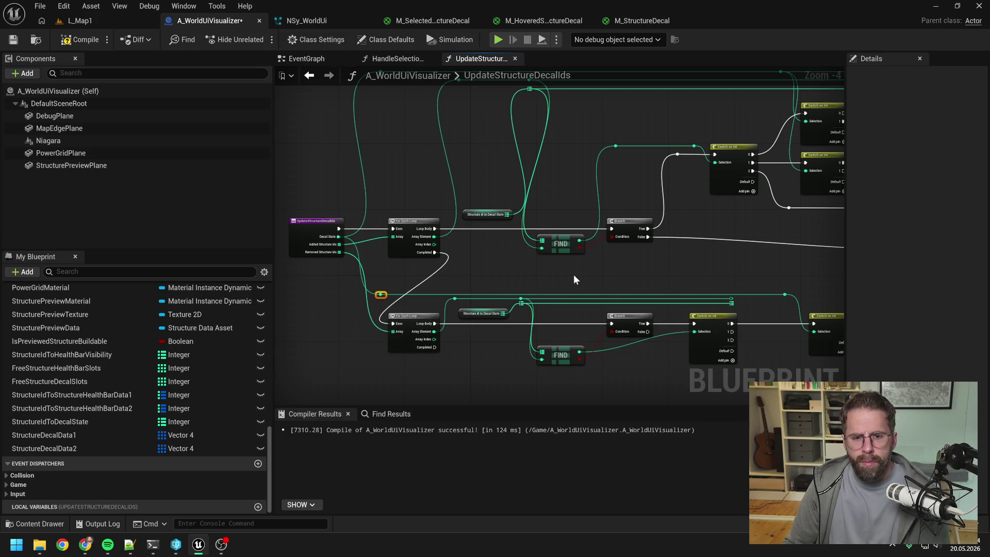
mouse_move(574, 274)
mouse_down()
mouse_move(479, 243)
mouse_move(566, 232)
mouse_move(474, 212)
mouse_up()
key(ctrl+s)
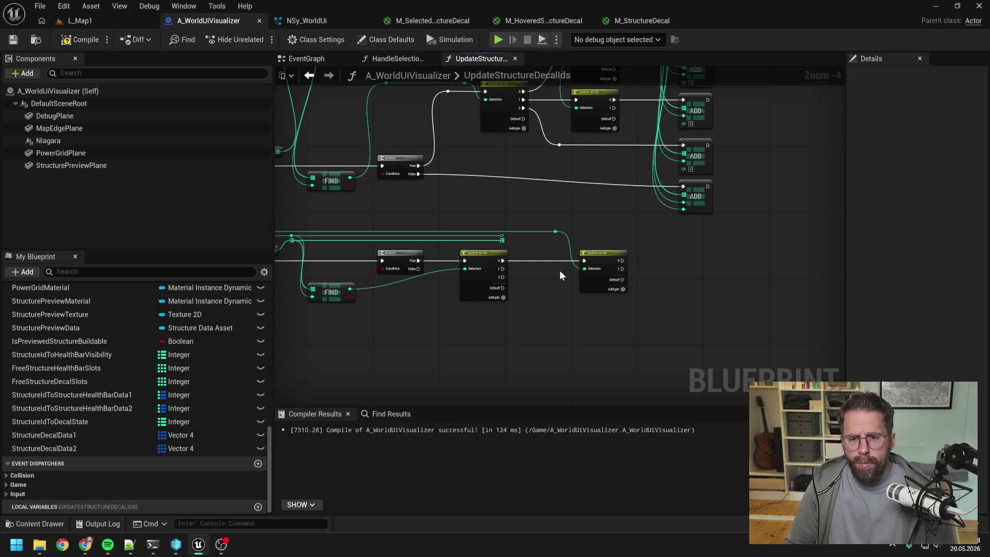
scroll(559, 270, down, 1)
drag(309, 227, 458, 222)
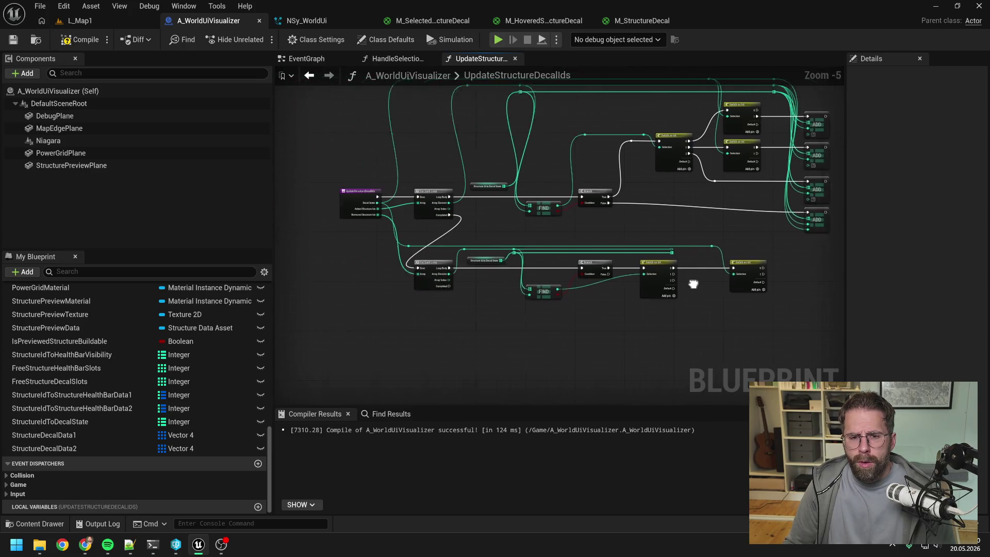
drag(382, 217, 474, 214)
scroll(474, 214, up, 2)
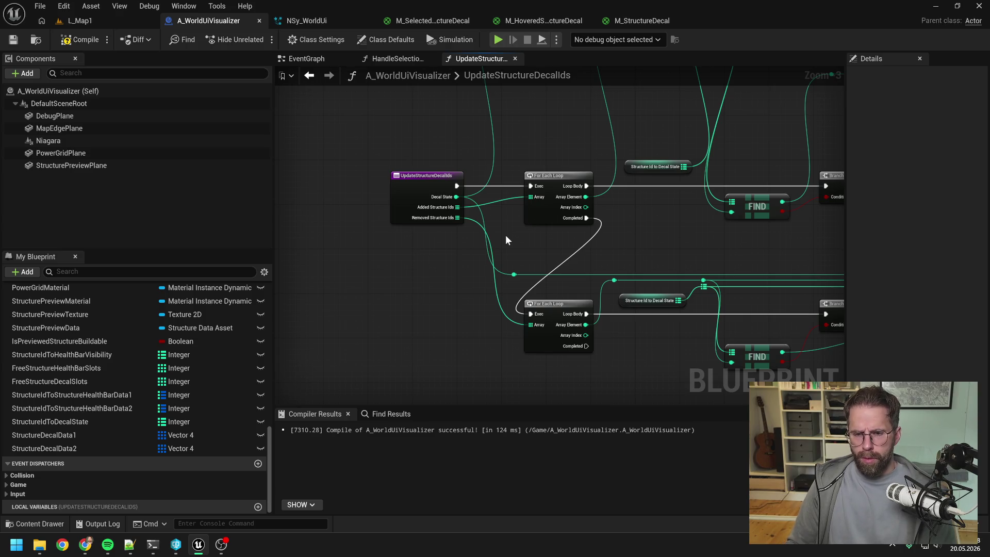
scroll(506, 238, down, 1)
mouse_move(506, 238)
mouse_down()
mouse_move(472, 226)
mouse_move(541, 264)
mouse_up()
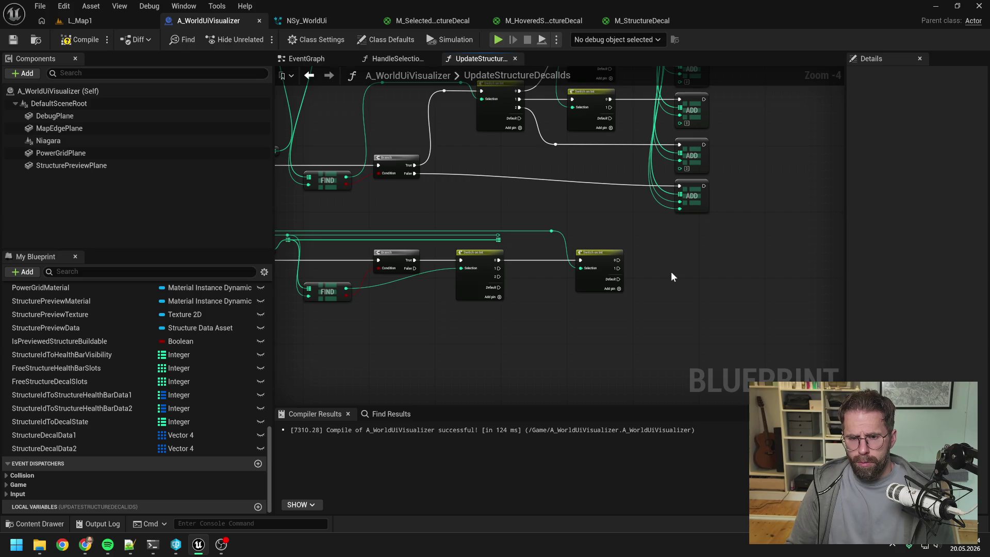
click(499, 240)
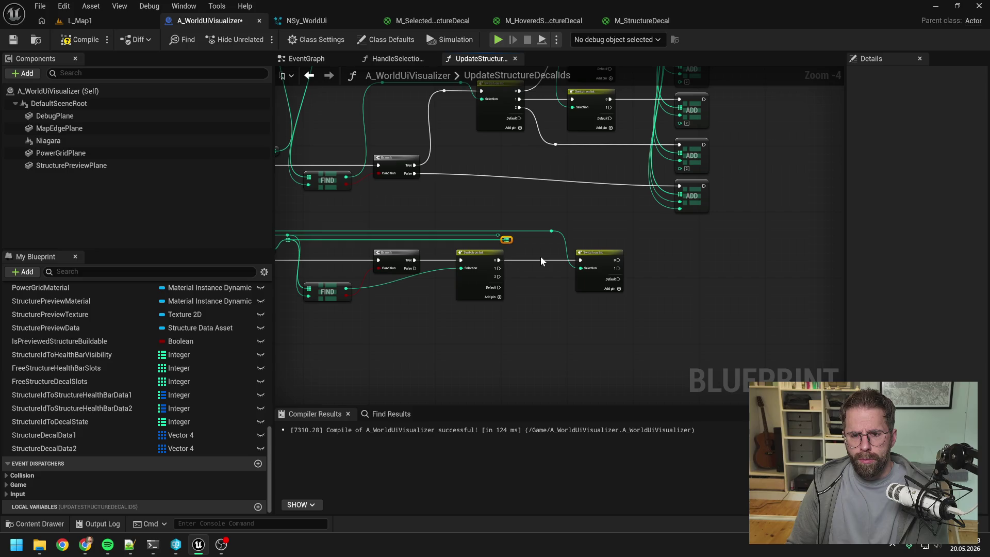
- Create a map REMOVE node after the second switch's case 0, wiring its map and key inputs via reroutes
mouse_move(498, 239)
mouse_down()
mouse_move(630, 240)
mouse_move(681, 255)
mouse_up()
text(remove)
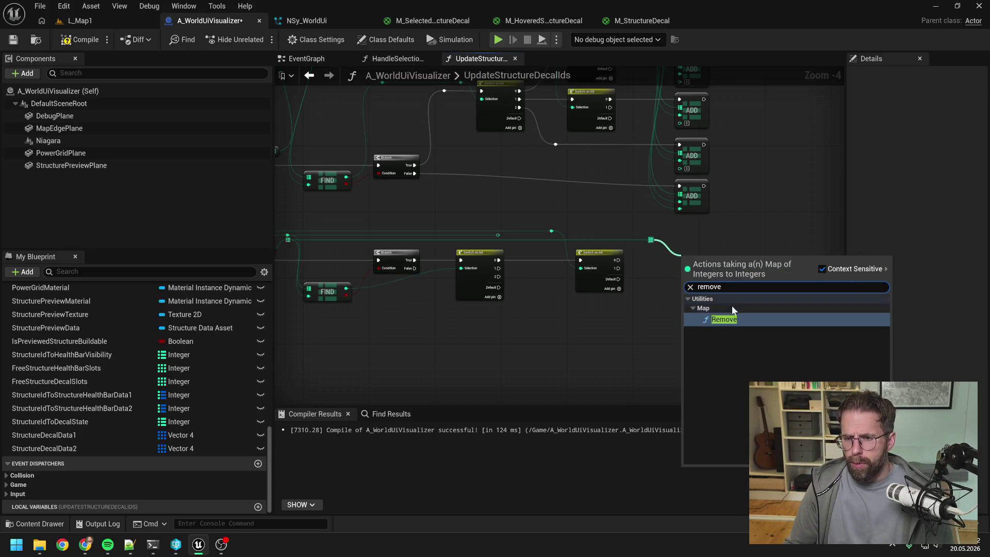
click(727, 319)
drag(617, 259, 708, 264)
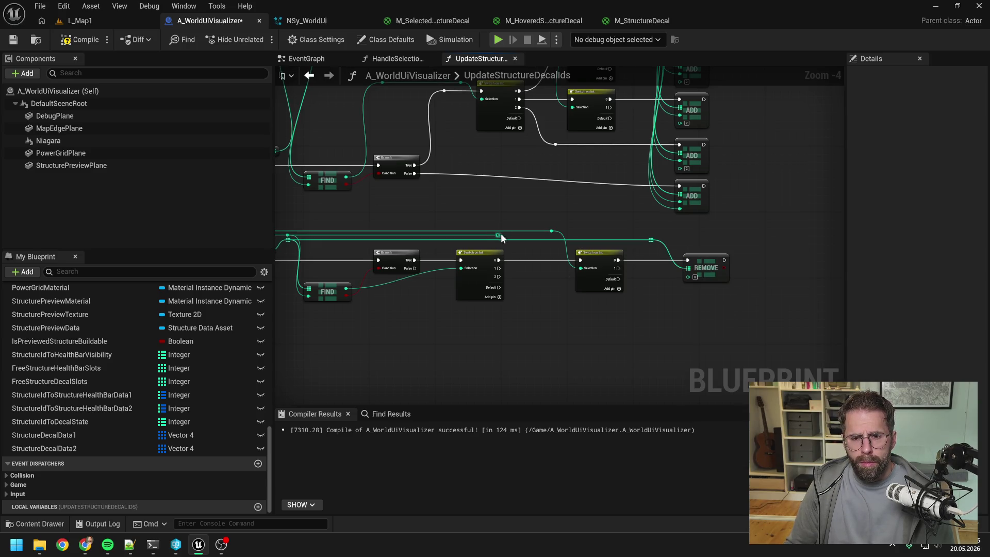
drag(498, 236, 687, 276)
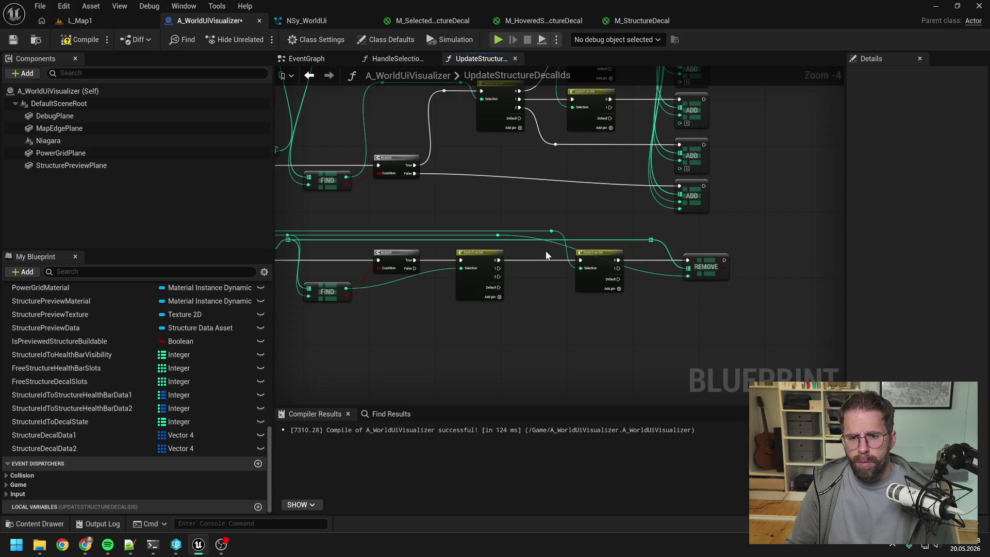
click(479, 252)
click(488, 223)
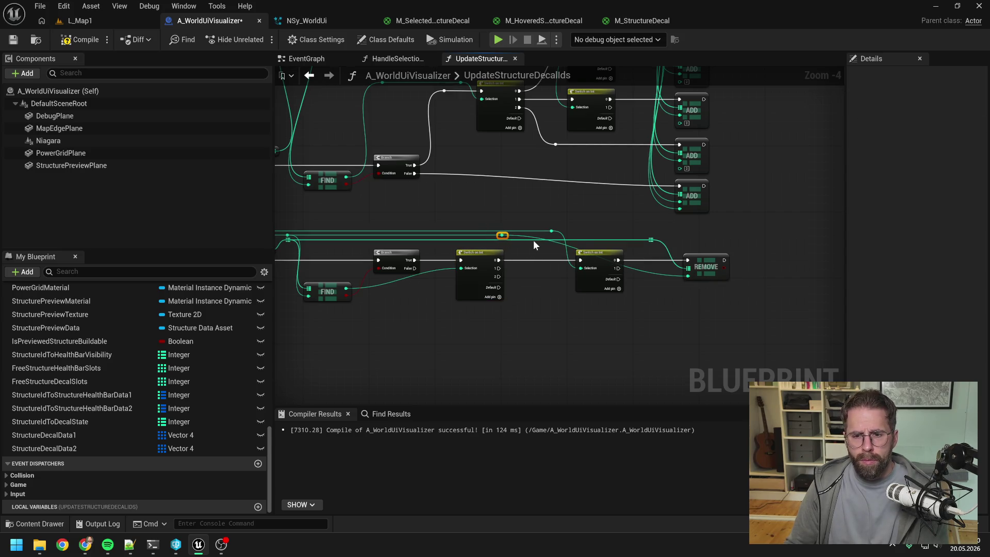
key(Right)
key(Right)
key(Right)
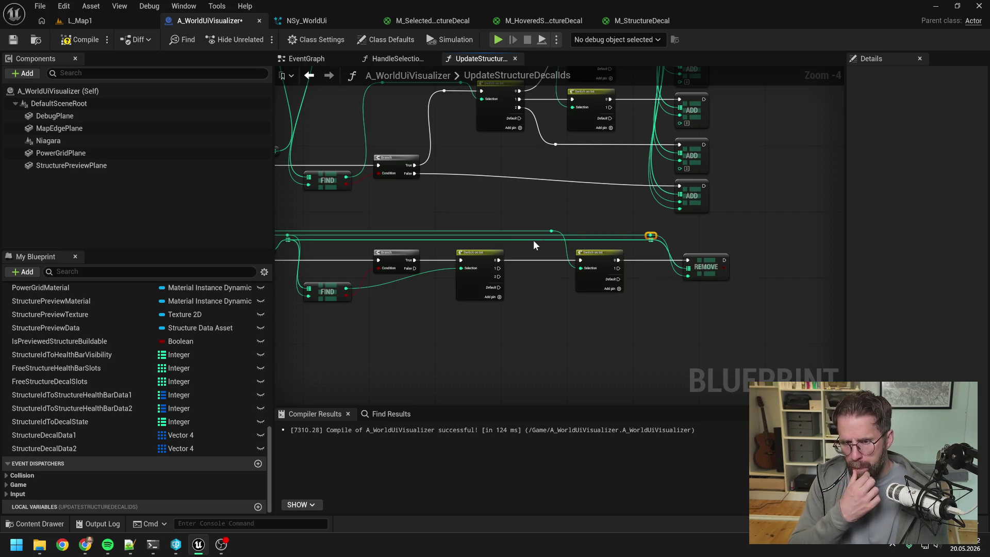
mouse_move(533, 240)
mouse_down()
mouse_move(680, 223)
mouse_move(404, 199)
mouse_up()
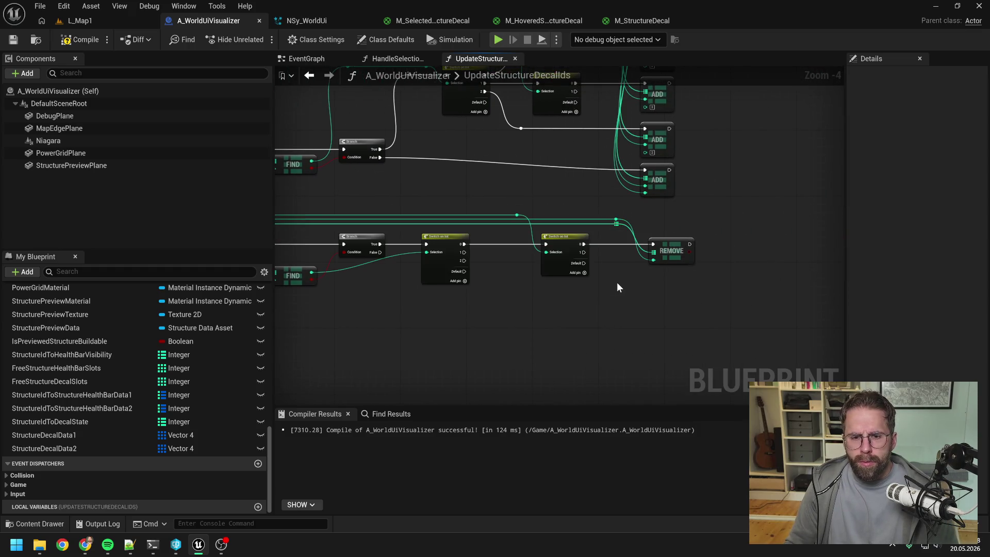
scroll(615, 273, up, 1)
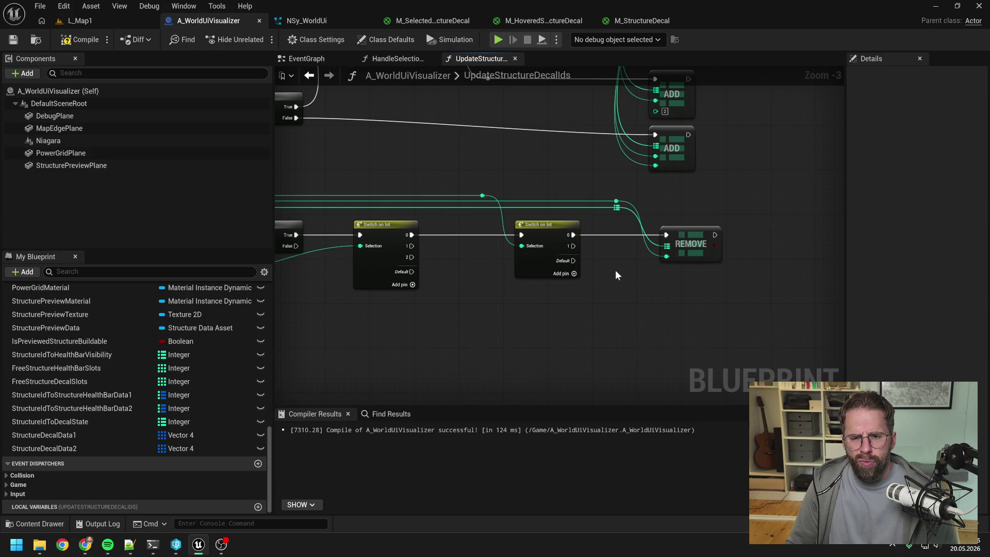
scroll(615, 275, down, 1)
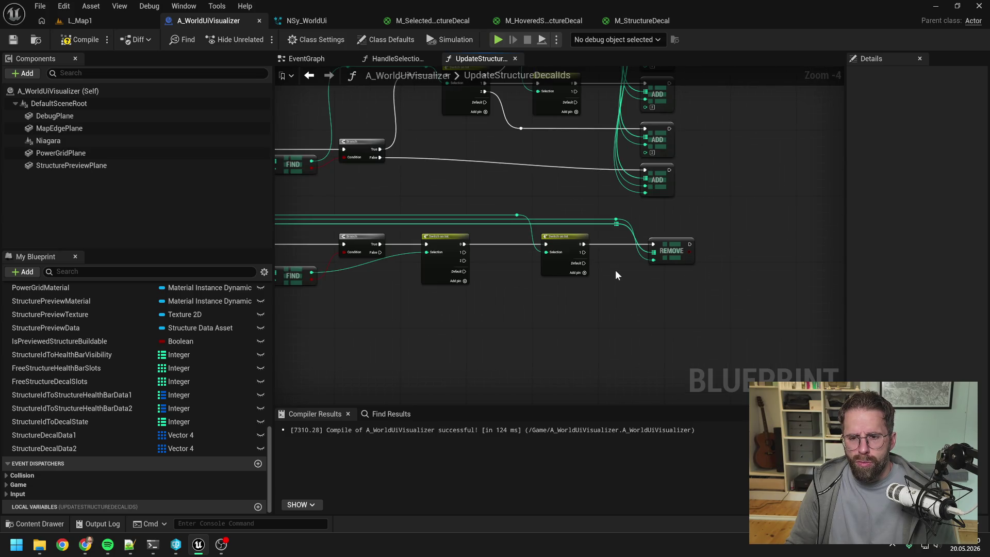
drag(623, 289, 607, 258)
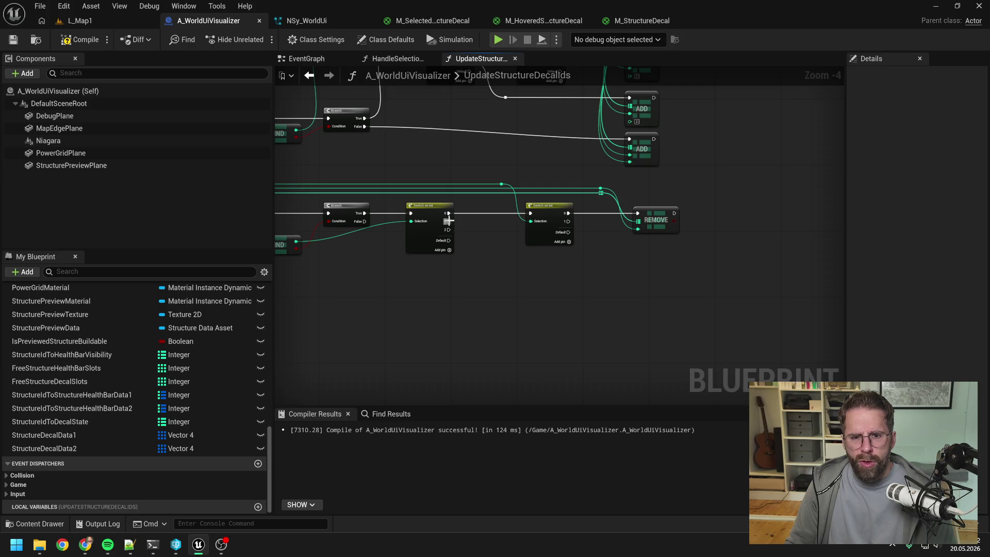
- Add a Switch on Int after the first switch's case 1 output, aligned below the upper switch
drag(448, 221, 545, 268)
text(switc)
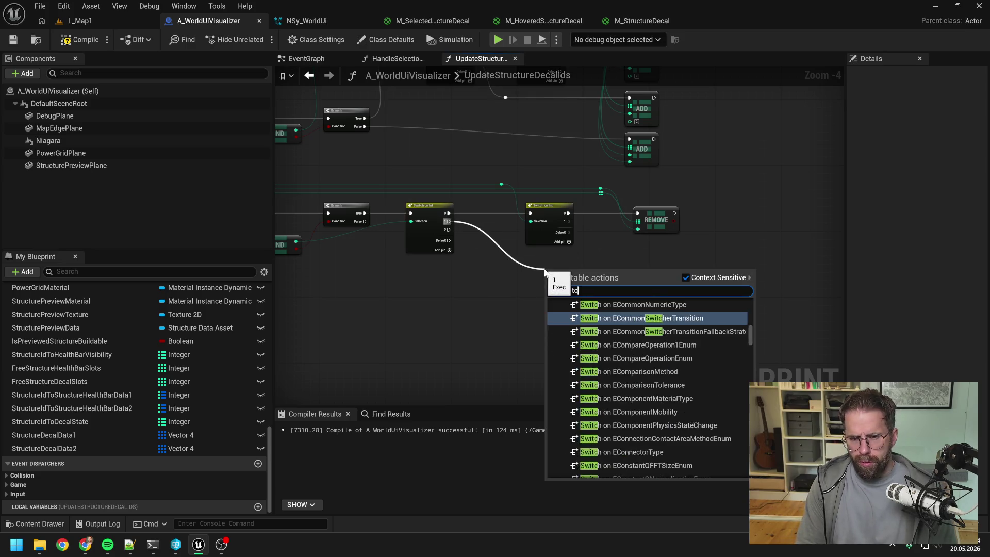
key(Return)
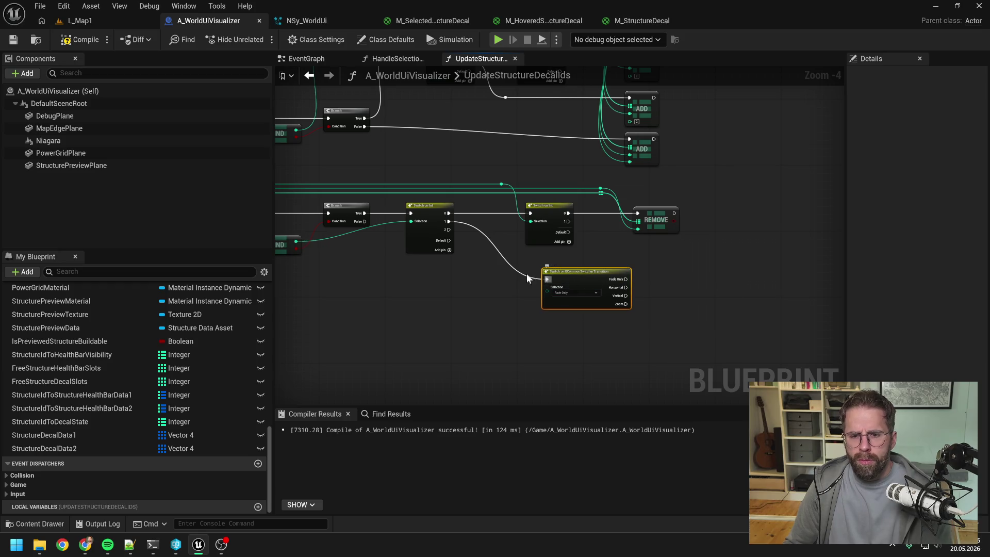
key(Delete)
drag(501, 184, 513, 259)
key(Escape)
mouse_move(501, 184)
mouse_down()
mouse_move(531, 260)
mouse_move(544, 254)
mouse_up()
text(switch int)
key(Return)
drag(448, 221, 530, 258)
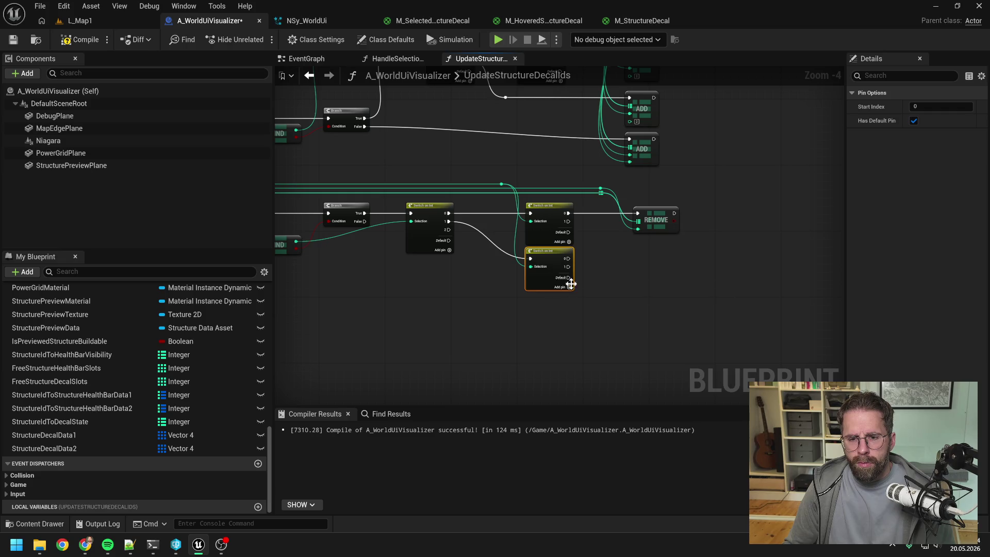
click(613, 279)
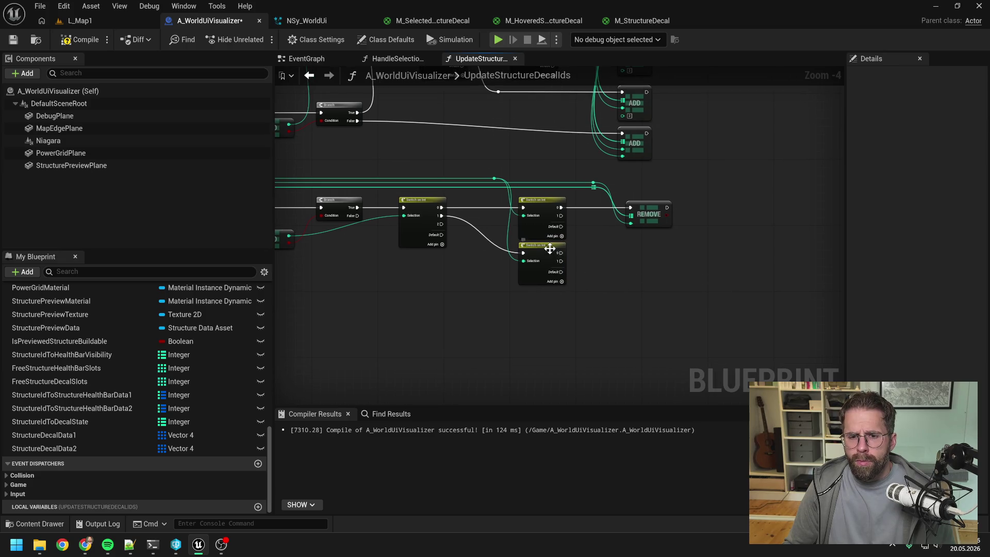
drag(550, 249, 550, 253)
click(601, 252)
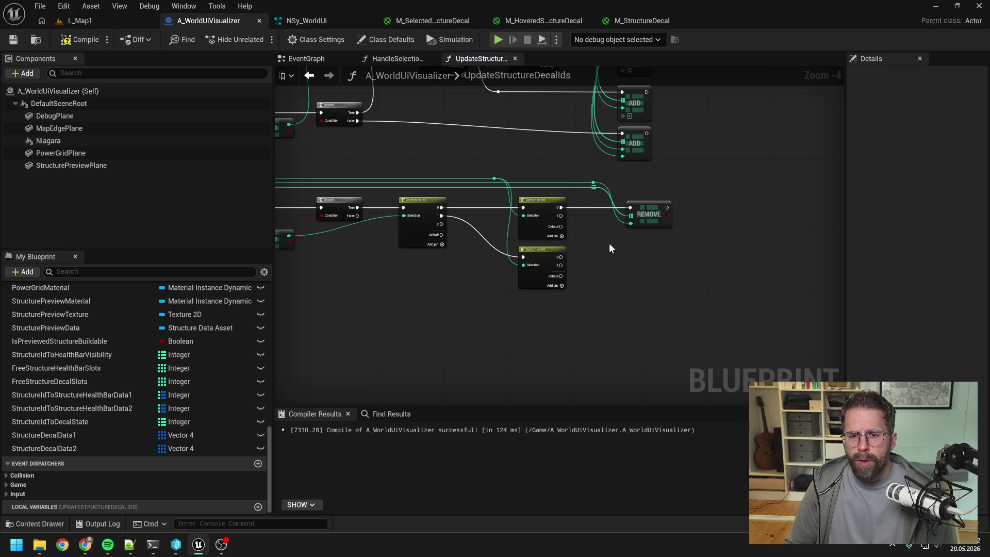
- Copy the REMOVE node, wire its exec, map and item inputs from the lower switch, and save
click(634, 215)
key(ctrl+c)
key(ctrl+v)
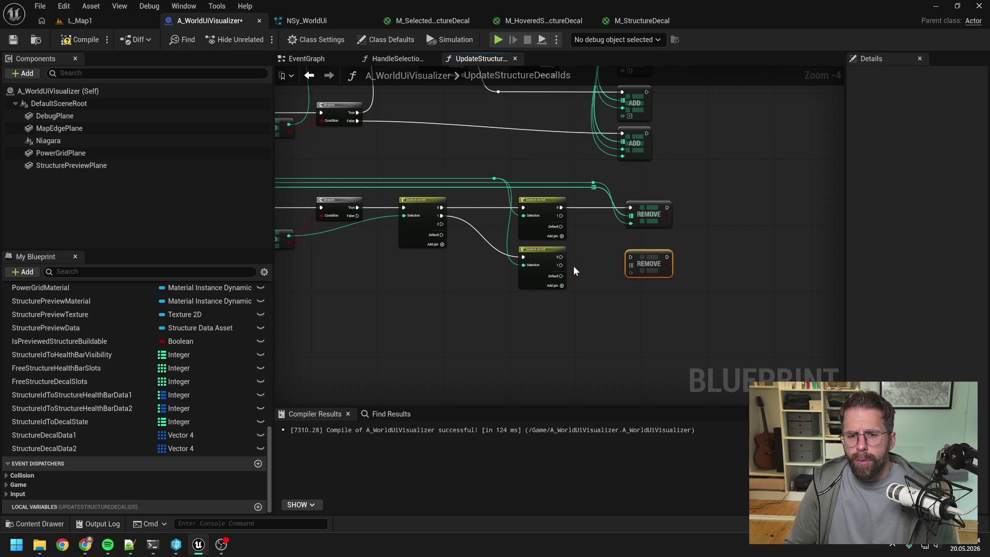
mouse_move(561, 265)
mouse_down()
mouse_move(630, 257)
mouse_move(649, 270)
mouse_up()
click(611, 242)
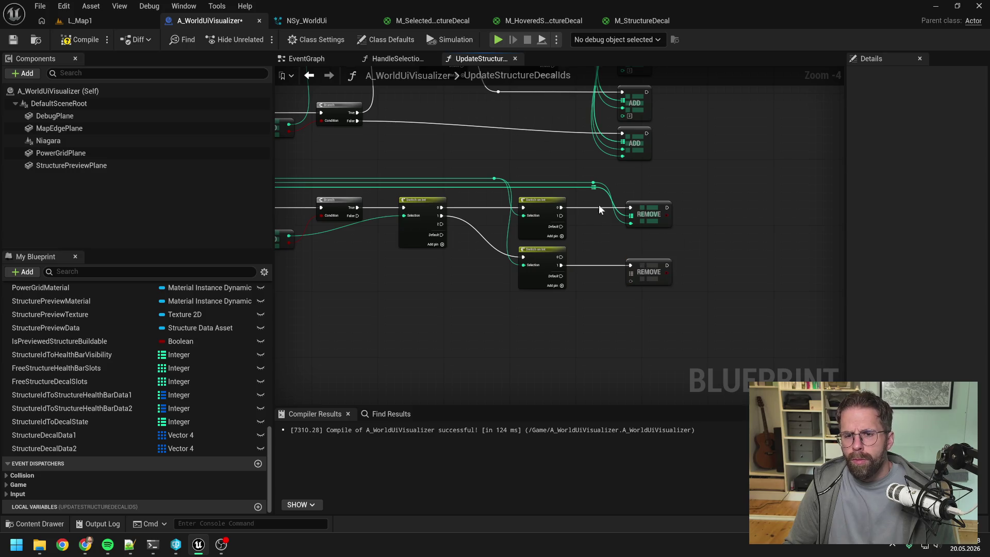
drag(593, 186, 631, 272)
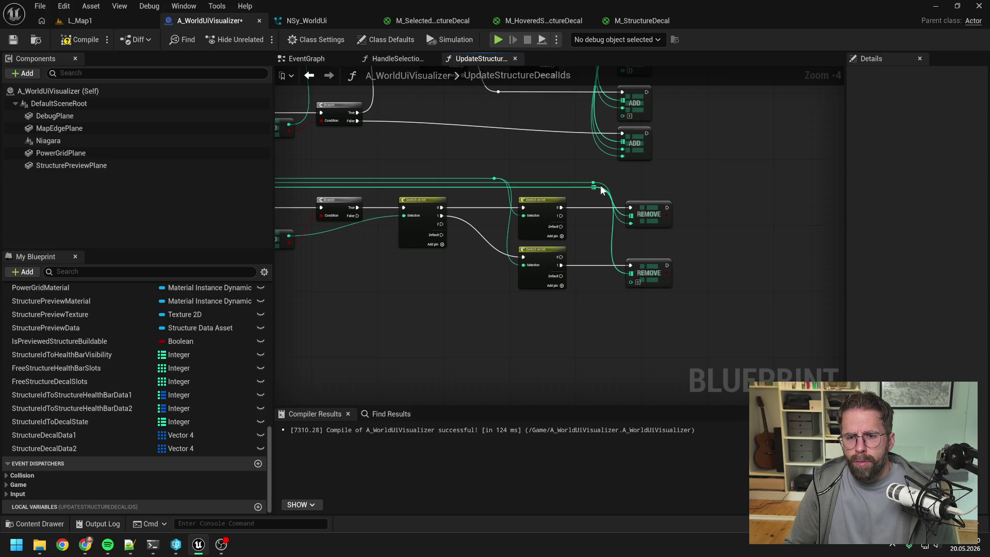
drag(593, 187, 630, 281)
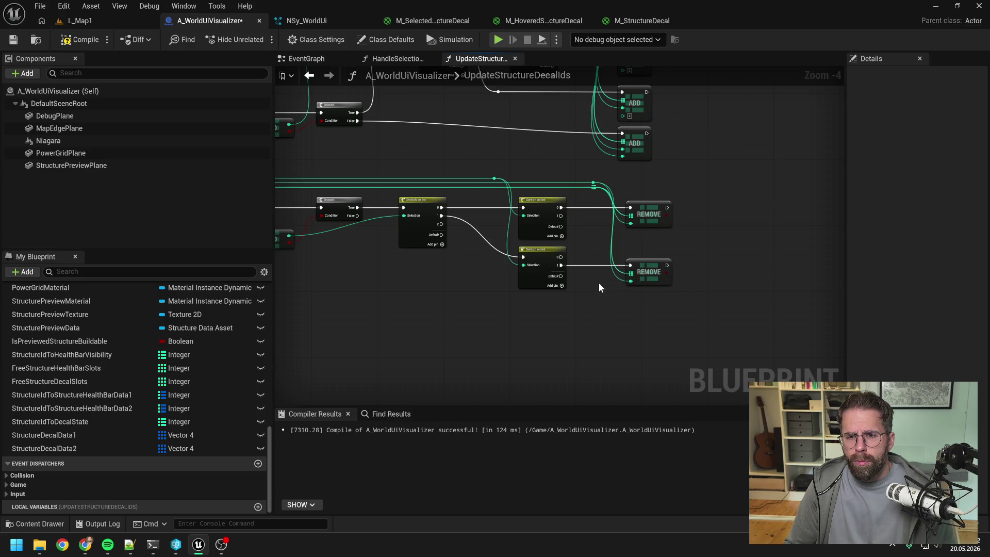
scroll(599, 283, down, 2)
key(ctrl+s)
scroll(601, 282, up, 3)
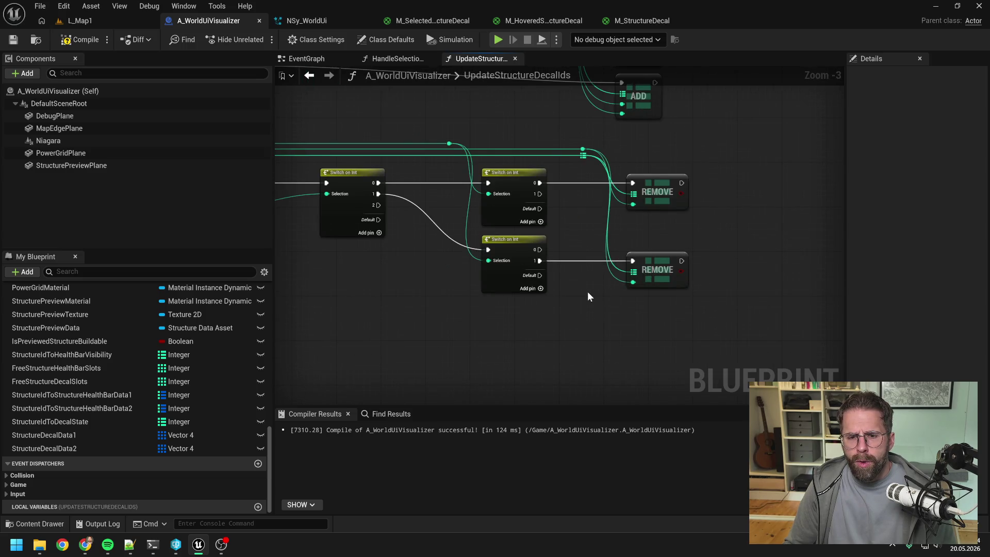
- Try adding a 'set' node from the first switch's 2 output, then undo it
drag(393, 179, 514, 313)
text(s)
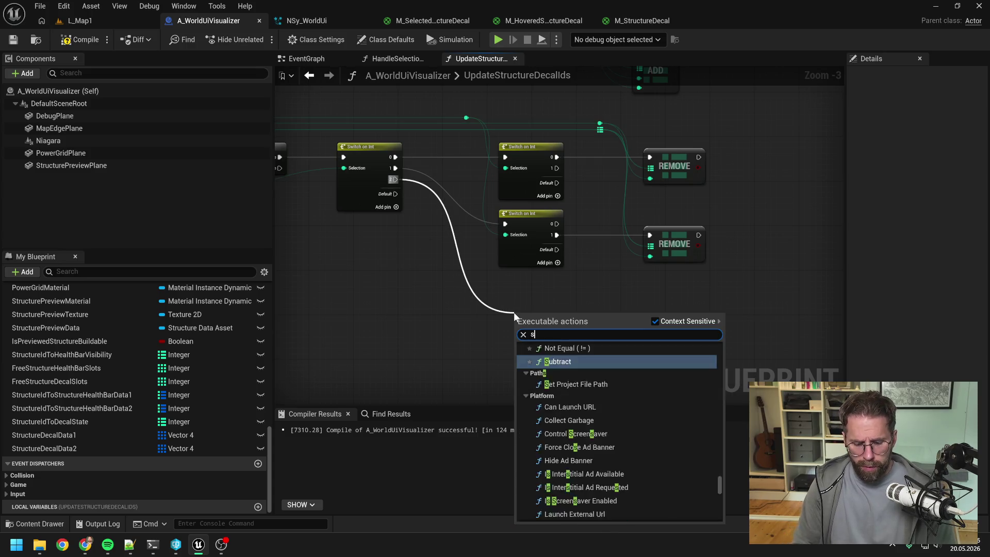
text(et)
key(Return)
key(ctrl+z)
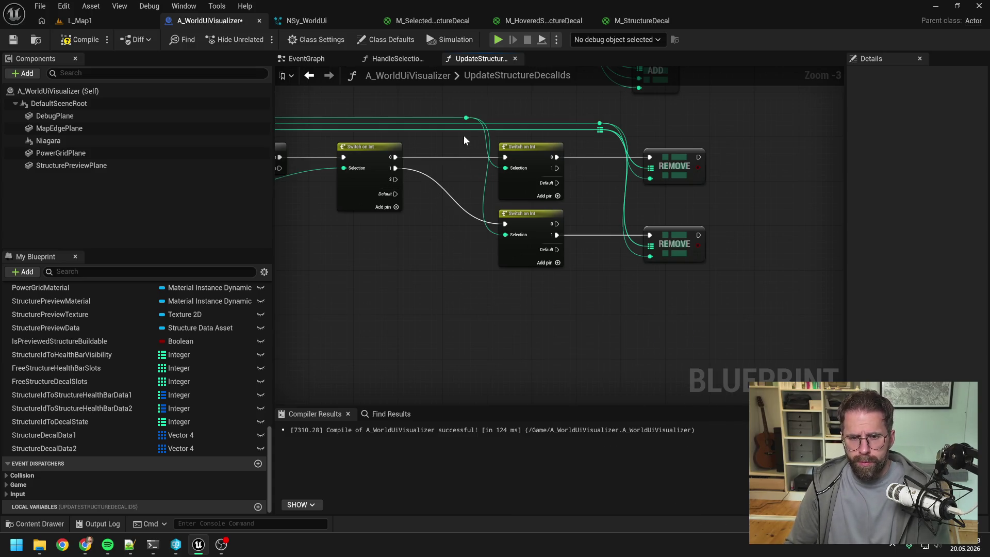
- Add a Switch on Int from the integer reroute with output 2, driven by the first switch's output 2
drag(466, 117, 527, 316)
text(swit)
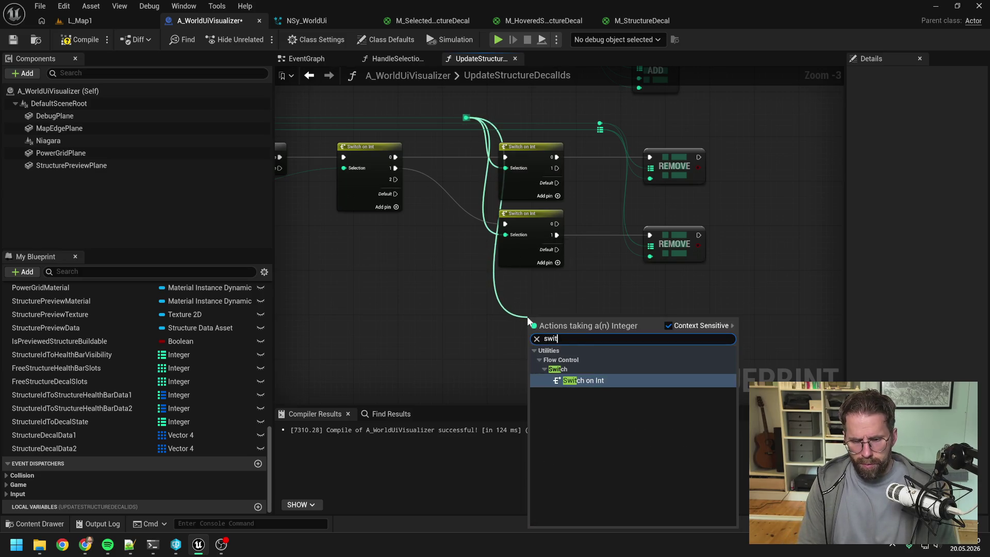
key(Return)
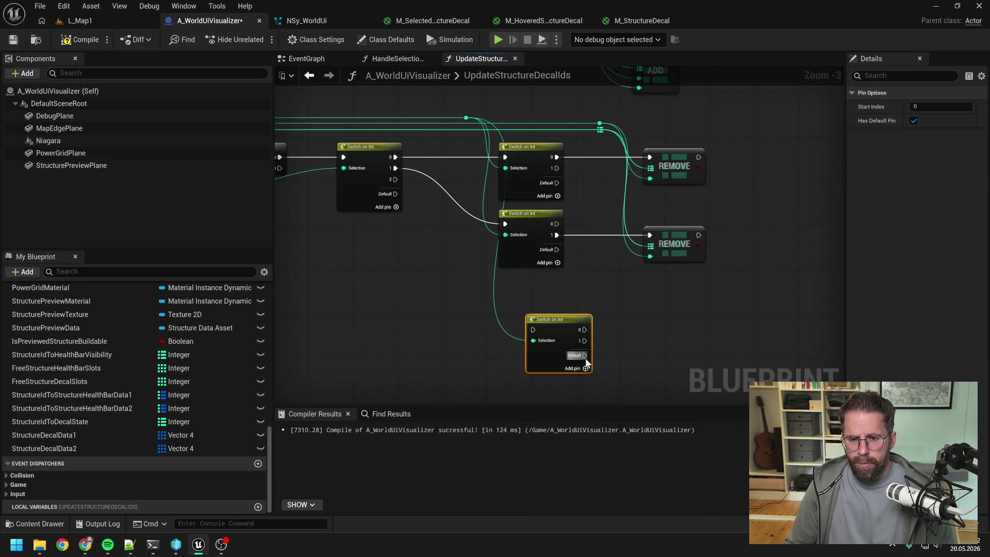
click(586, 368)
drag(555, 326, 528, 293)
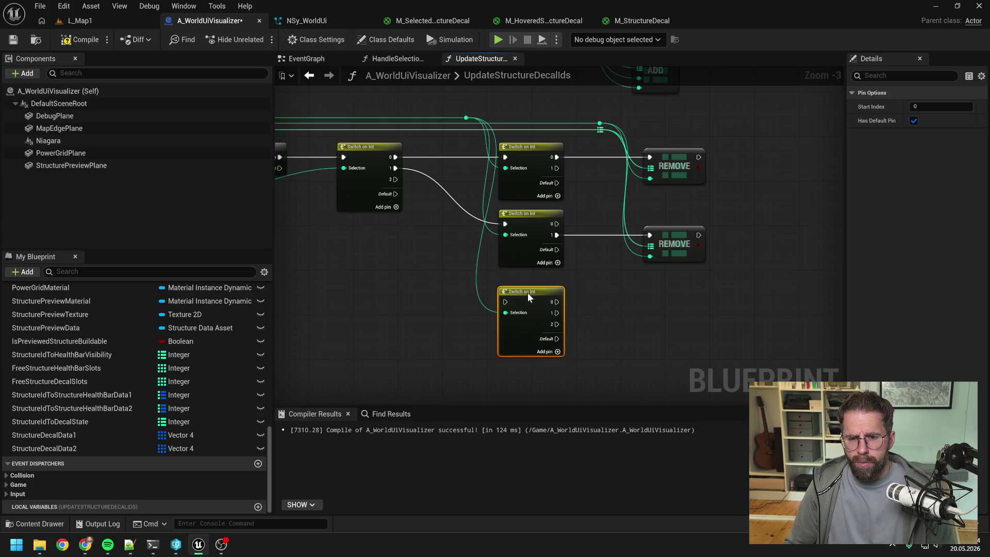
click(453, 283)
drag(395, 179, 505, 296)
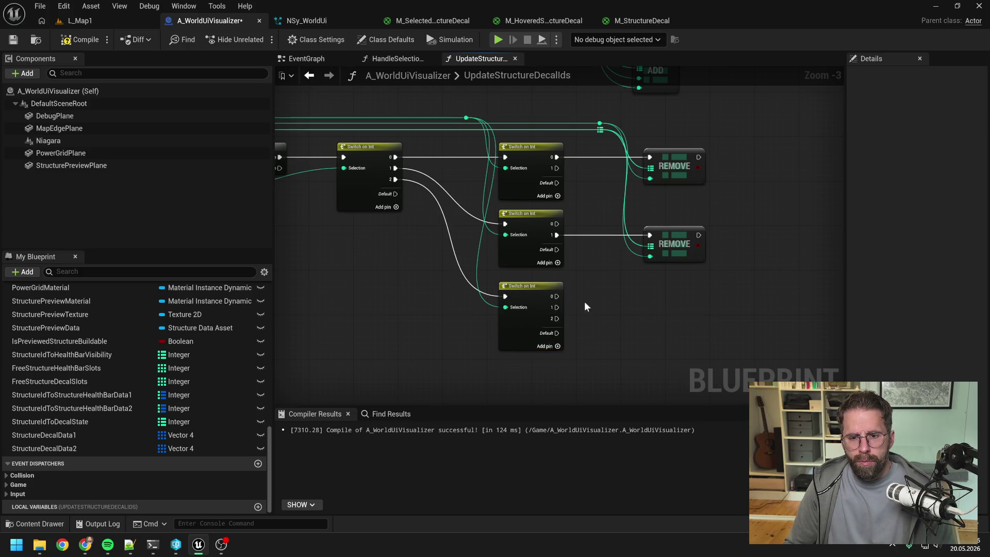
- Add a map ADD node for the decal map, run from the third switch's 0 output
scroll(574, 278, down, 1)
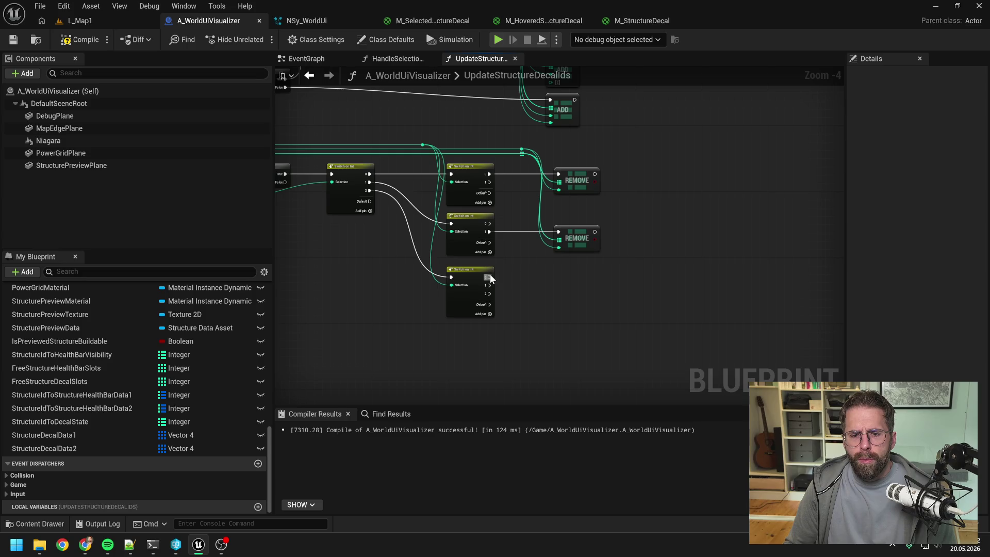
drag(522, 153, 558, 276)
text(add)
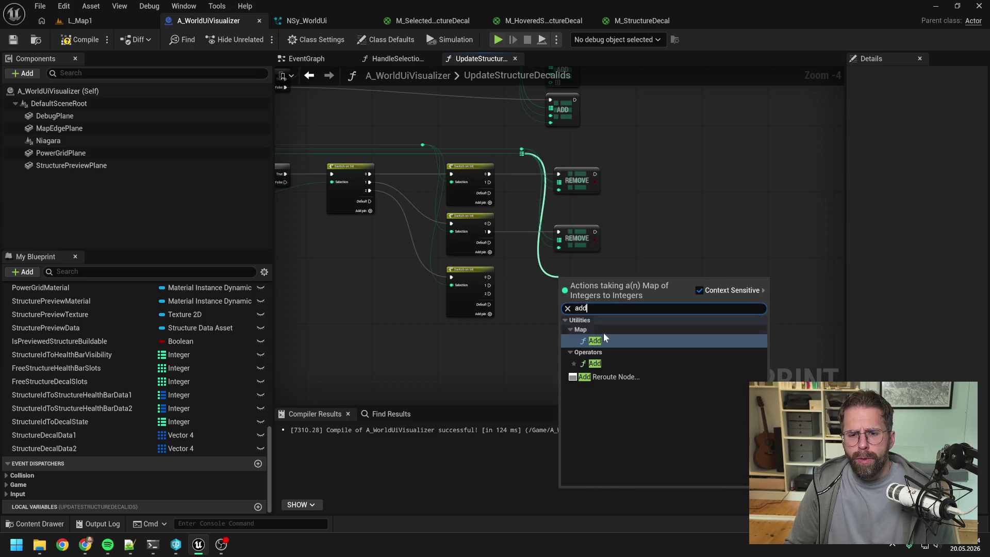
click(605, 339)
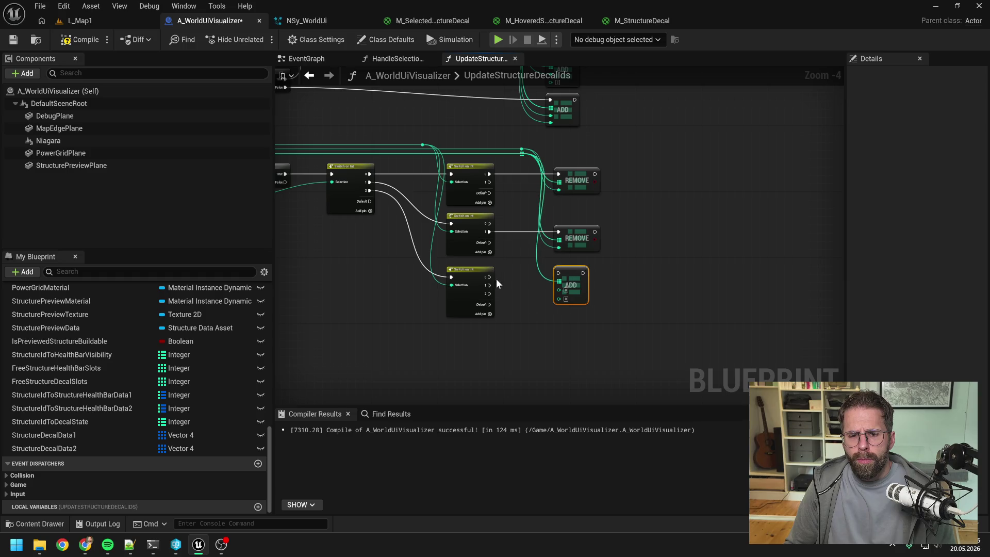
mouse_move(488, 277)
mouse_down()
mouse_move(558, 273)
mouse_move(571, 285)
mouse_up()
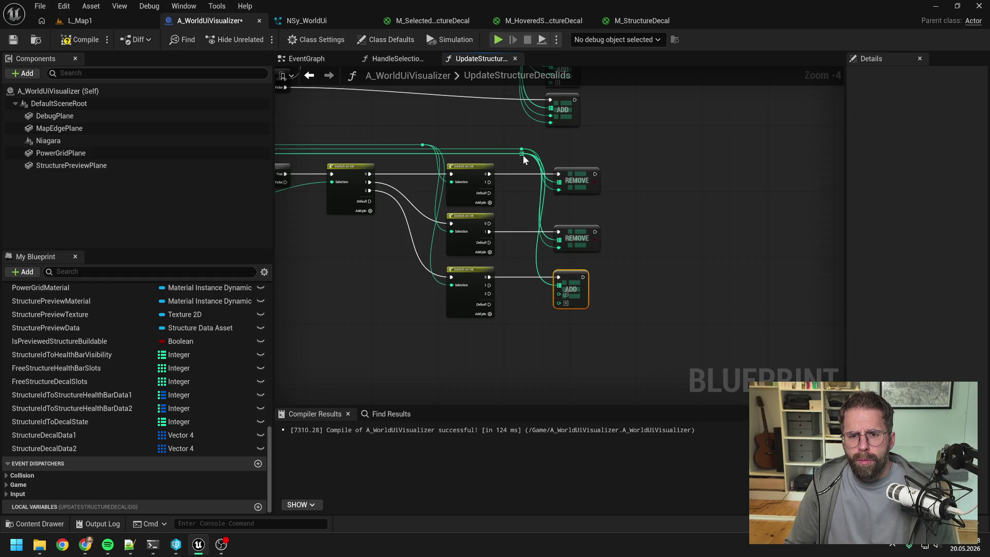
drag(522, 154, 560, 302)
- Save the blueprint and paste a copy of the ADD node below it
scroll(565, 308, up, 1)
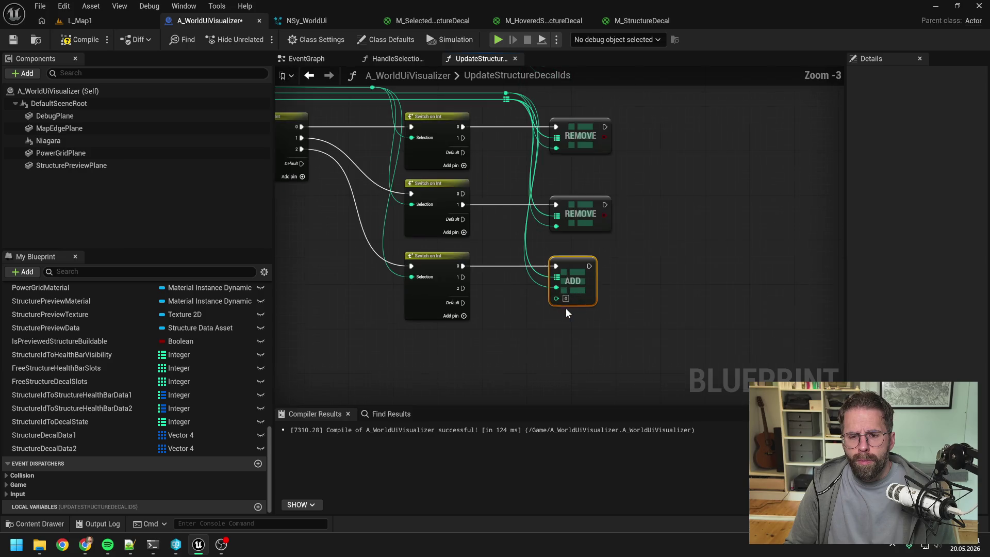
click(543, 320)
scroll(543, 319, down, 1)
key(ctrl+s)
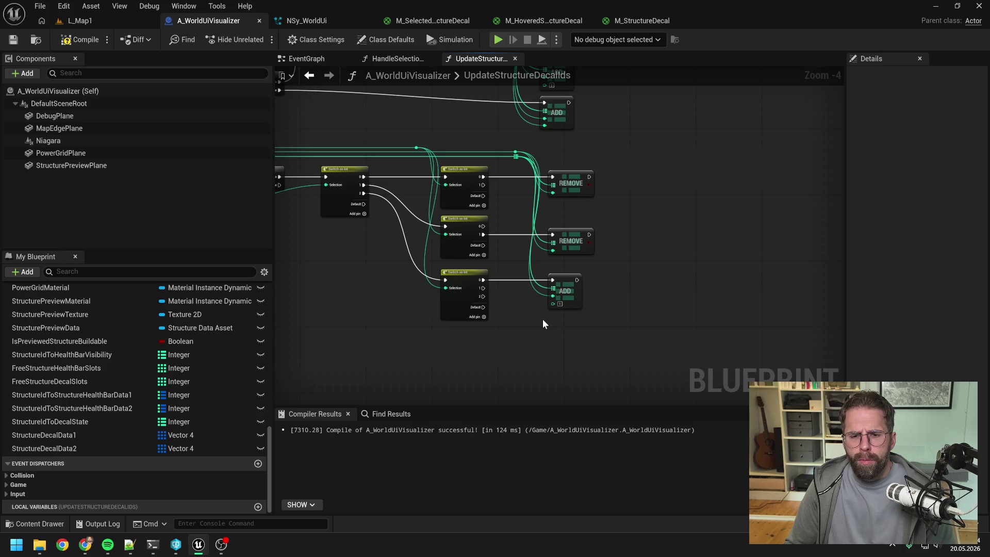
click(567, 284)
key(ctrl+c)
key(ctrl+v)
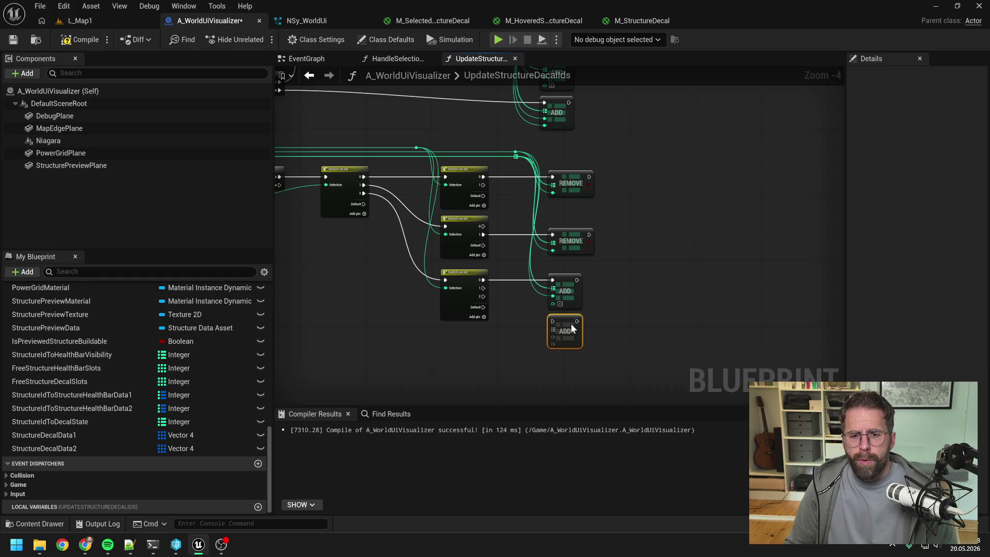
- Remove output 2 from the bottom Switch on Int and save
click(525, 316)
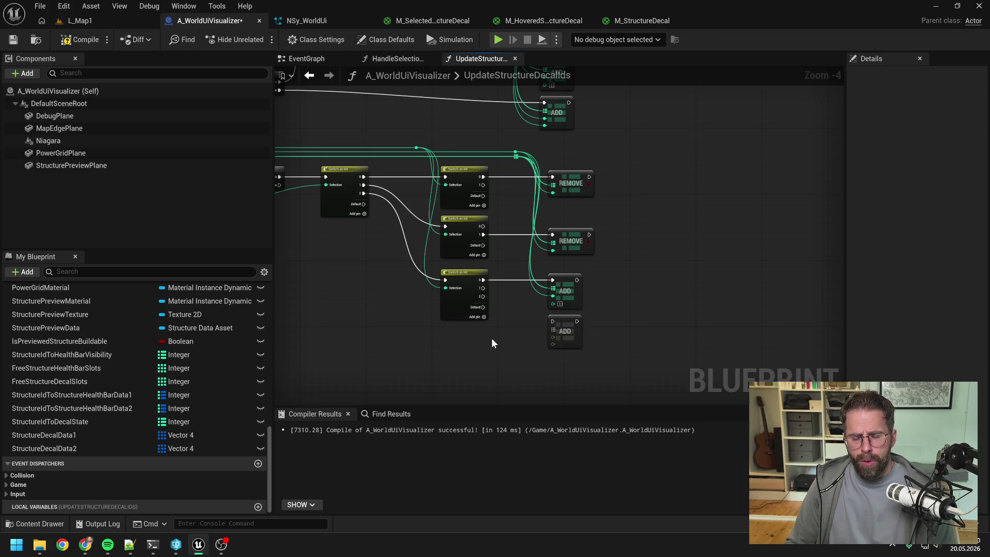
click(464, 301)
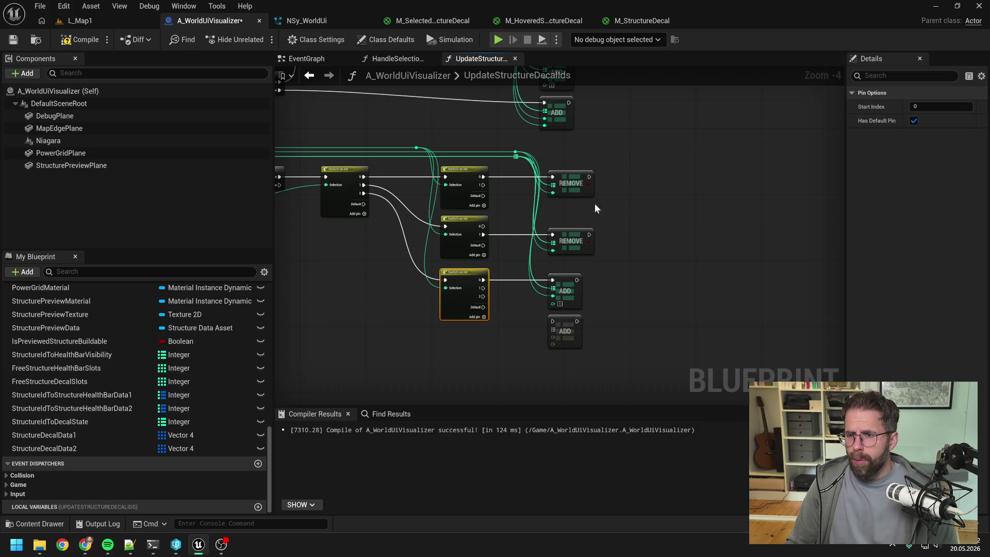
right_click(482, 296)
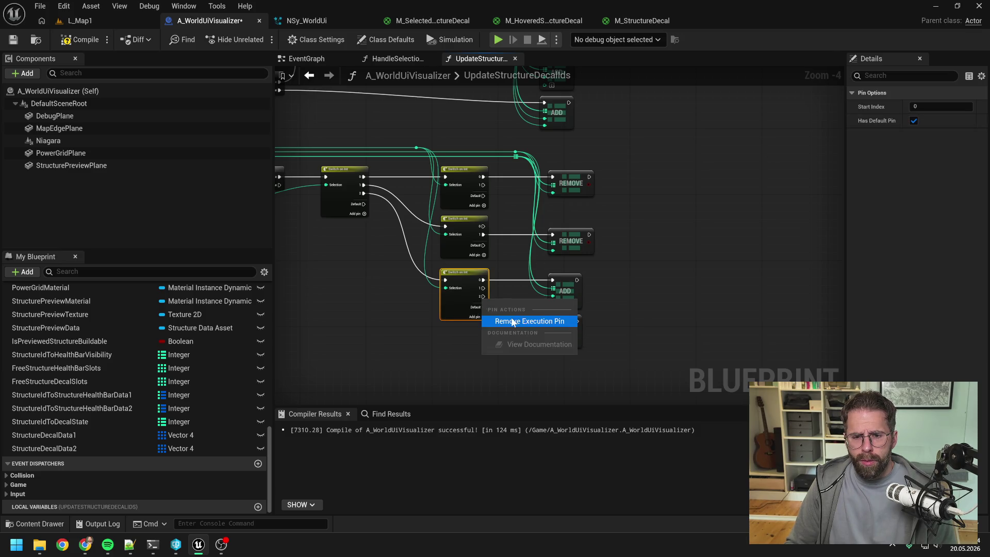
click(512, 321)
click(503, 331)
key(ctrl+s)
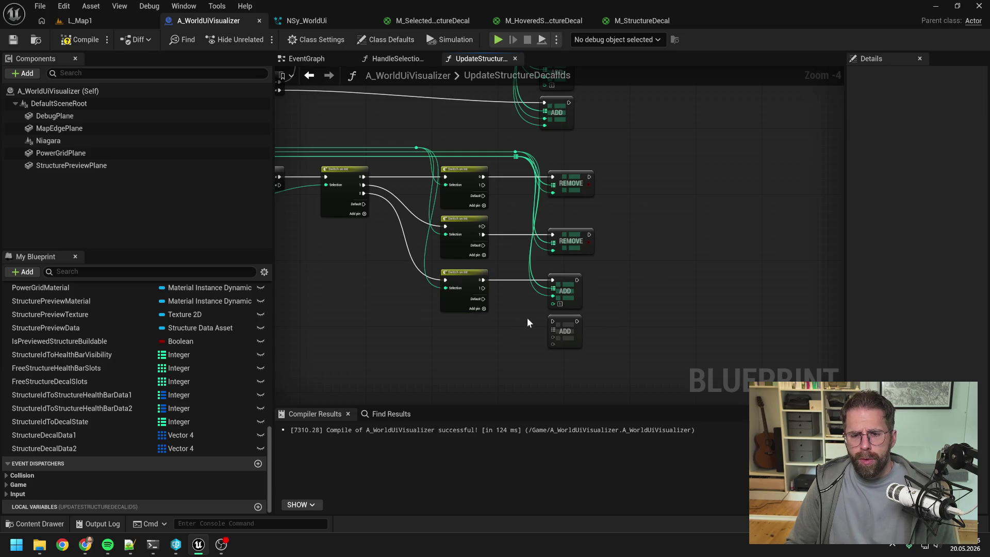
- Run the lower ADD node from switch output 1, feed it the map, set key 0, and compile
scroll(524, 317, up, 1)
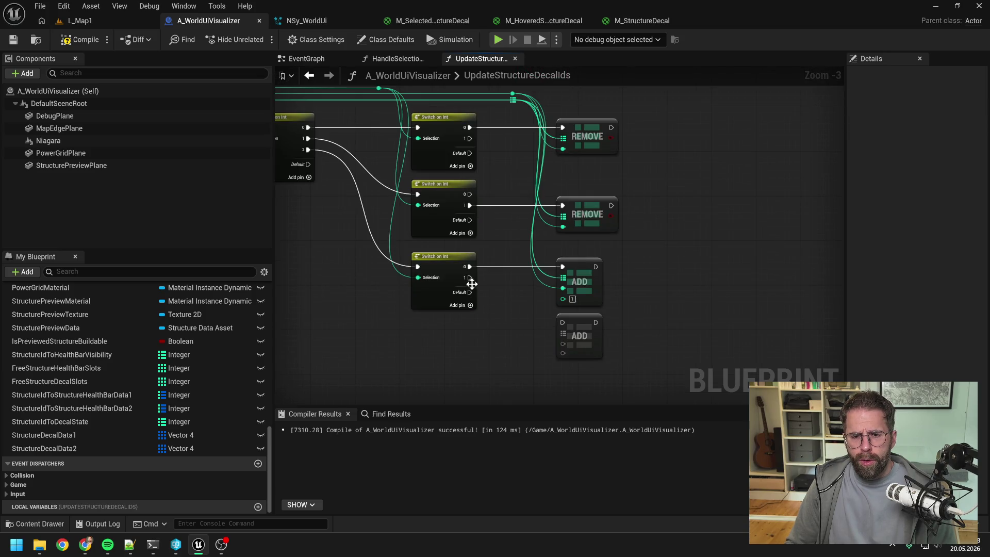
drag(472, 278, 563, 323)
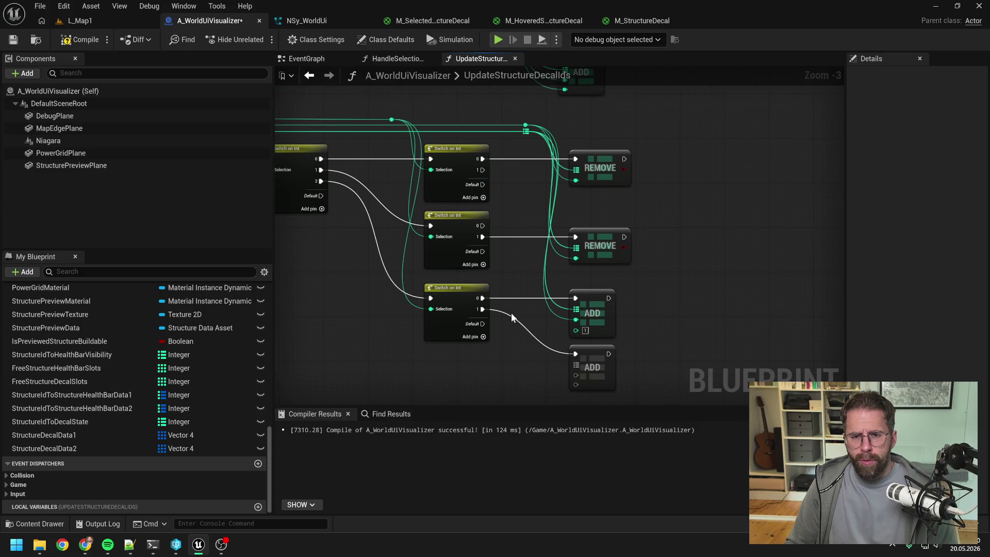
drag(524, 132, 576, 365)
drag(526, 125, 575, 376)
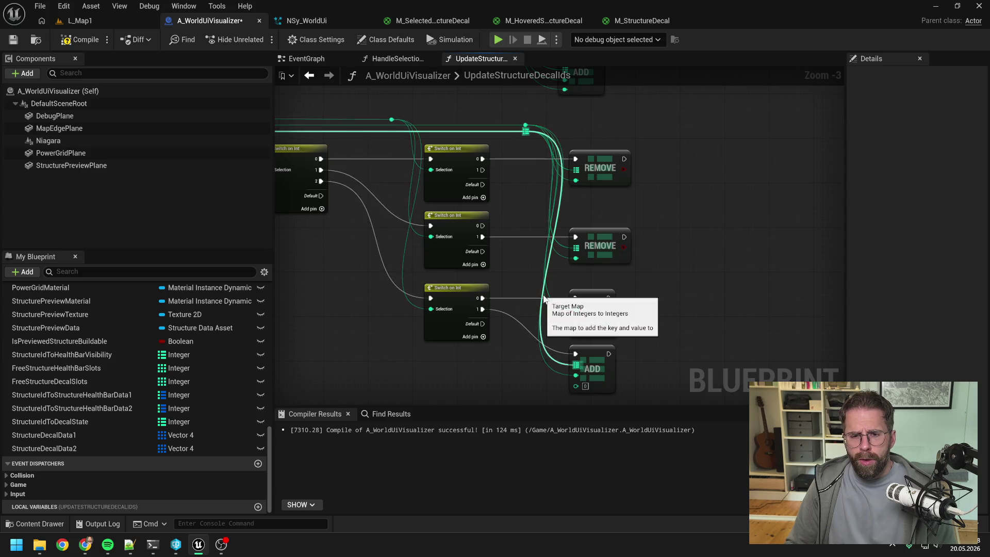
scroll(527, 278, down, 1)
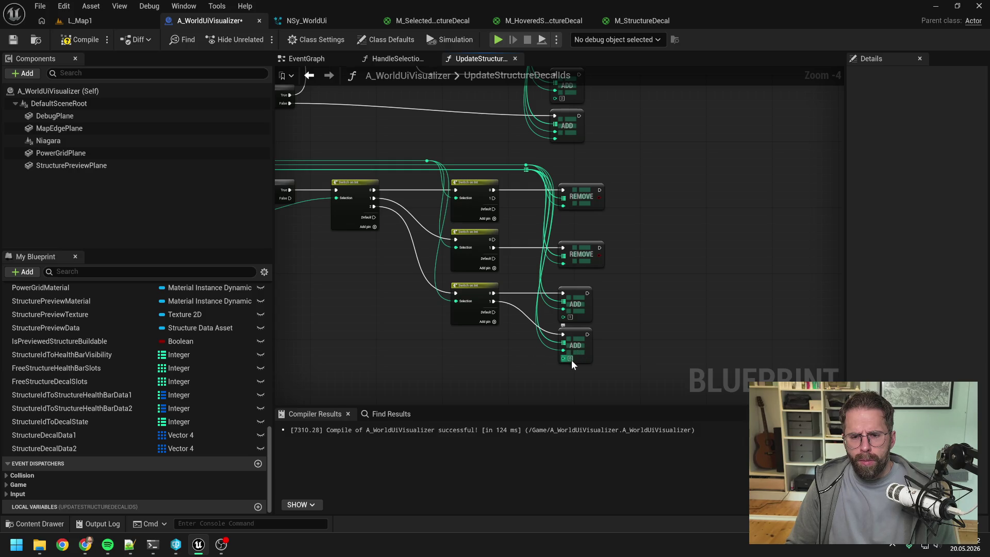
scroll(570, 370, up, 2)
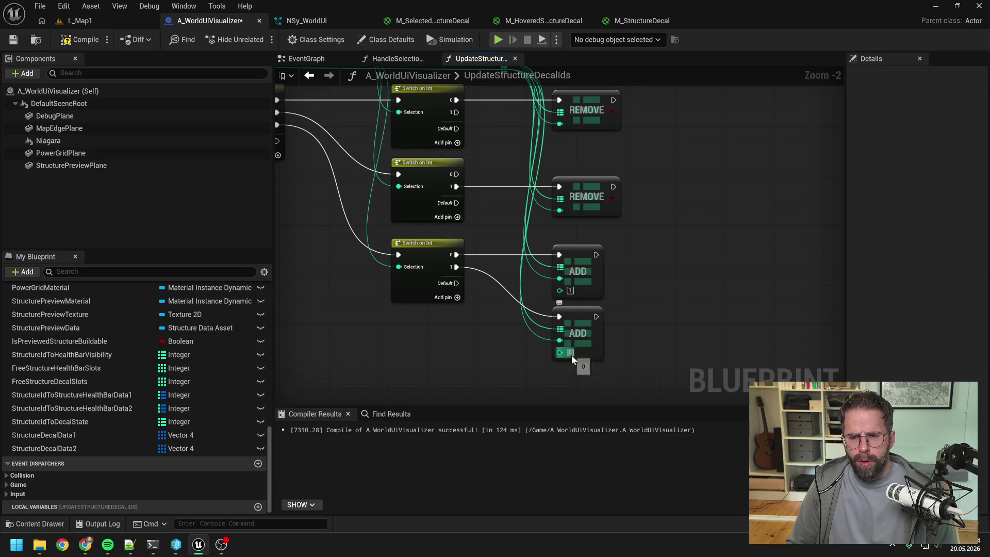
click(570, 352)
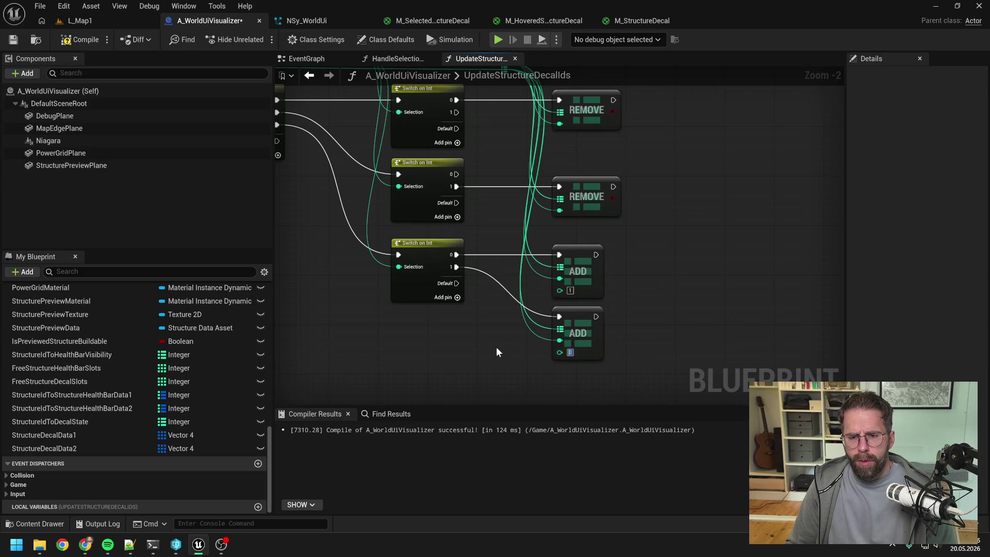
text(0)
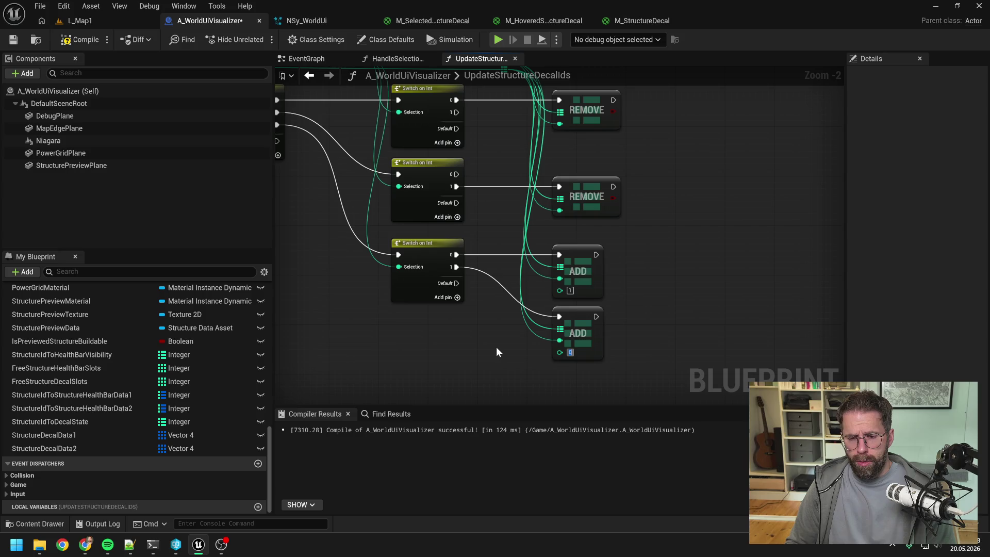
scroll(492, 340, down, 1)
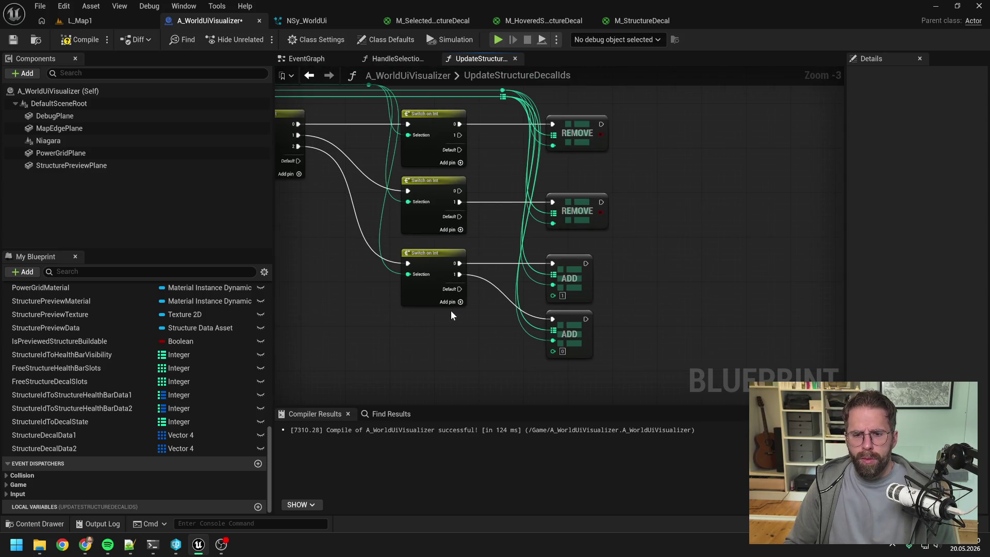
click(80, 40)
scroll(500, 167, down, 3)
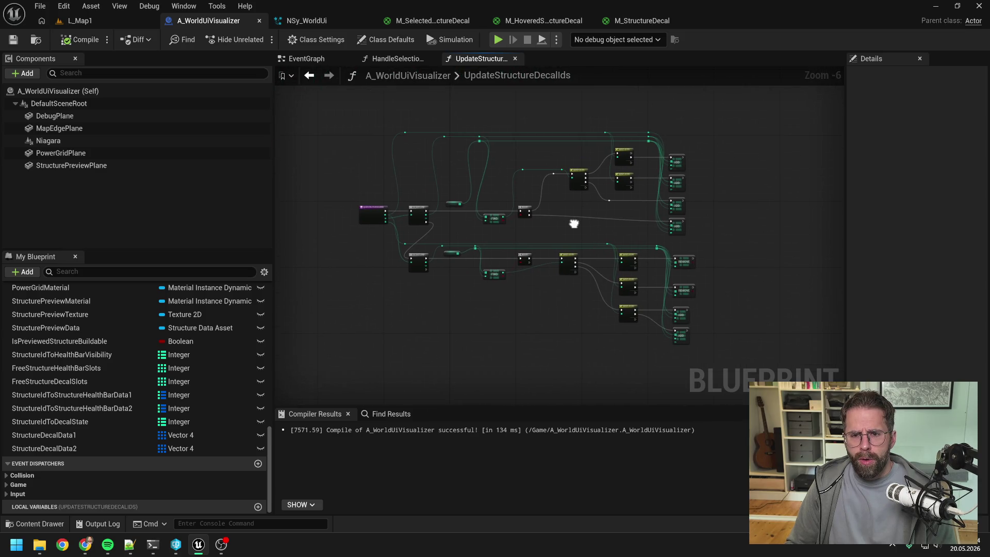
- Find UpdateStructureDecals in the My Blueprint Functions list and open its graph
scroll(584, 223, up, 2)
scroll(576, 225, down, 1)
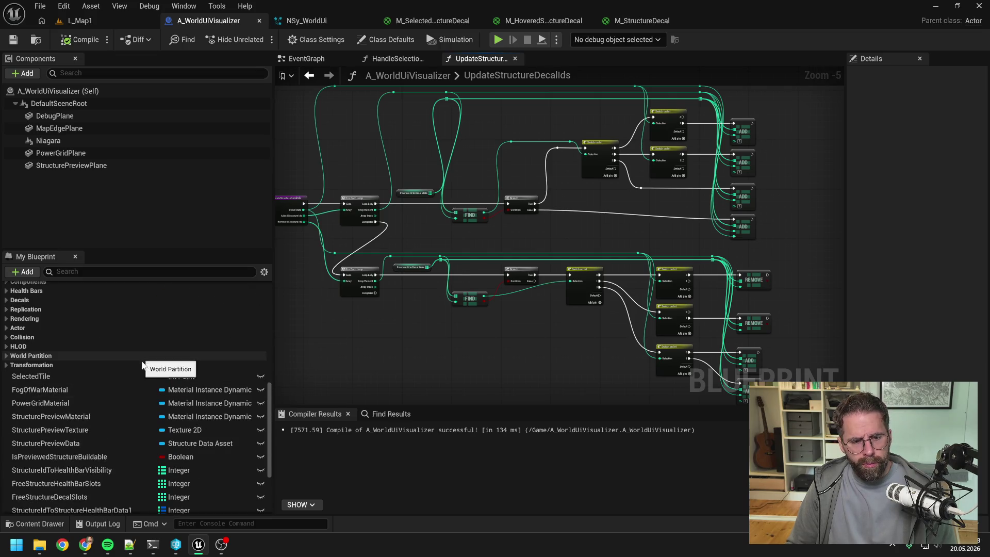
scroll(139, 359, up, 1)
scroll(138, 379, up, 5)
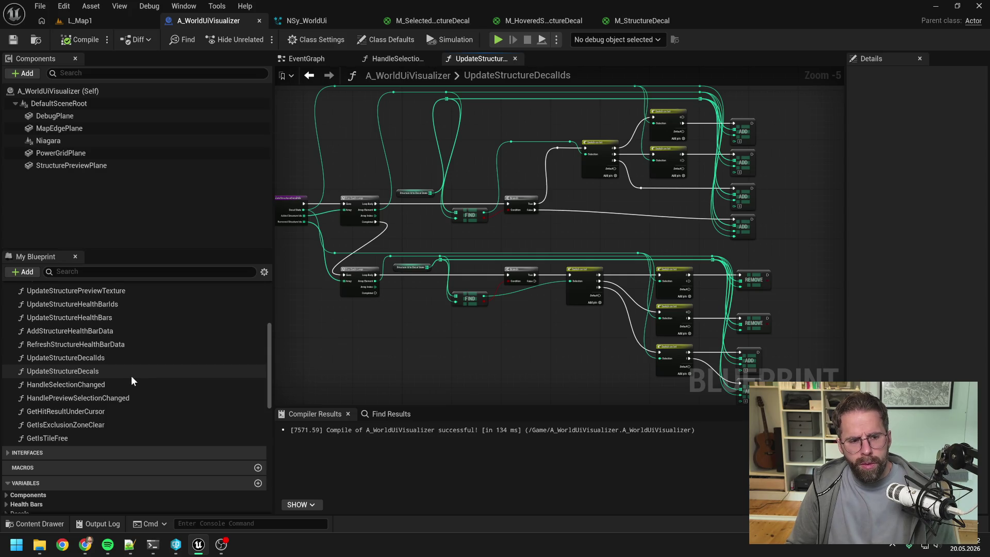
scroll(131, 375, up, 1)
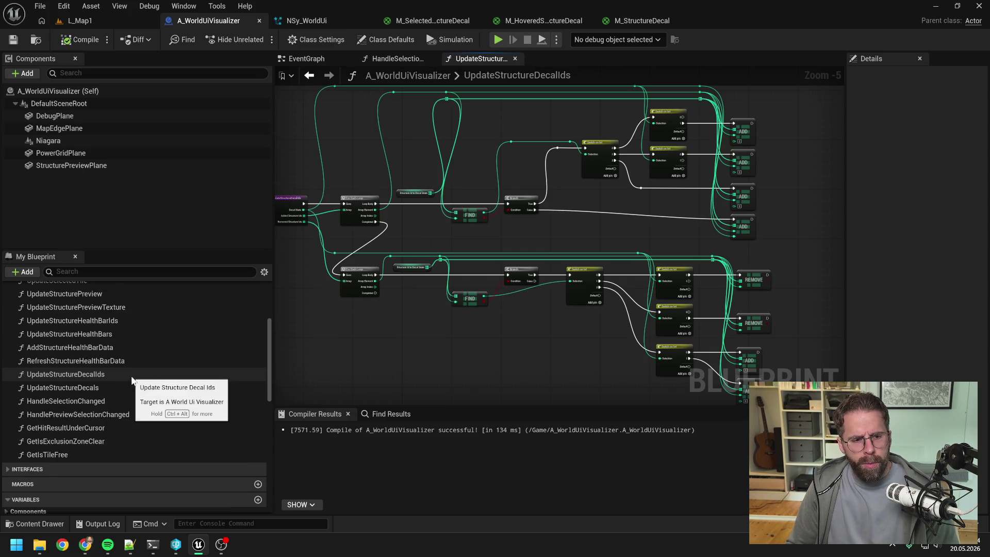
click(89, 351)
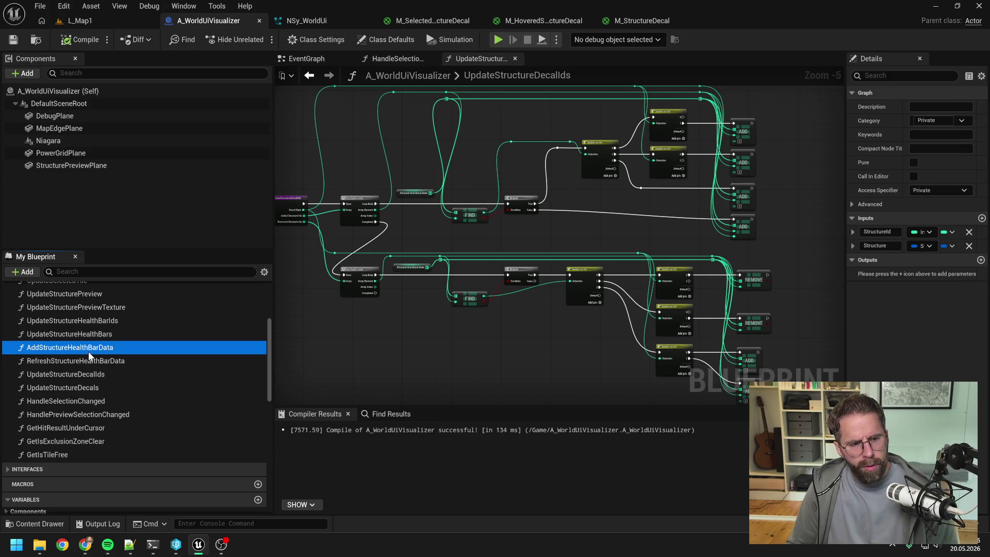
click(83, 335)
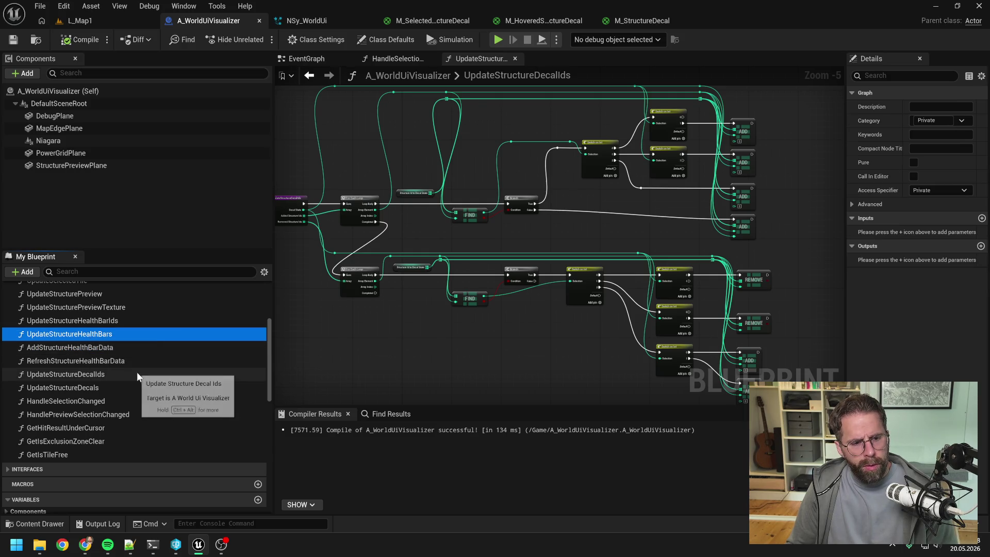
double_click(96, 388)
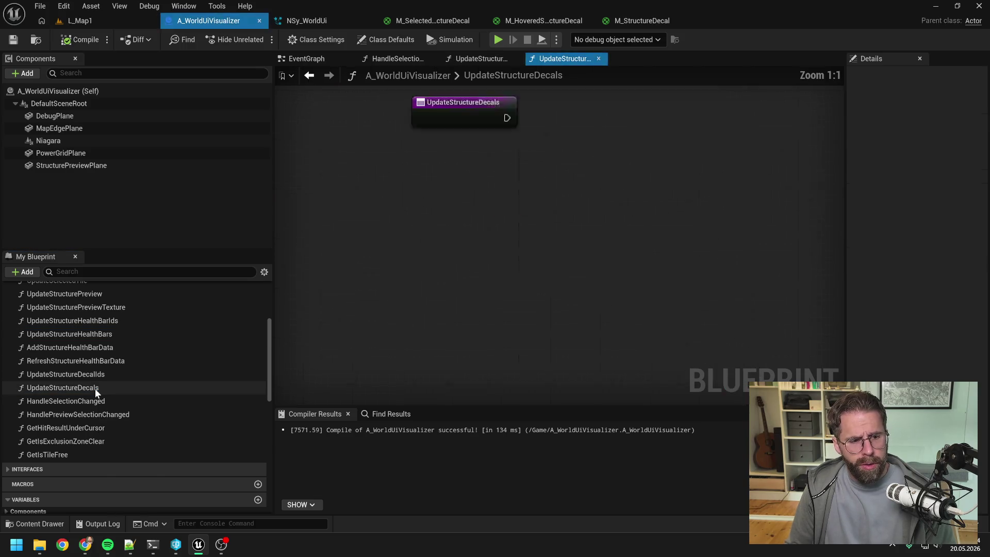
- Copy the UpdateStructureHealthBars node network into UpdateStructureDecals and move the entry node left
click(94, 335)
double_click(93, 336)
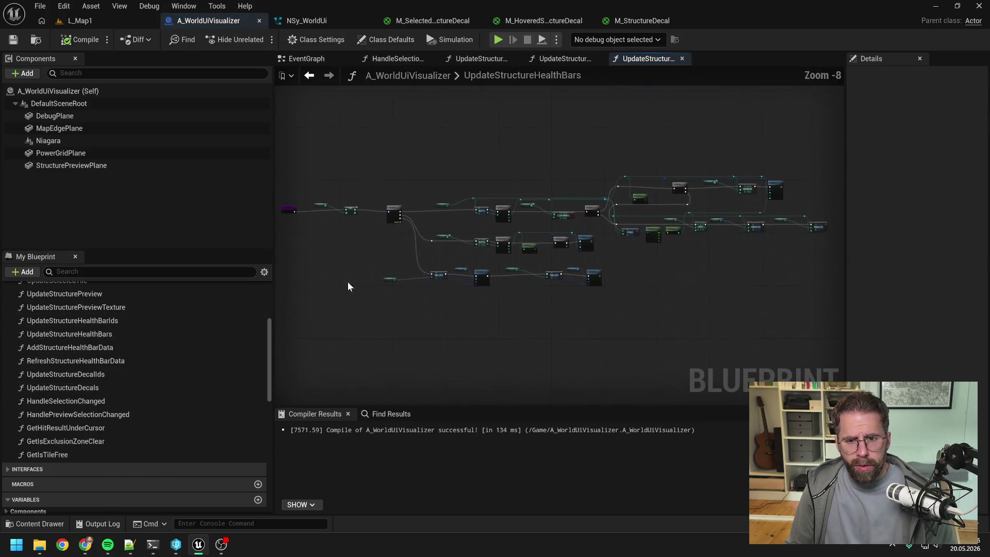
drag(323, 162, 824, 317)
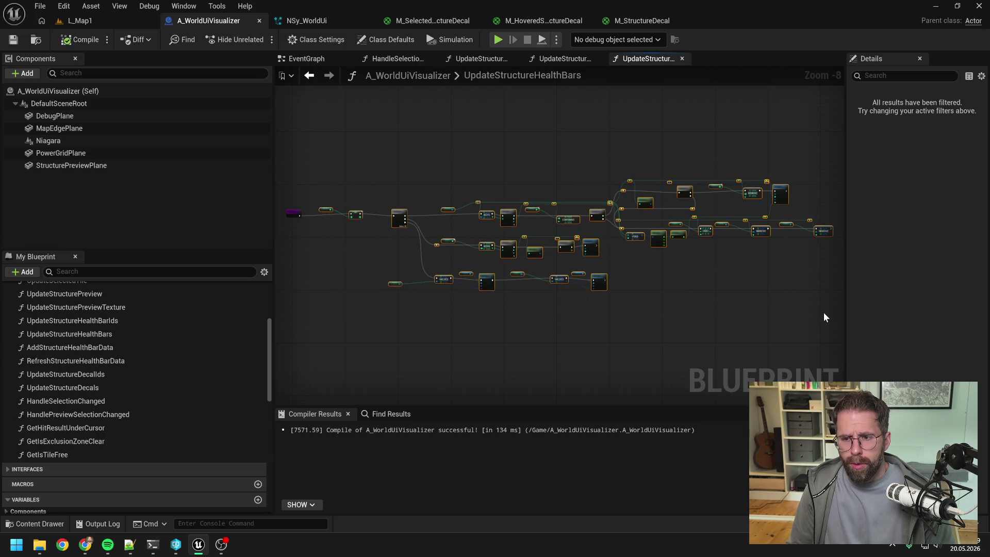
click(567, 59)
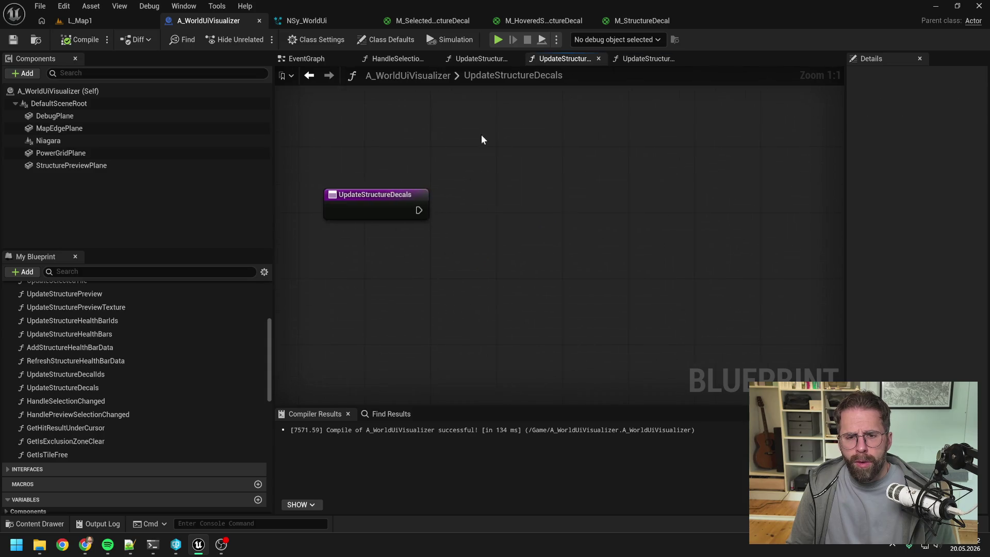
key(ctrl+v)
drag(443, 181, 815, 190)
scroll(515, 222, up, 3)
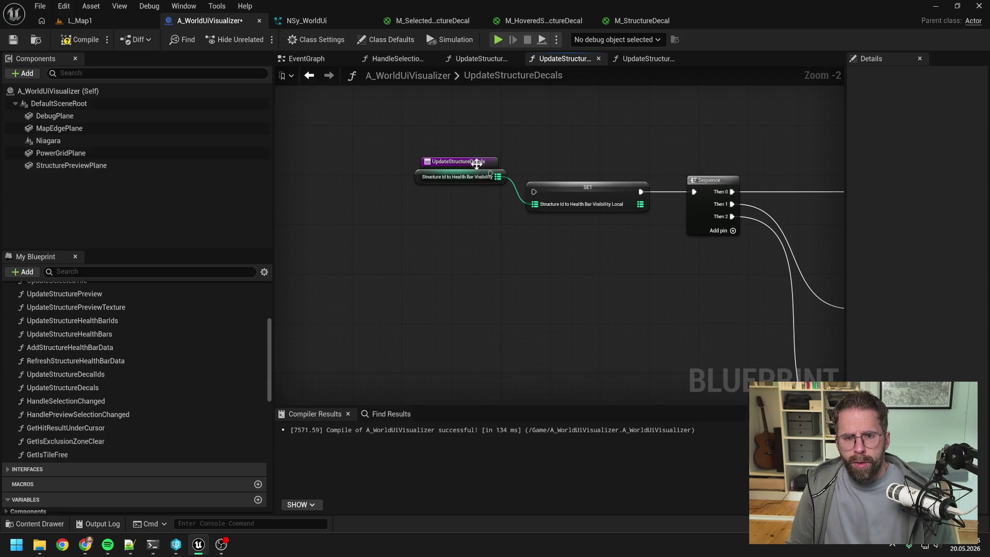
drag(469, 168, 374, 182)
click(435, 212)
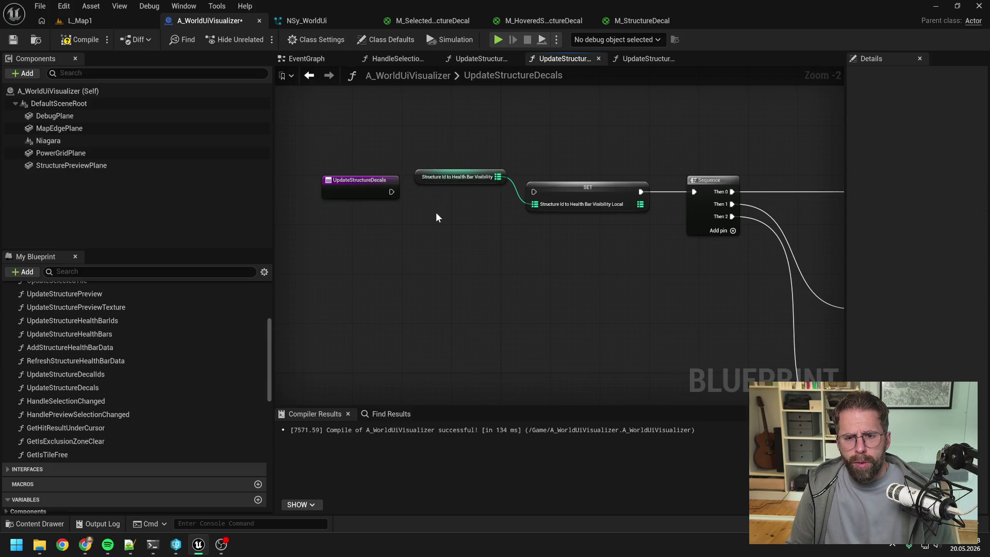
- Add a StructureIdToDecalState getter and create a local variable from the SET node
scroll(436, 212, down, 1)
scroll(155, 358, down, 10)
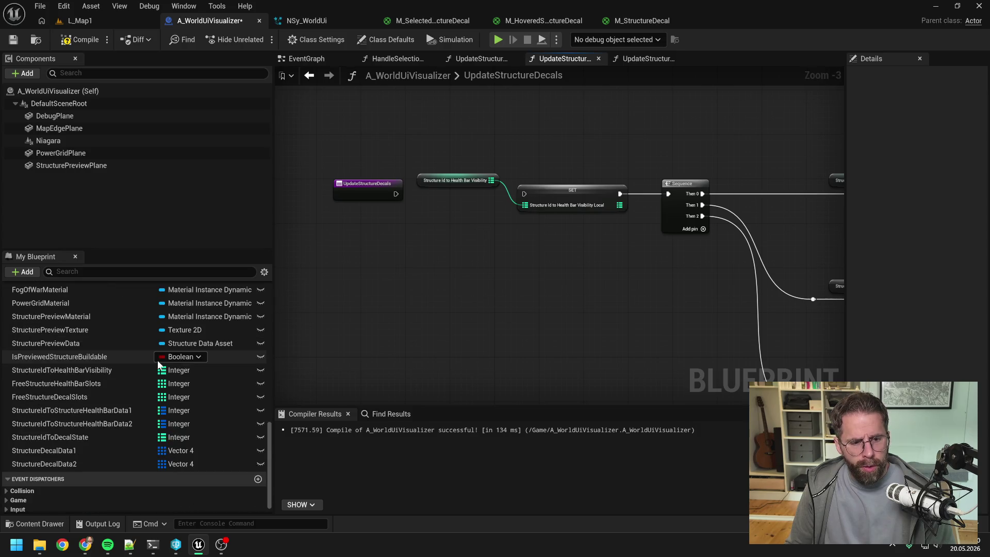
click(99, 438)
mouse_move(100, 442)
mouse_down()
mouse_move(421, 158)
mouse_move(524, 208)
mouse_up()
click(464, 165)
right_click(549, 191)
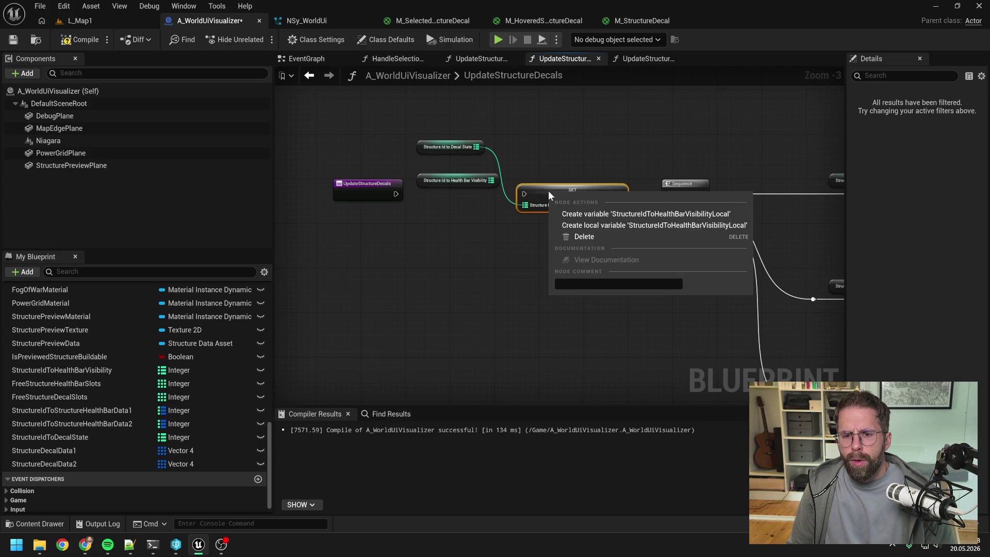
click(595, 224)
scroll(128, 479, down, 1)
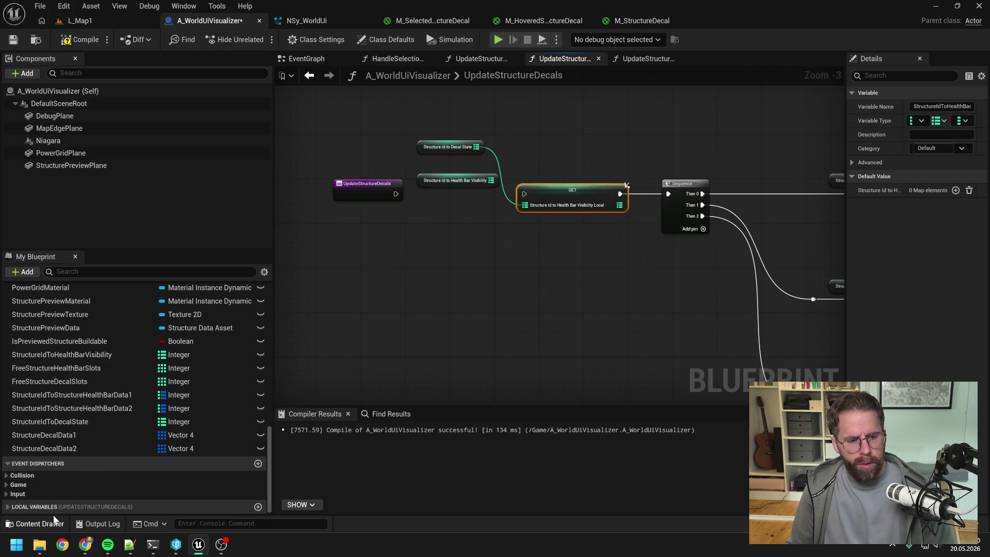
click(5, 507)
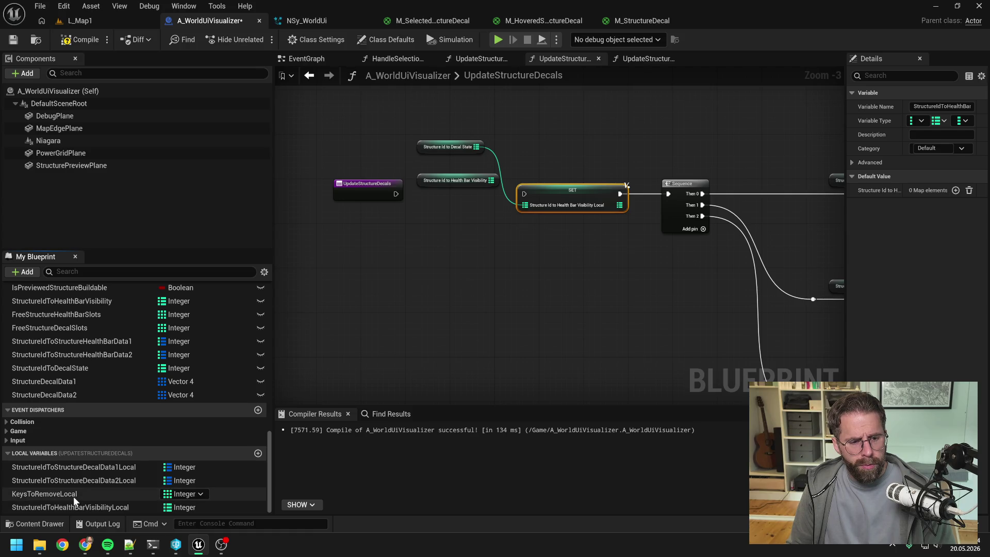
- Check the UpdateStructureDecalIds and UpdateStructureHealthBars graphs, compile, and return to UpdateStructureDecals
click(494, 59)
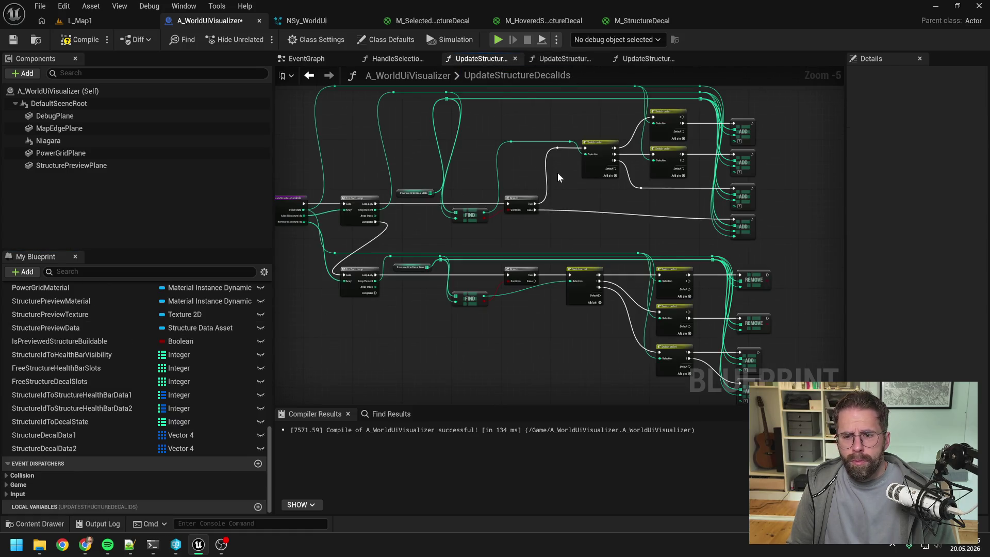
click(639, 59)
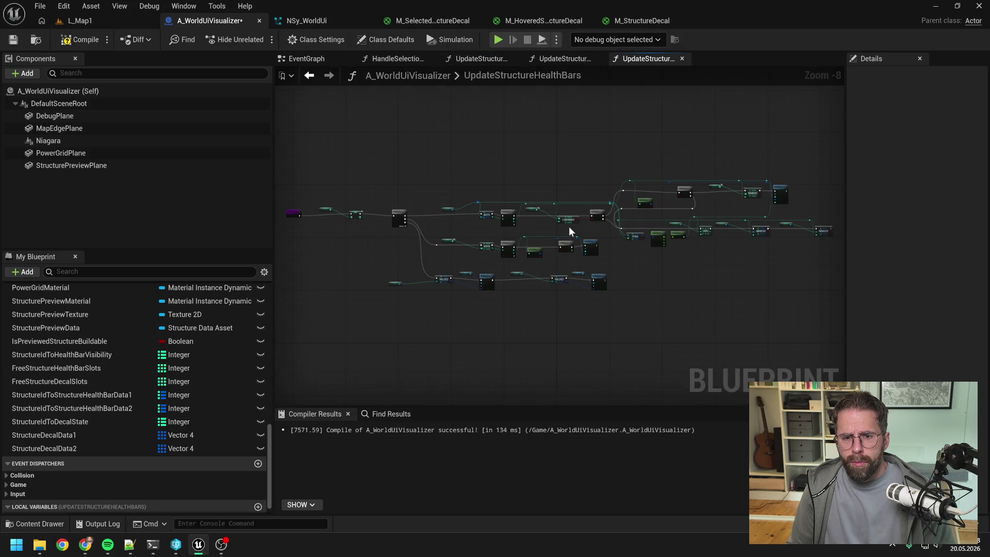
scroll(568, 226, up, 2)
scroll(164, 422, down, 1)
click(61, 507)
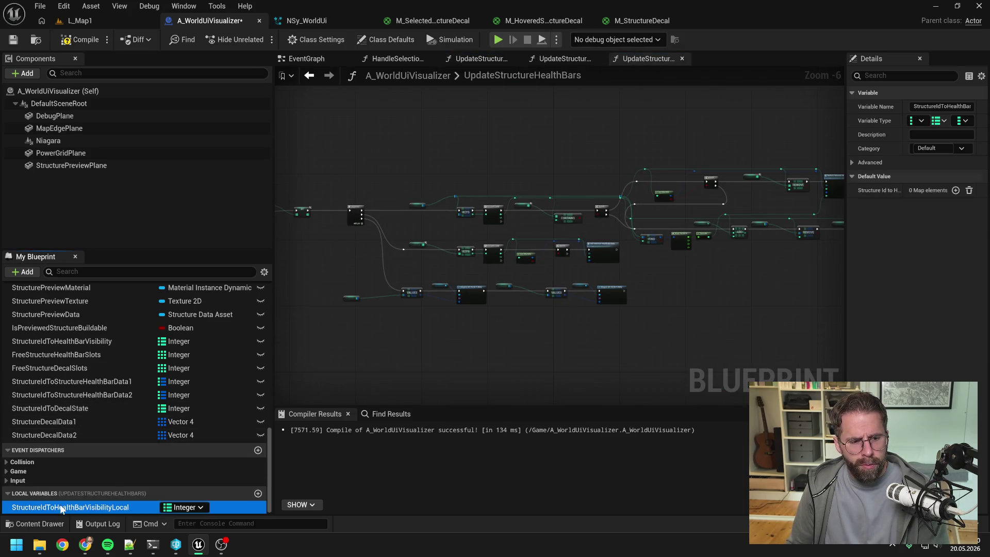
click(76, 43)
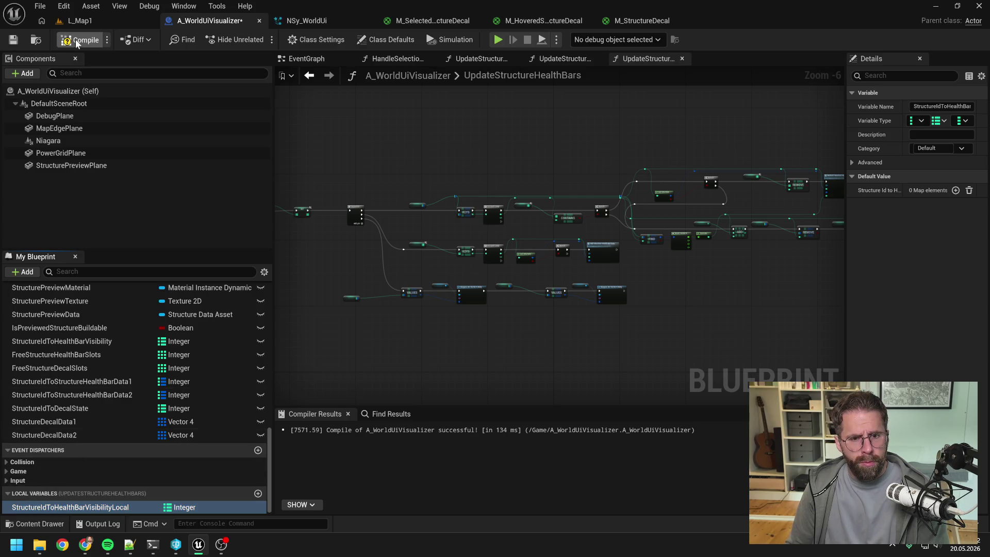
click(76, 41)
click(567, 58)
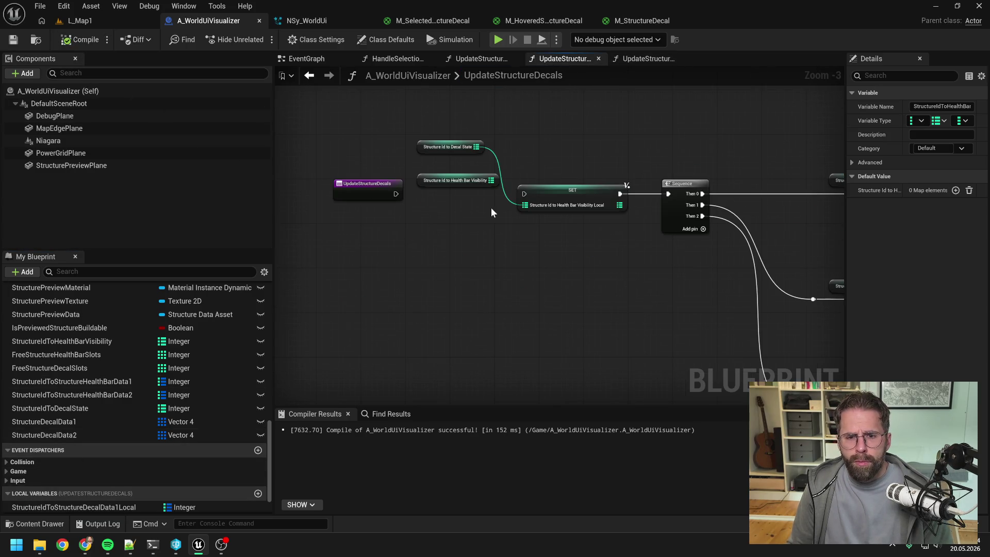
- Delete the three obsolete decal data local variables and save the Blueprint
scroll(178, 392, down, 3)
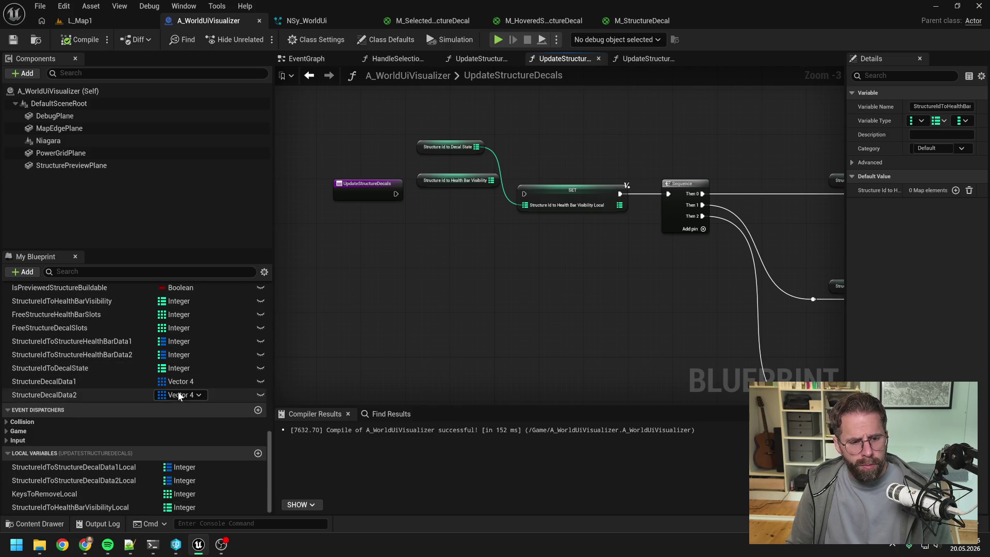
click(94, 495)
key(Delete)
click(94, 486)
key(Delete)
click(94, 493)
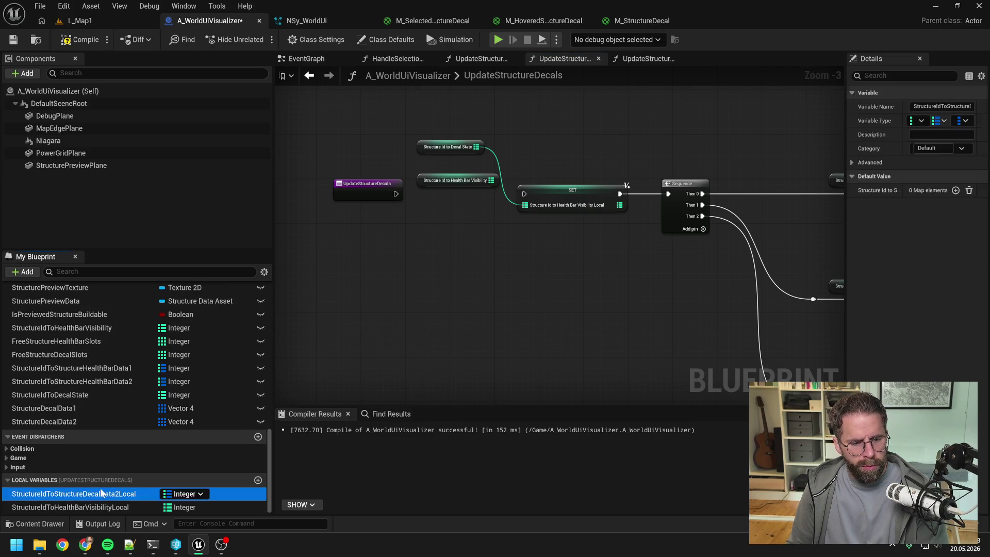
key(Delete)
key(ctrl+s)
scroll(480, 188, up, 2)
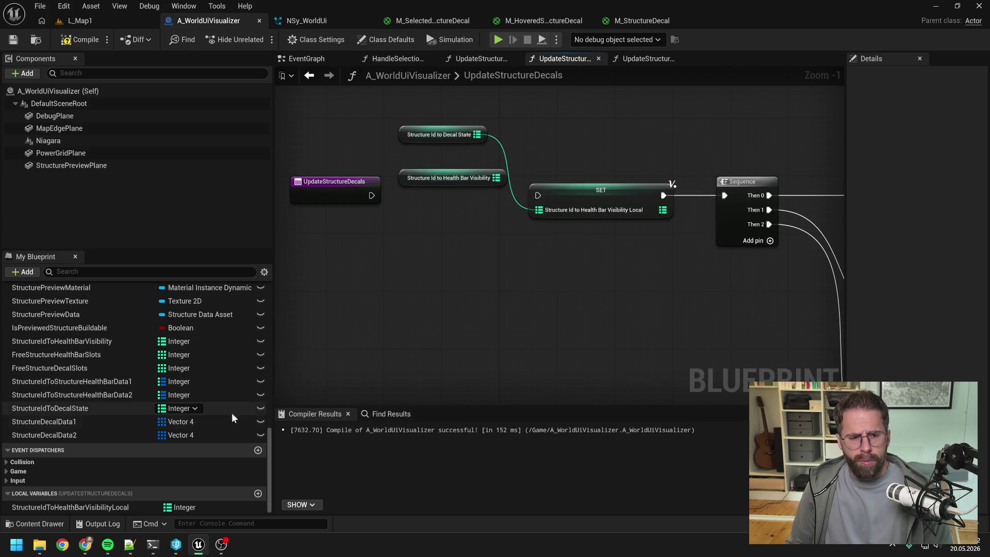
- Rename the local to StructureIdToDecalStateLocal and connect the entry execution to SET
double_click(98, 509)
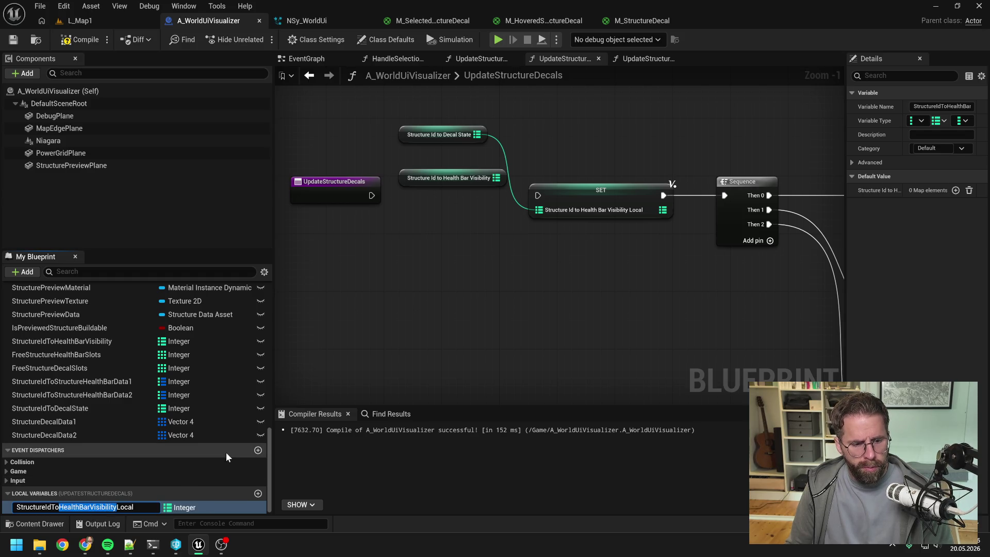
text(DecalSta)
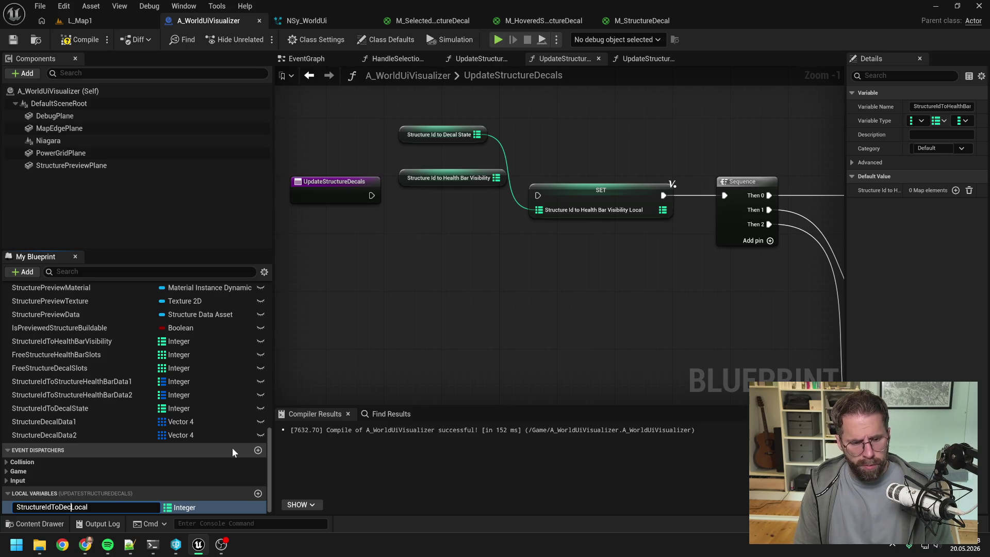
text(te)
key(Return)
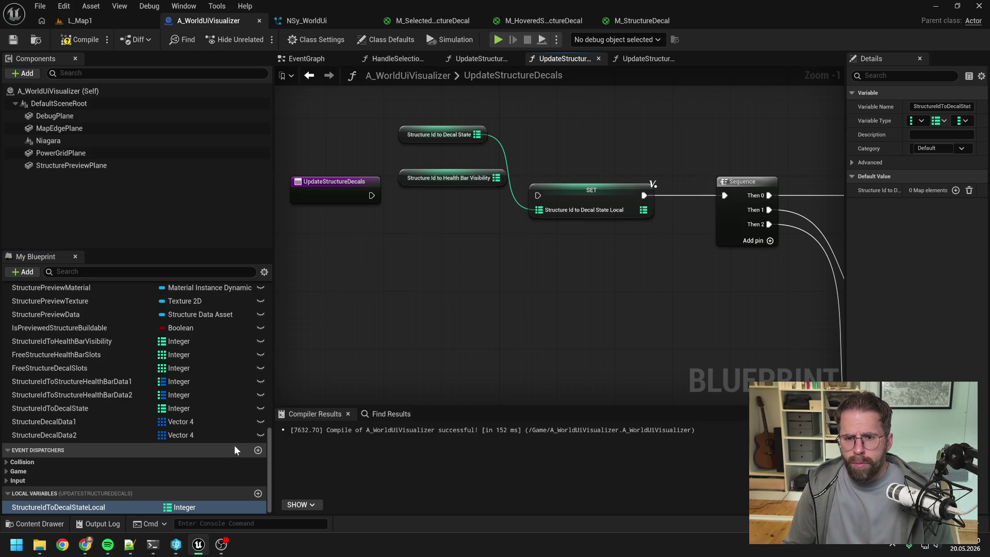
drag(371, 195, 414, 193)
drag(534, 193, 537, 195)
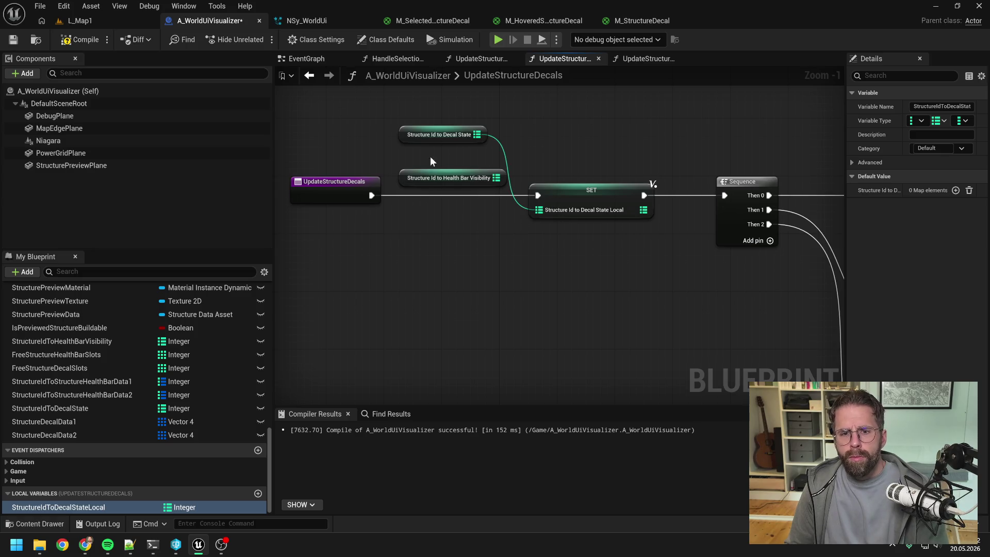
- Replace the Health Bar Visibility getter with the Structure Id to Decal State getter
click(454, 178)
key(Delete)
drag(448, 140, 465, 180)
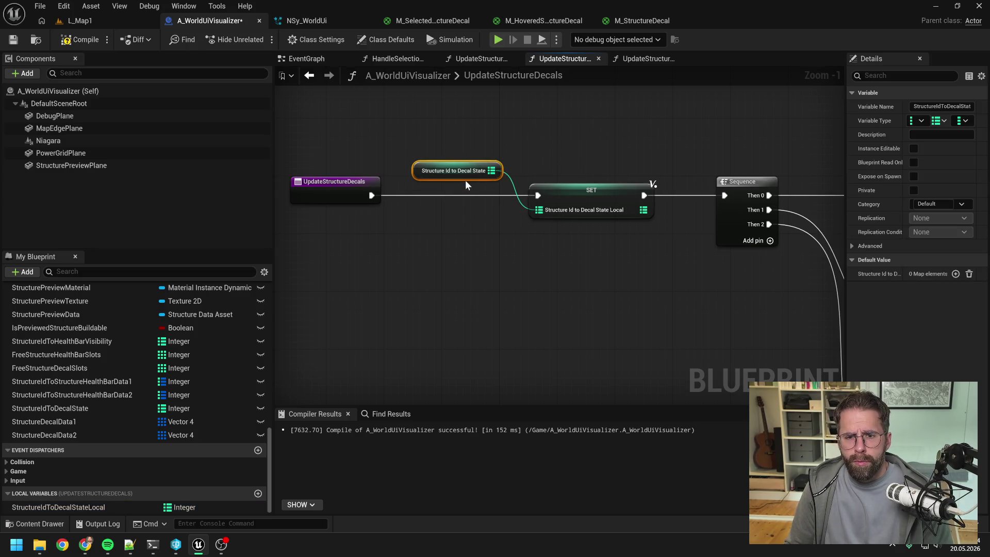
click(584, 172)
scroll(490, 178, down, 3)
mouse_move(526, 179)
mouse_down()
mouse_move(502, 213)
mouse_move(456, 218)
mouse_up()
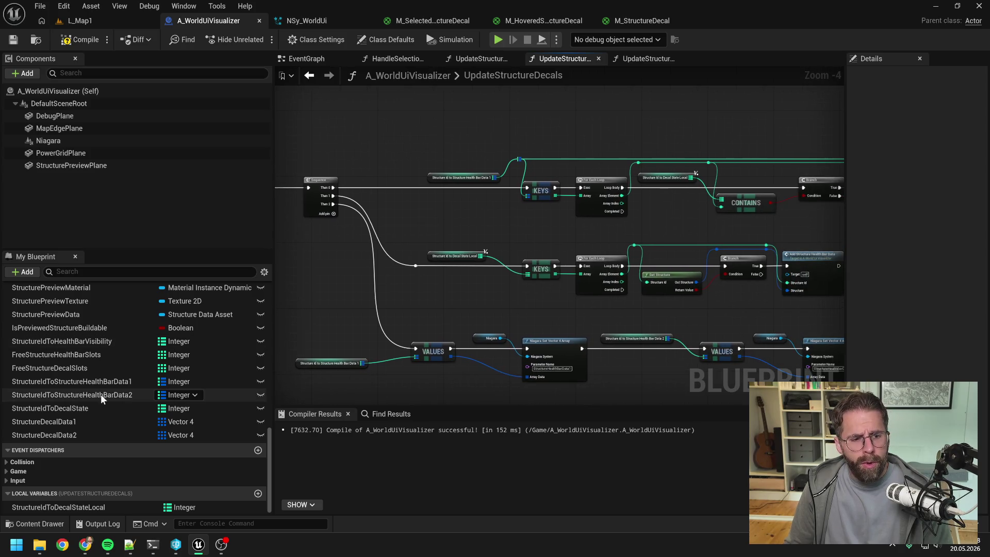
- Make StructureDecalData1 a map from Integer keys to Vector 4 values
click(80, 421)
click(962, 121)
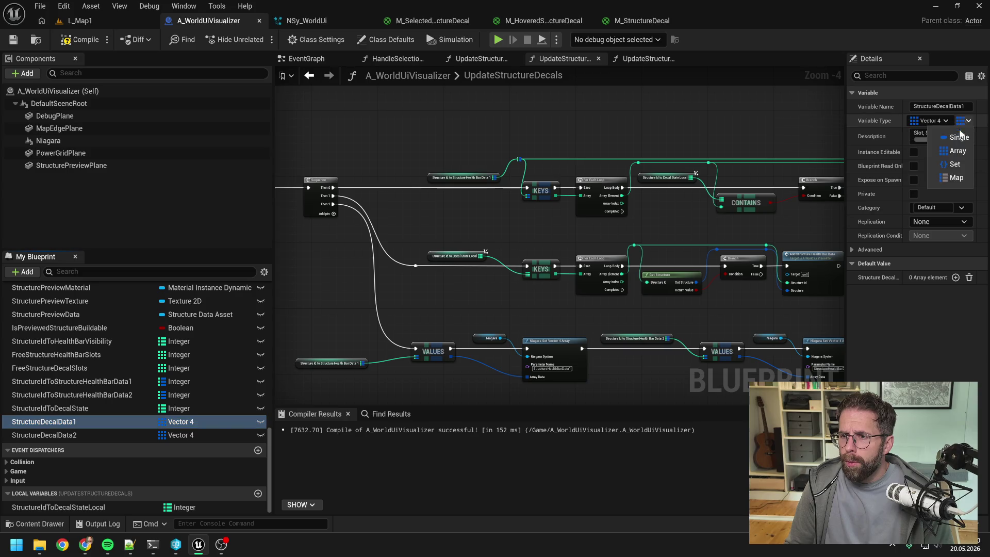
click(952, 178)
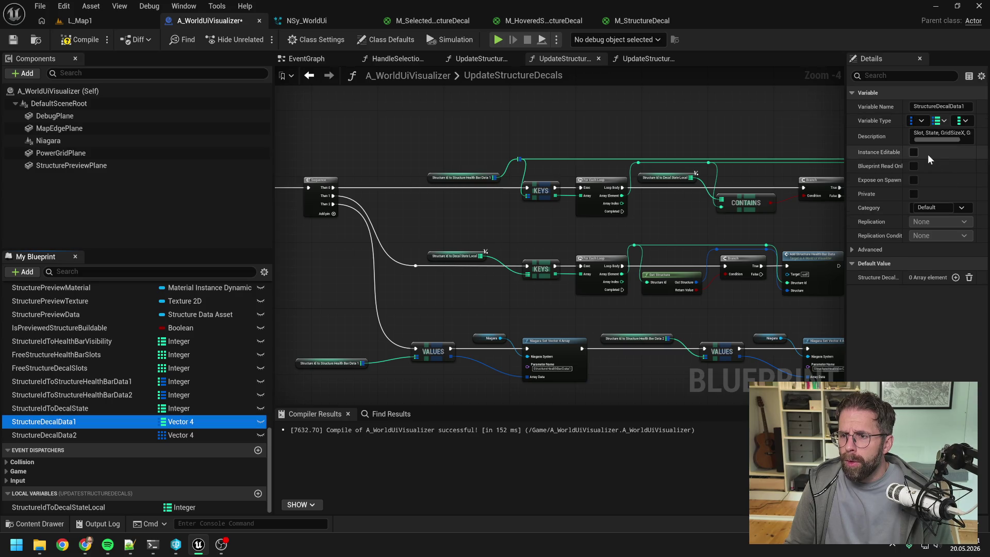
click(921, 121)
click(873, 170)
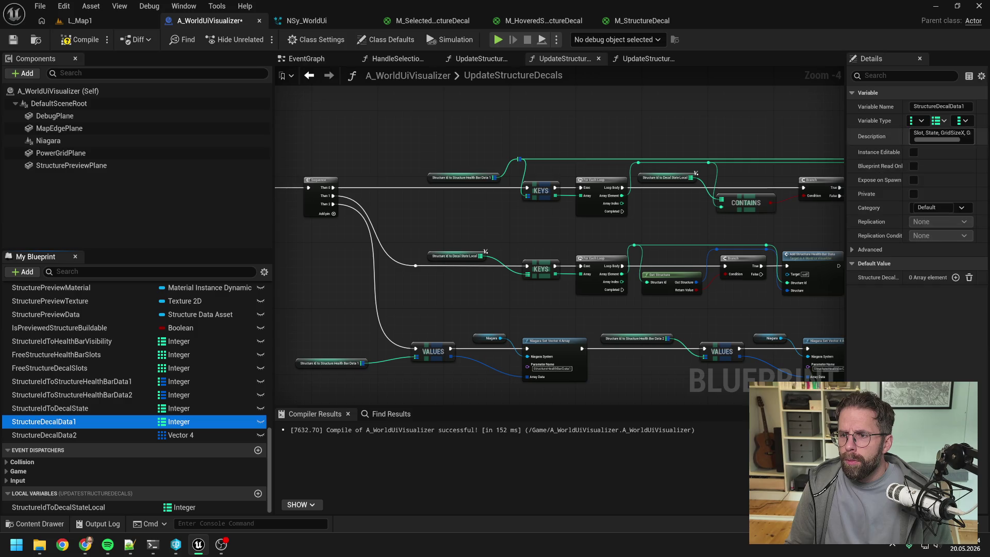
click(962, 122)
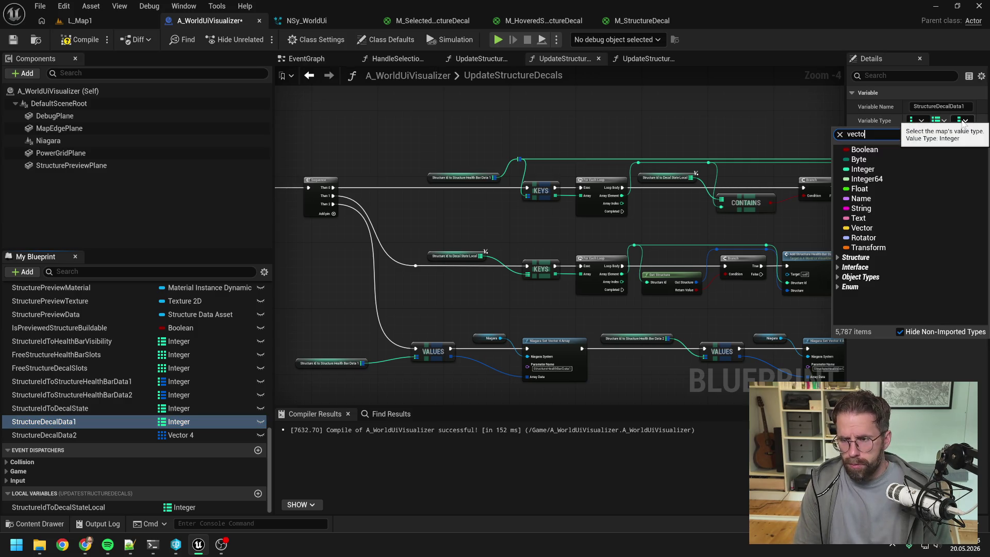
click(895, 190)
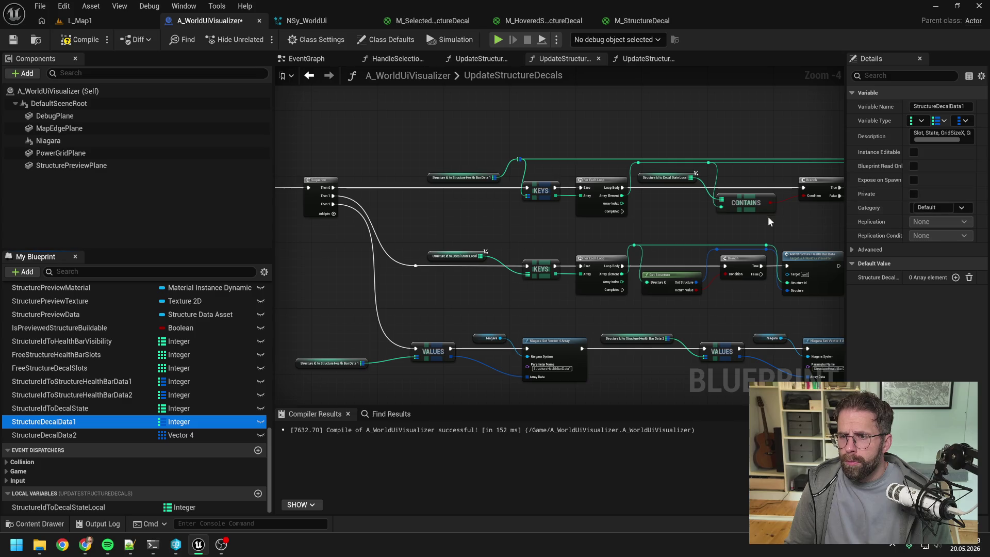
- Make StructureDecalData2 a map from Integer keys to Vector 4 values
click(104, 434)
click(182, 437)
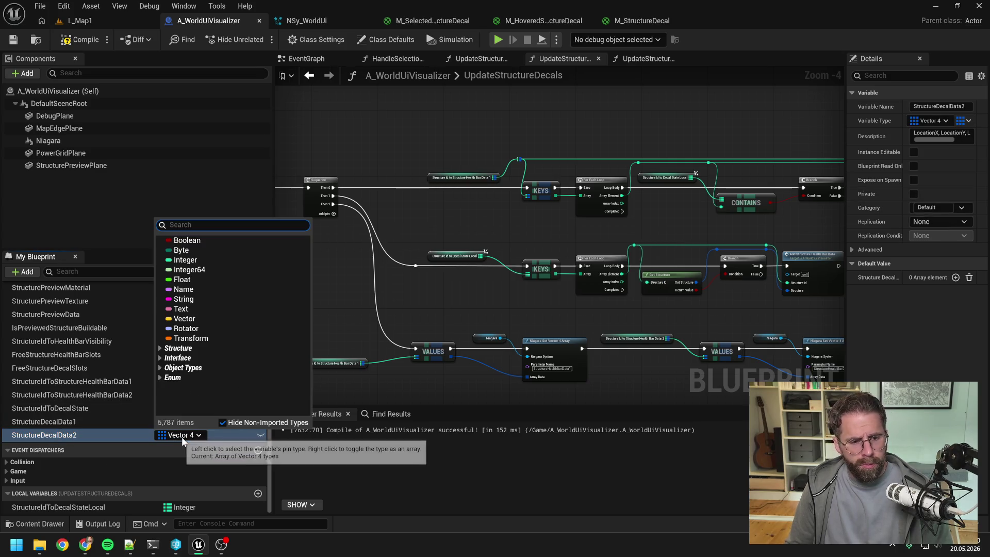
click(868, 120)
click(967, 124)
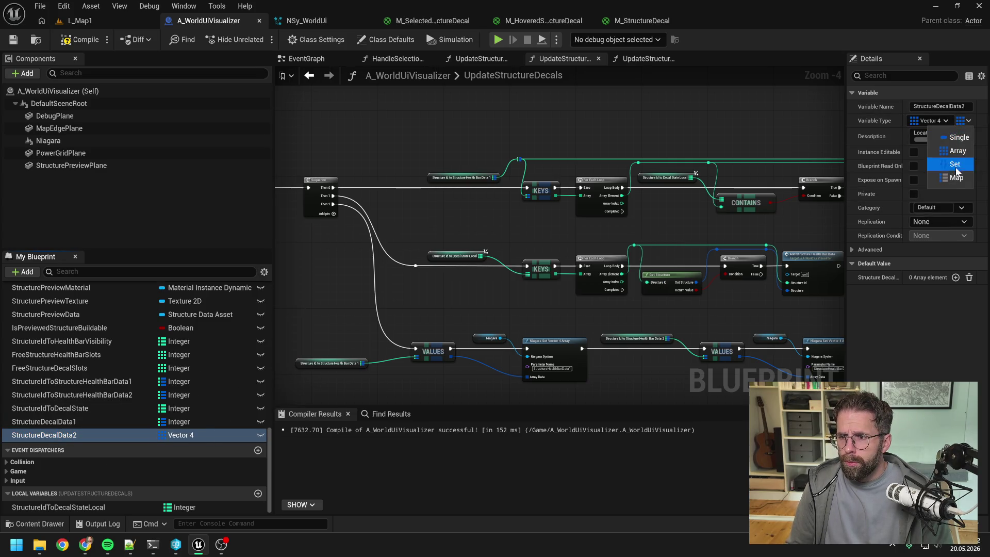
click(951, 177)
click(917, 120)
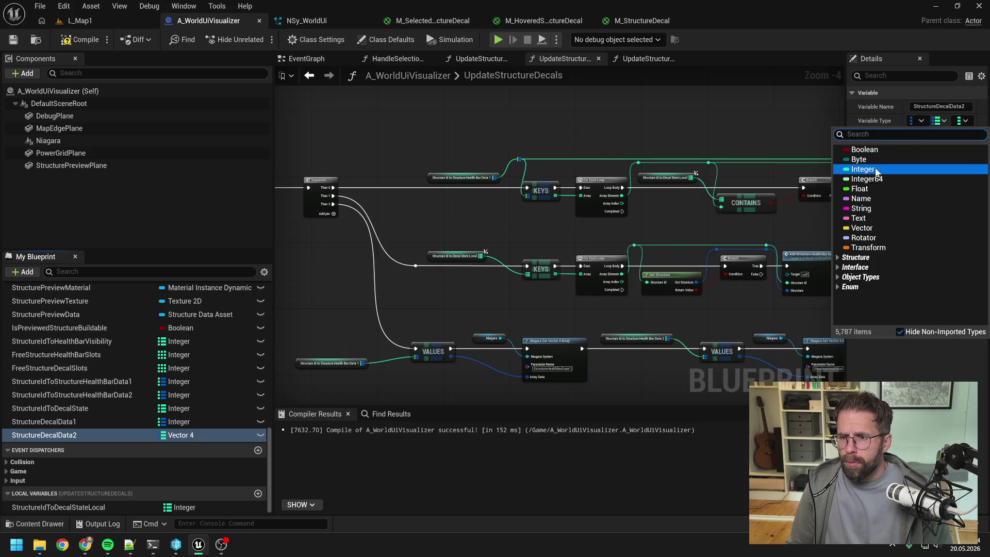
click(862, 169)
click(916, 120)
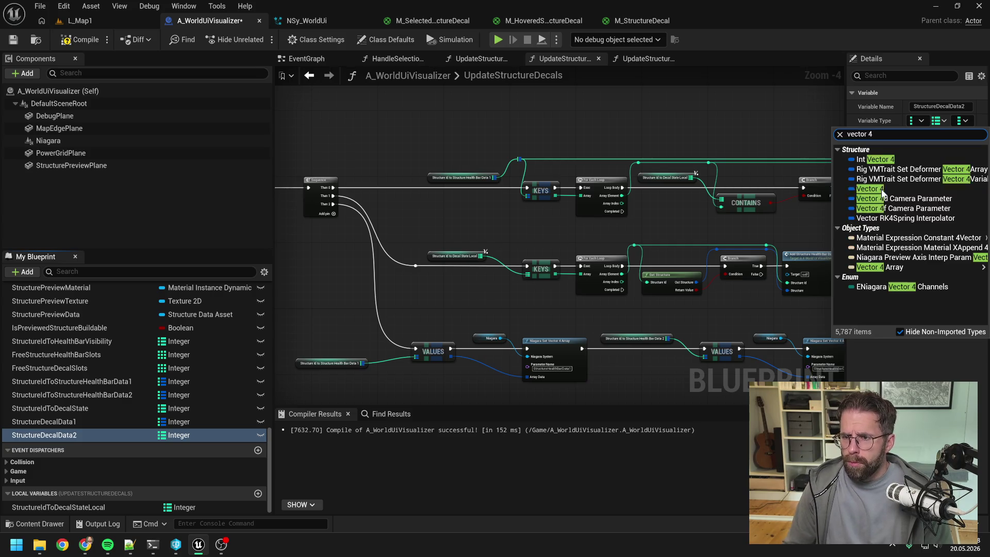
click(869, 193)
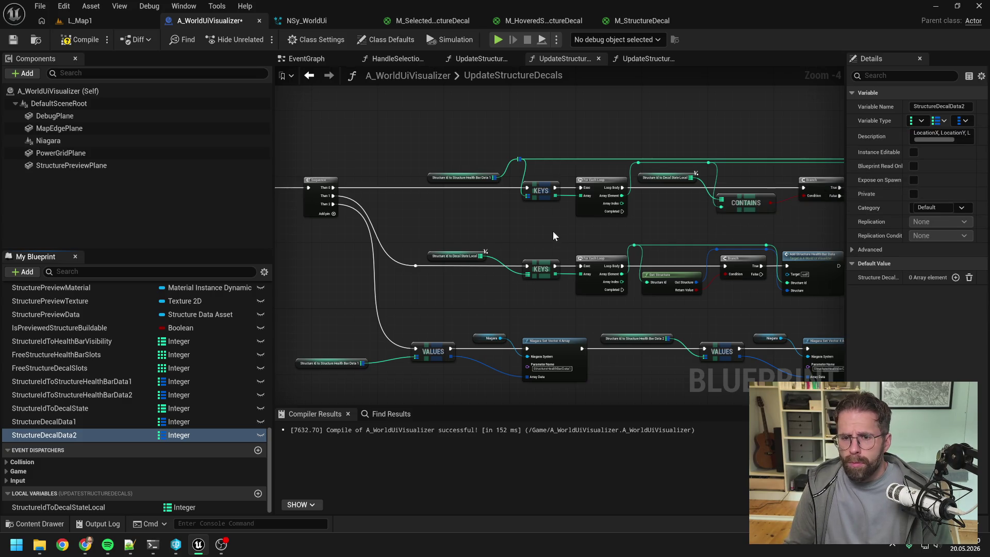
- Feed the KEYS node from a Structure Decal Data 1 getter, deleting the old health-bar getter
scroll(545, 217, up, 1)
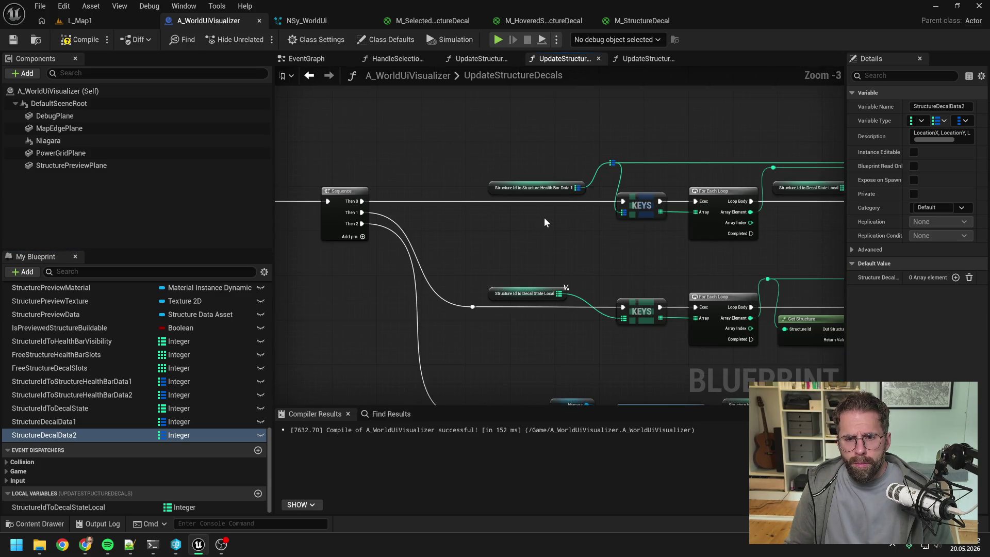
click(108, 421)
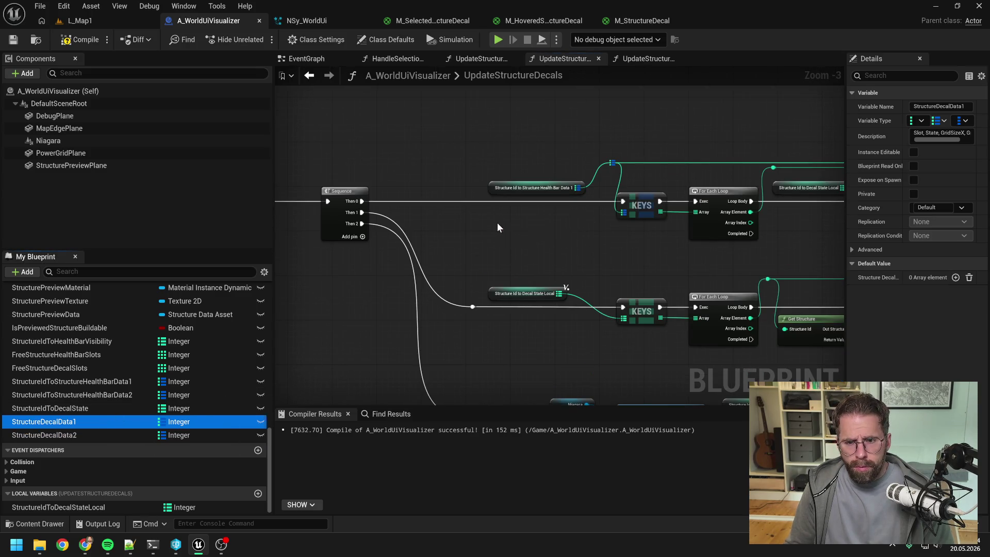
mouse_move(497, 221)
mouse_down()
mouse_move(580, 203)
mouse_move(612, 163)
mouse_up()
drag(510, 164, 537, 188)
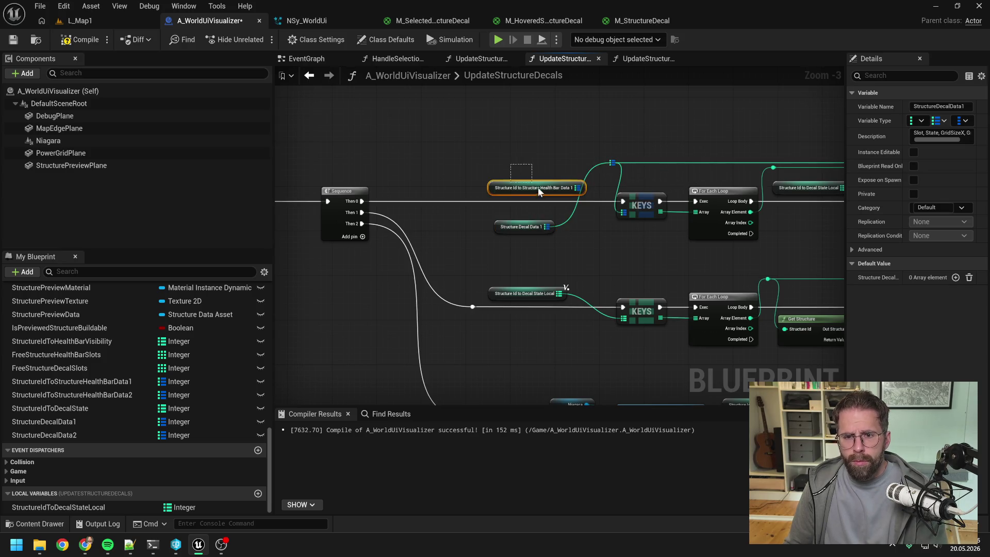
key(Delete)
drag(526, 225, 538, 182)
mouse_move(797, 241)
mouse_down()
mouse_move(632, 240)
mouse_move(562, 291)
mouse_move(730, 276)
mouse_move(538, 230)
mouse_up()
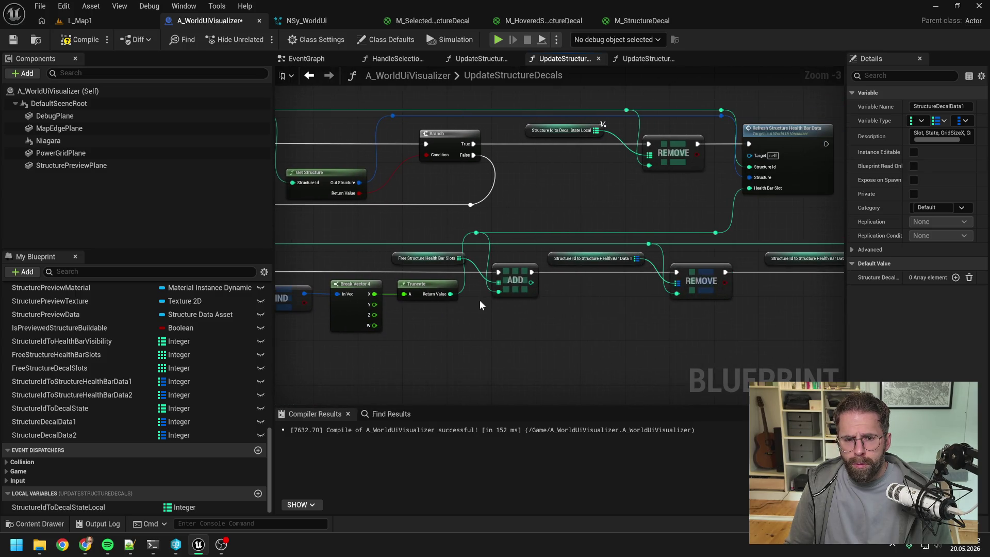
drag(469, 306, 516, 299)
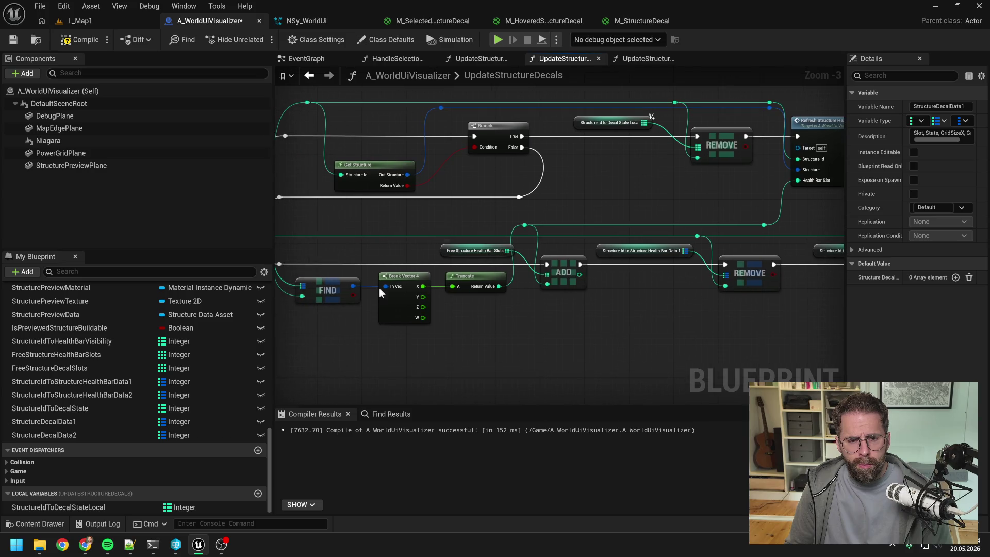
- Replace the Free Structure Health Bar Slots getter on ADD with Free Structure Decal Slots
click(50, 368)
mouse_move(49, 368)
mouse_down()
mouse_move(464, 322)
mouse_move(483, 336)
mouse_move(547, 284)
mouse_move(545, 273)
mouse_up()
click(483, 336)
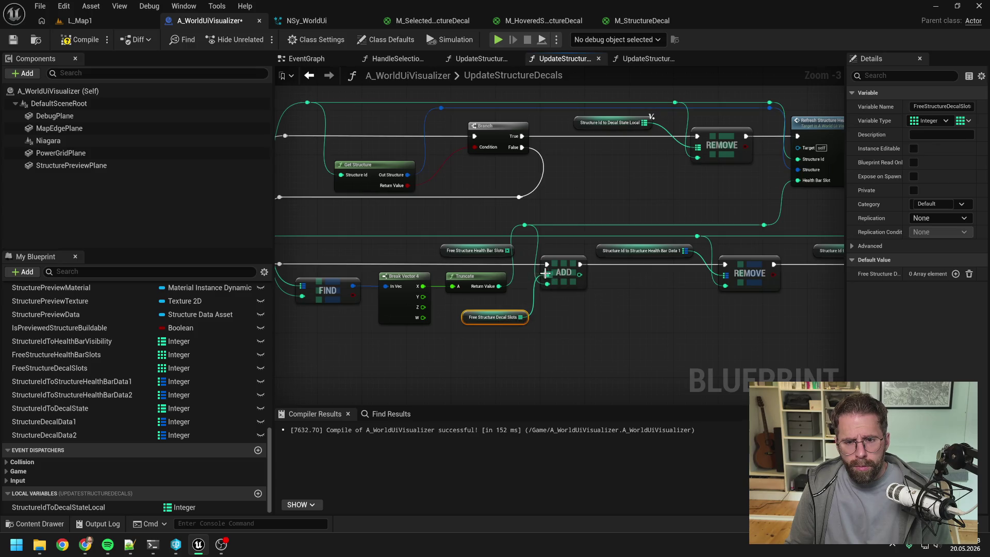
key(Delete)
drag(496, 320, 476, 256)
drag(608, 322, 521, 317)
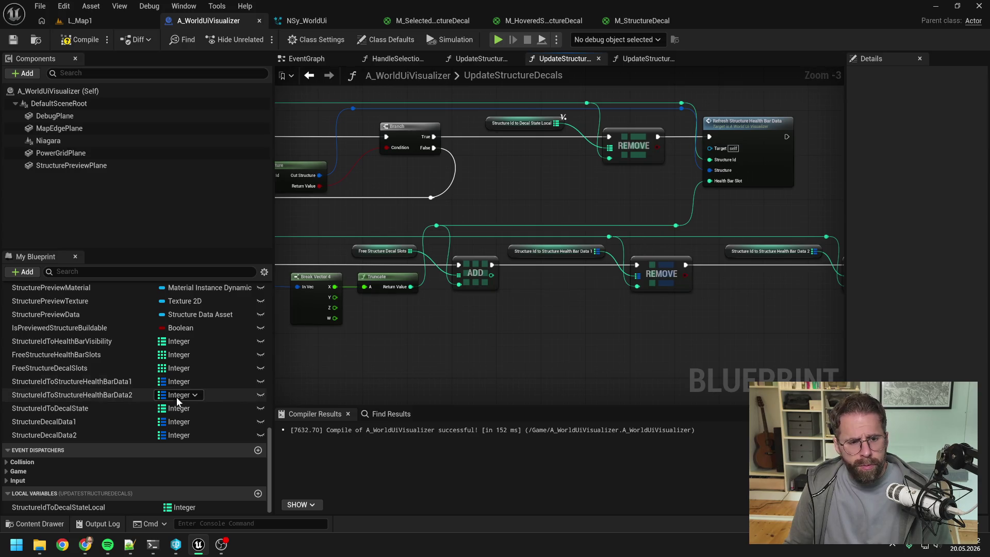
- Wire Structure Decal Data 1 into the middle REMOVE and Structure Decal Data 2 into the last
mouse_move(98, 422)
mouse_down()
mouse_move(260, 384)
mouse_move(519, 285)
mouse_move(520, 294)
mouse_move(637, 280)
mouse_up()
click(546, 305)
drag(542, 290, 554, 251)
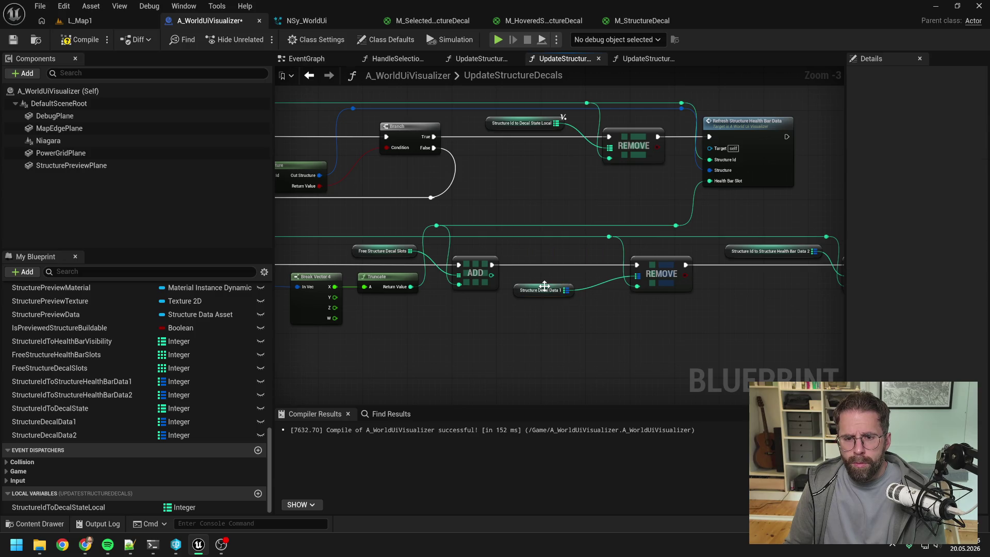
drag(608, 296, 448, 299)
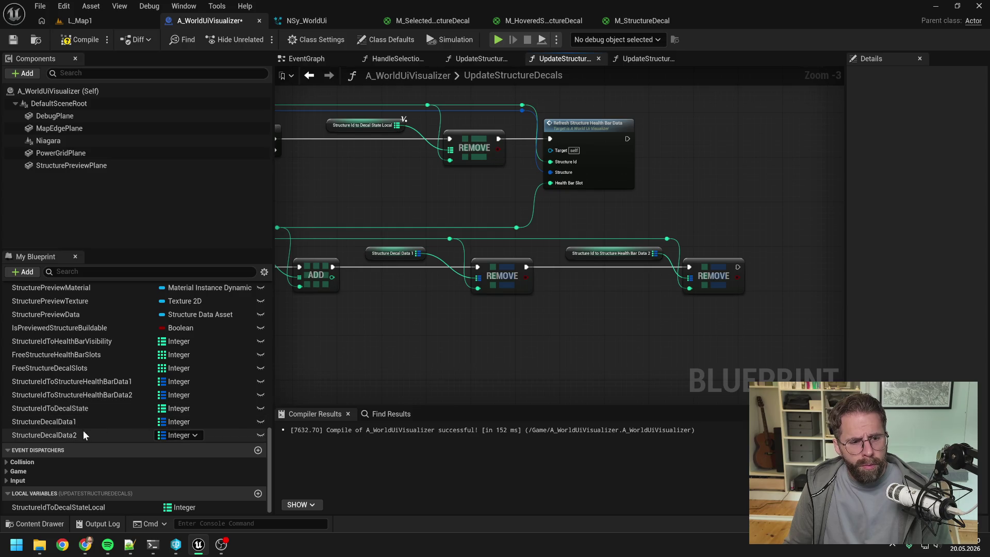
mouse_move(83, 434)
mouse_down()
mouse_move(549, 303)
mouse_move(575, 283)
mouse_move(690, 278)
mouse_up()
click(592, 298)
click(613, 252)
key(Delete)
drag(597, 280, 598, 256)
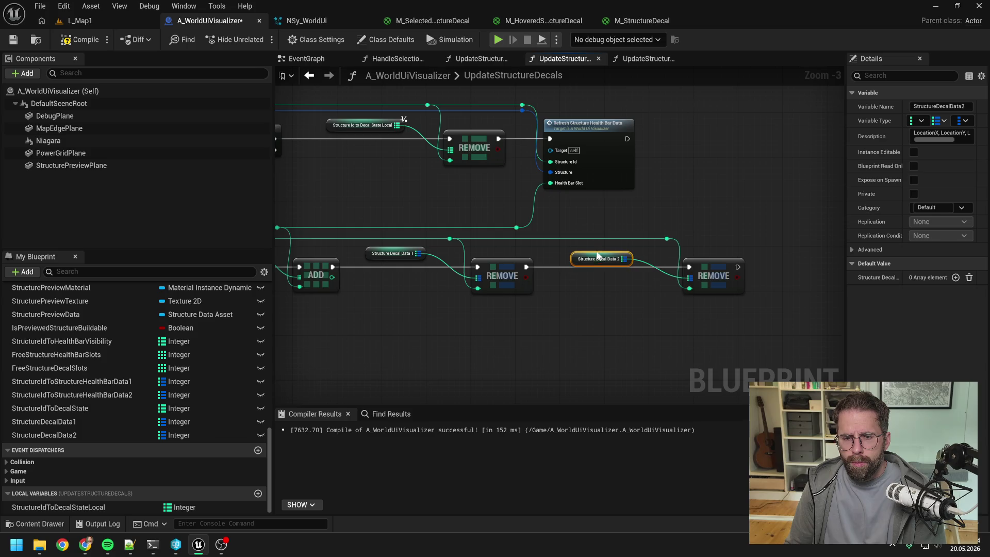
- Replace the Structure Health Bar Data 1 getter on the first VALUES node with Structure Decal Data 1
scroll(461, 255, down, 2)
scroll(484, 258, up, 3)
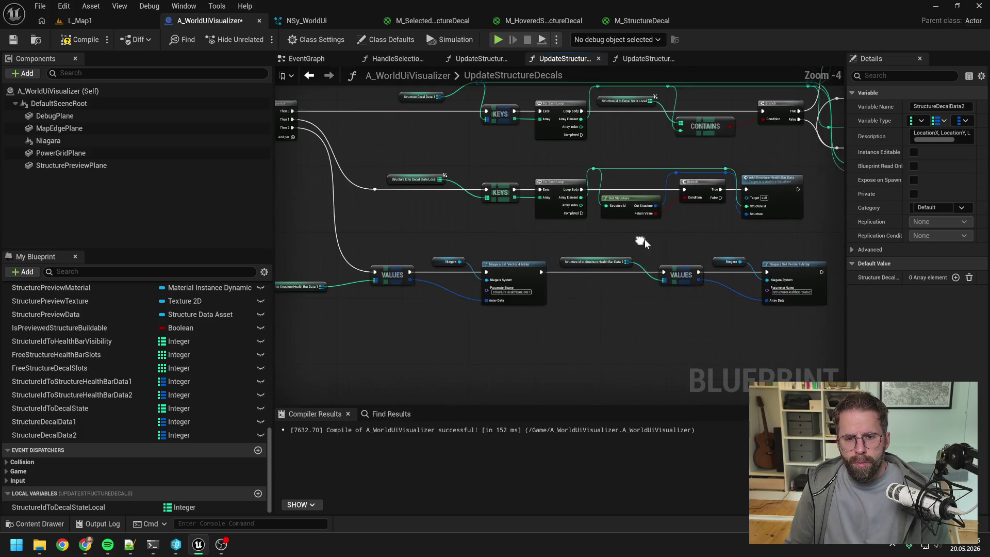
drag(484, 257, 650, 236)
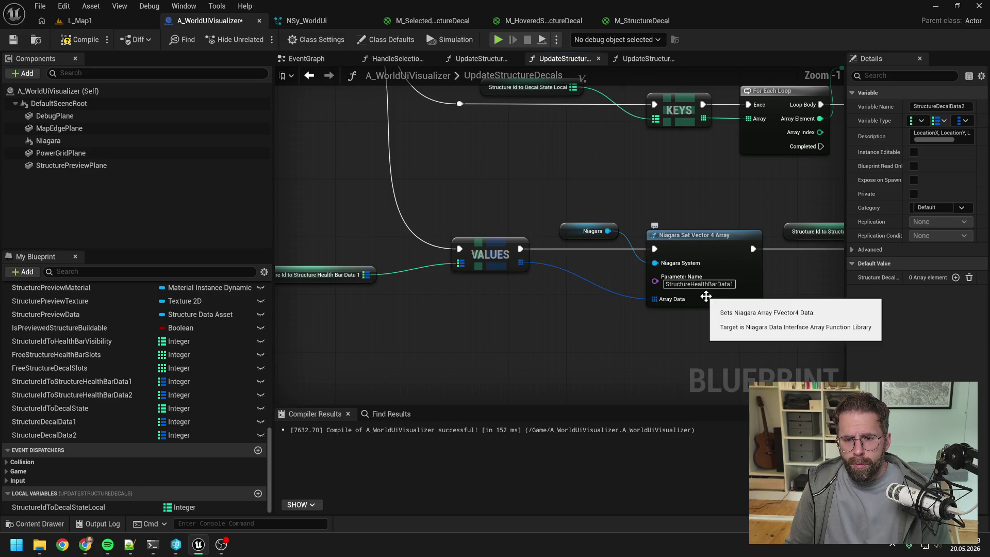
scroll(603, 287, up, 1)
mouse_move(150, 421)
mouse_down()
mouse_move(373, 326)
mouse_move(381, 301)
mouse_up()
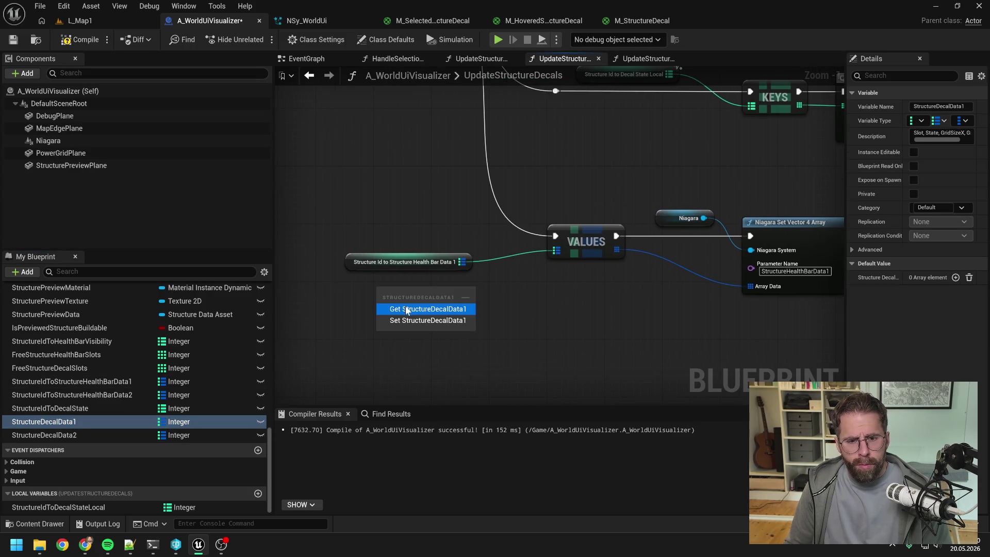
click(405, 305)
drag(442, 291, 556, 251)
click(418, 261)
key(Delete)
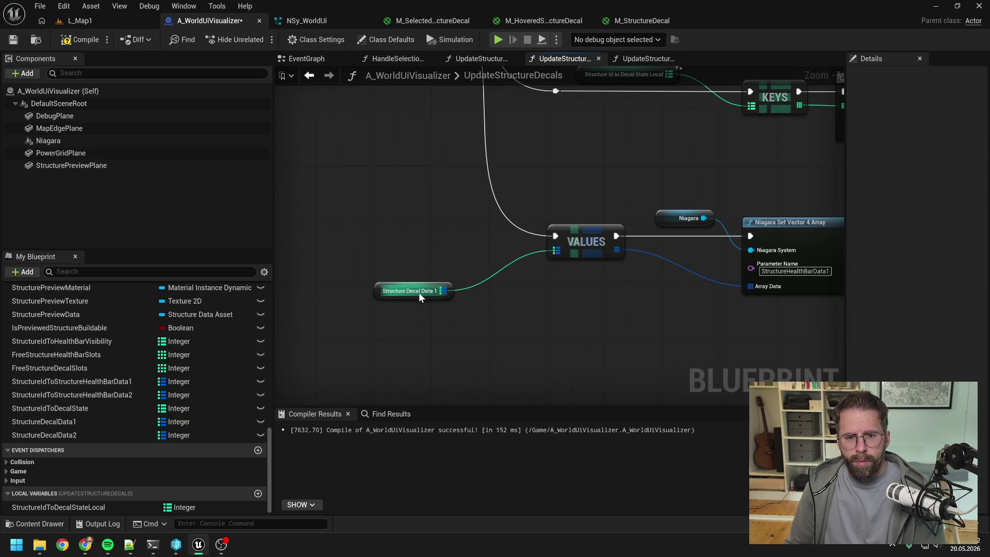
drag(434, 300, 456, 278)
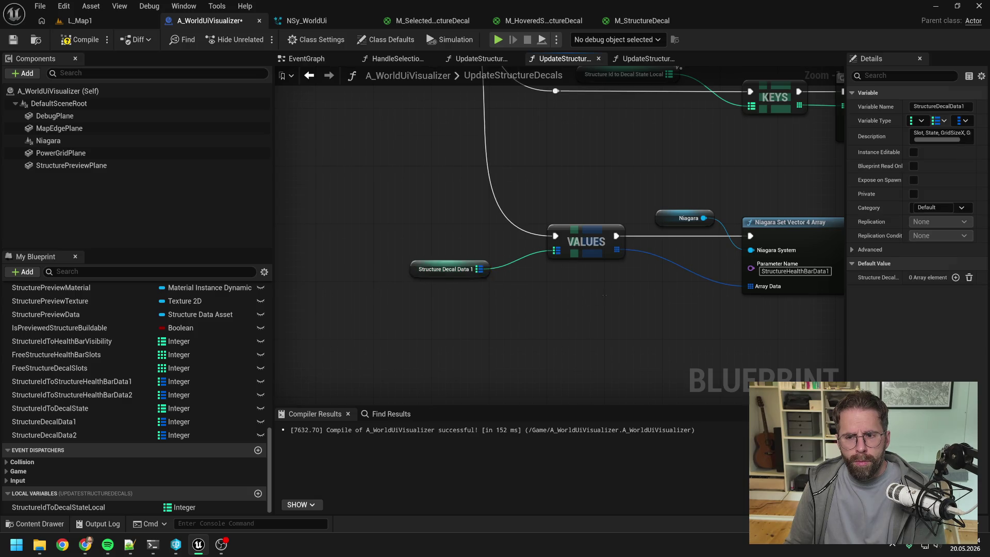
click(501, 291)
- Replace the Structure Health Bar Data 2 getter on the second VALUES node with Structure Decal Data 2
scroll(650, 273, up, 2)
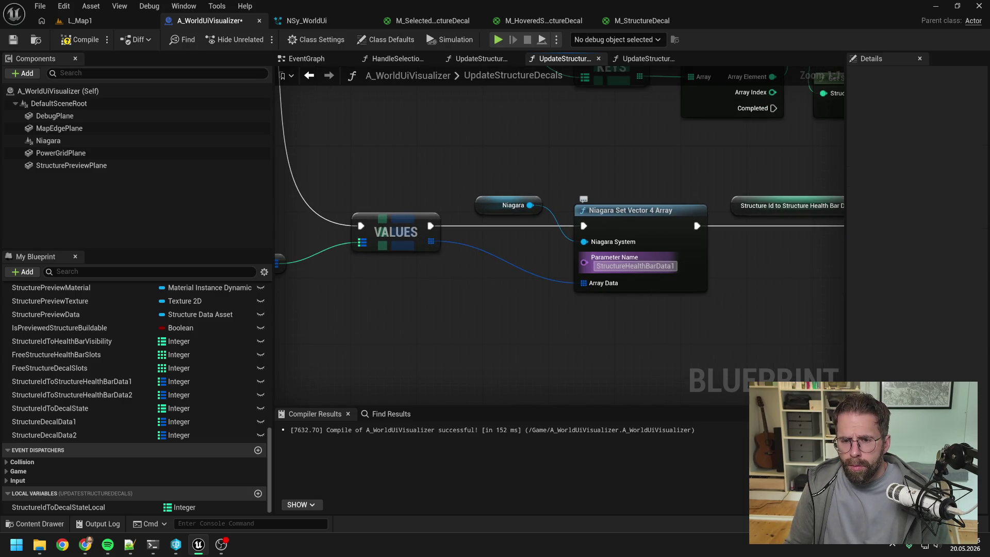
text(Dec)
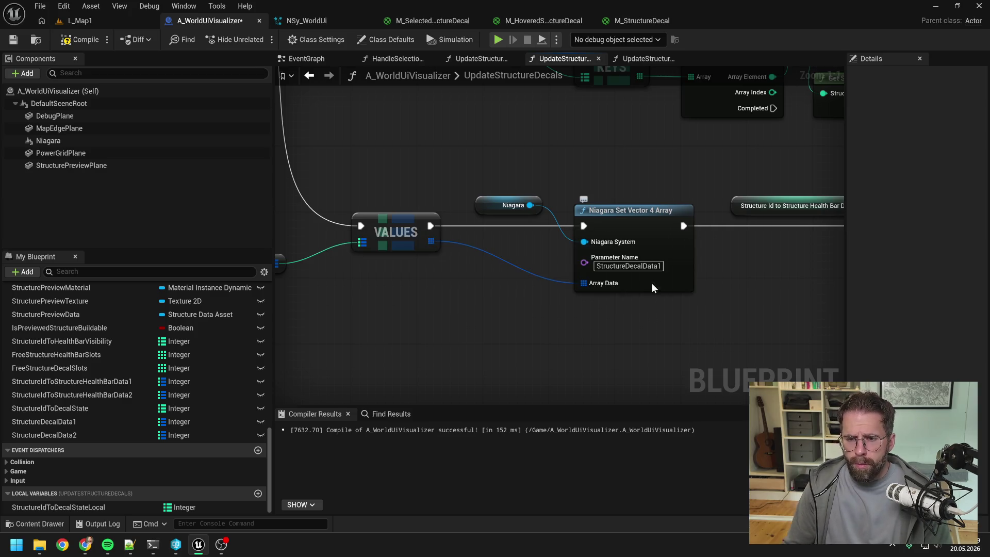
scroll(651, 284, down, 3)
drag(651, 283, 435, 289)
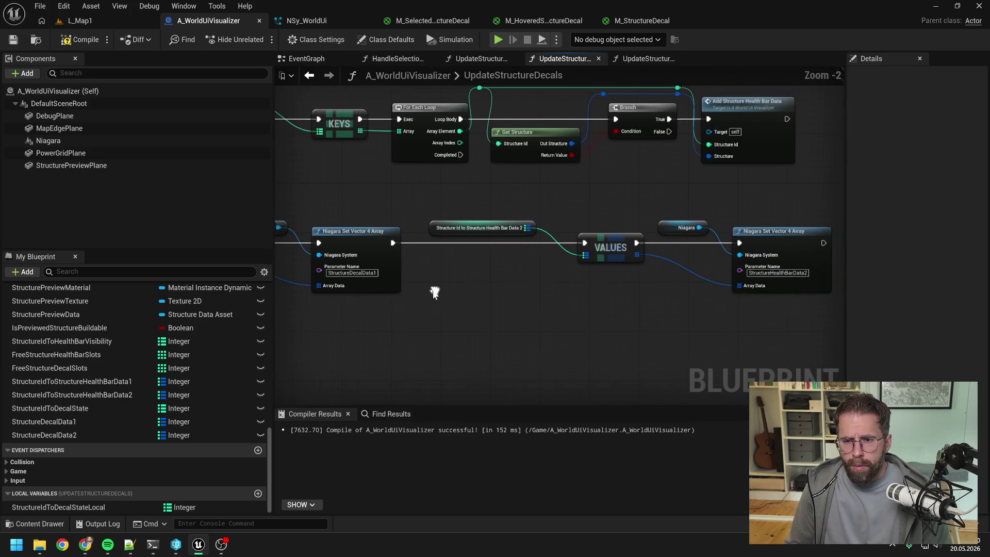
mouse_move(44, 435)
mouse_down()
mouse_move(106, 420)
mouse_move(462, 256)
mouse_up()
click(485, 265)
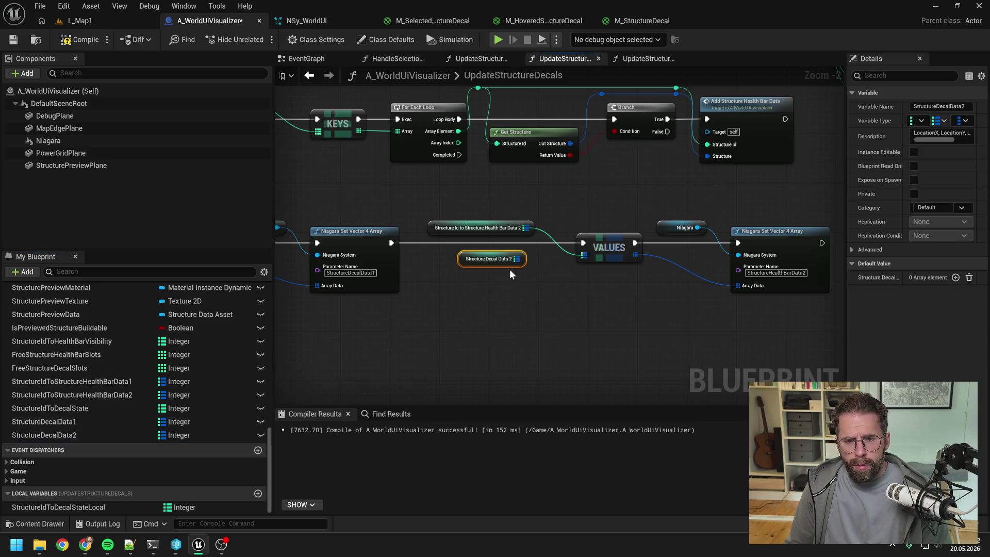
scroll(509, 269, up, 2)
drag(522, 255, 608, 250)
click(484, 214)
key(Delete)
click(504, 249)
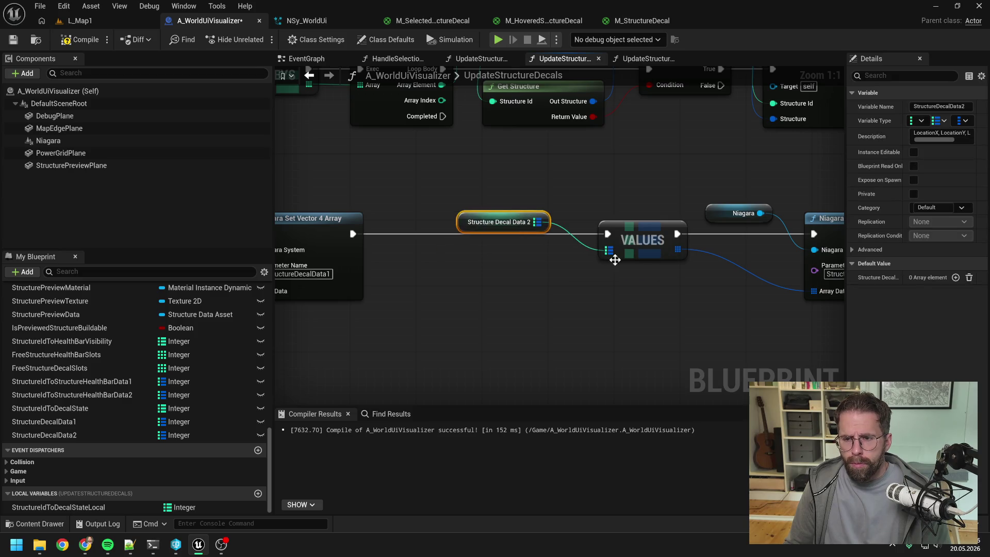
- Change HealthBar to Dec in the second Niagara parameter name, making it StructureDecalData2, and save the blueprint
drag(614, 258, 407, 254)
drag(648, 270, 679, 271)
text(Dec)
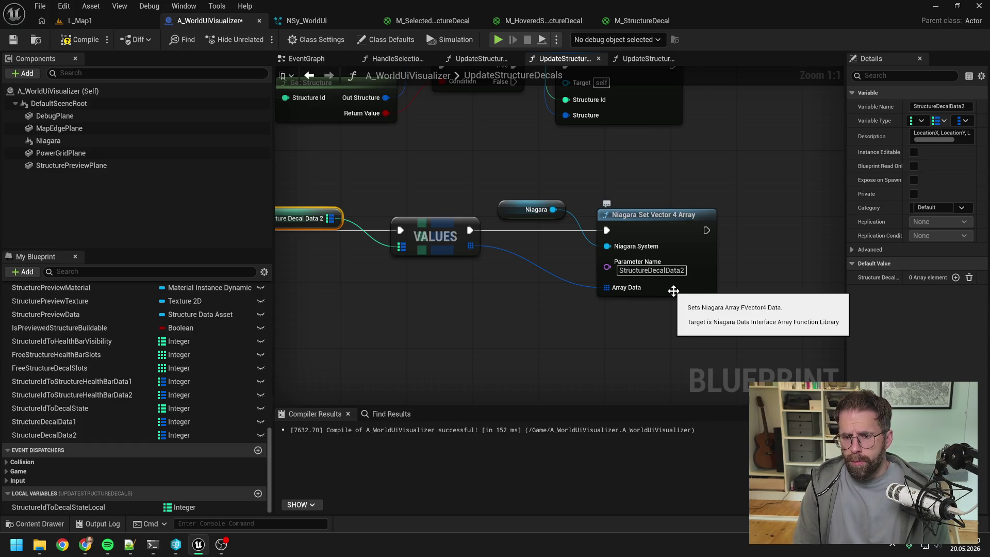
key(Return)
click(497, 313)
key(ctrl+s)
scroll(498, 313, down, 3)
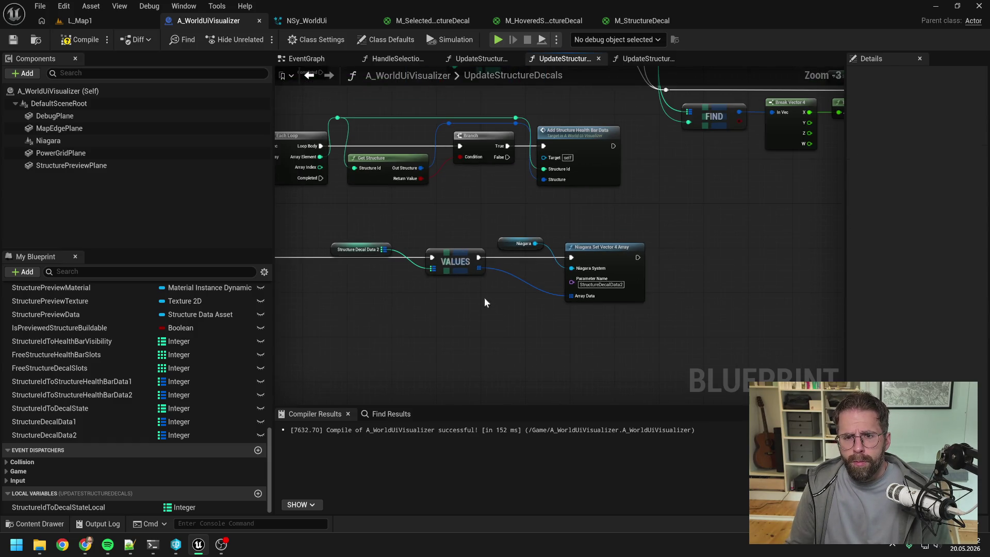
scroll(576, 258, down, 2)
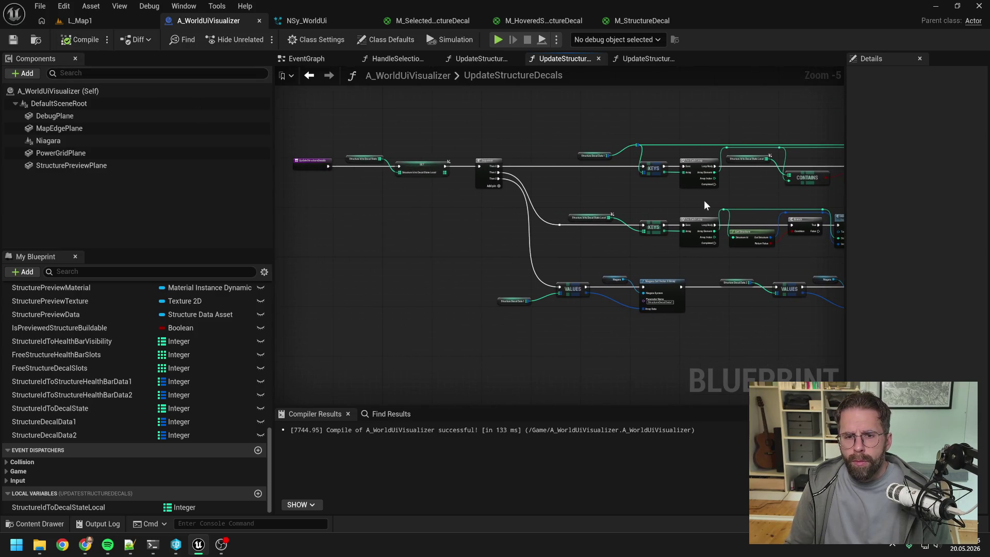
- Check the rewired FIND, ADD and REMOVE chain, then duplicate RefreshStructureHealthBarData into RefreshStructureHealthBarData_0
drag(704, 201, 543, 195)
drag(637, 211, 496, 230)
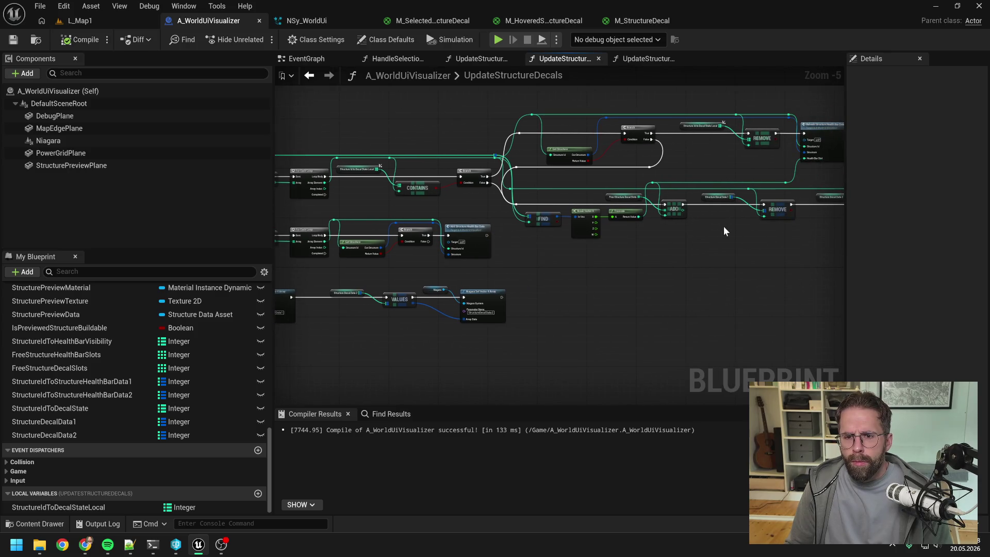
scroll(724, 227, up, 1)
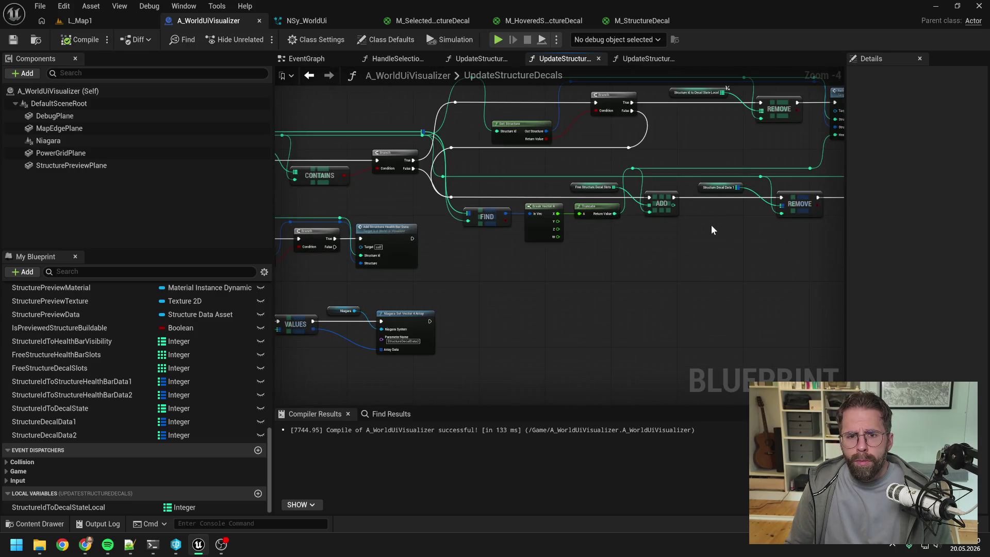
drag(710, 224, 557, 237)
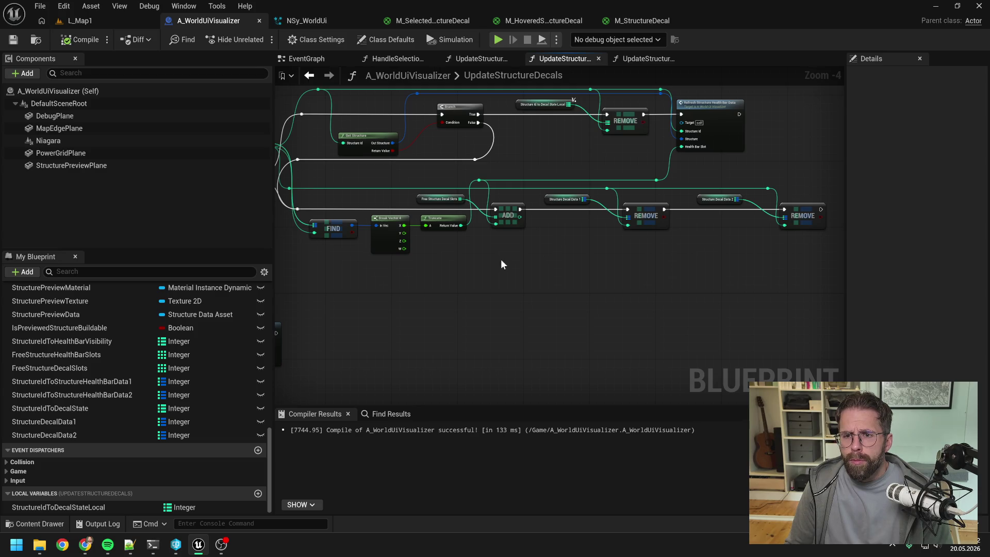
scroll(189, 386, up, 10)
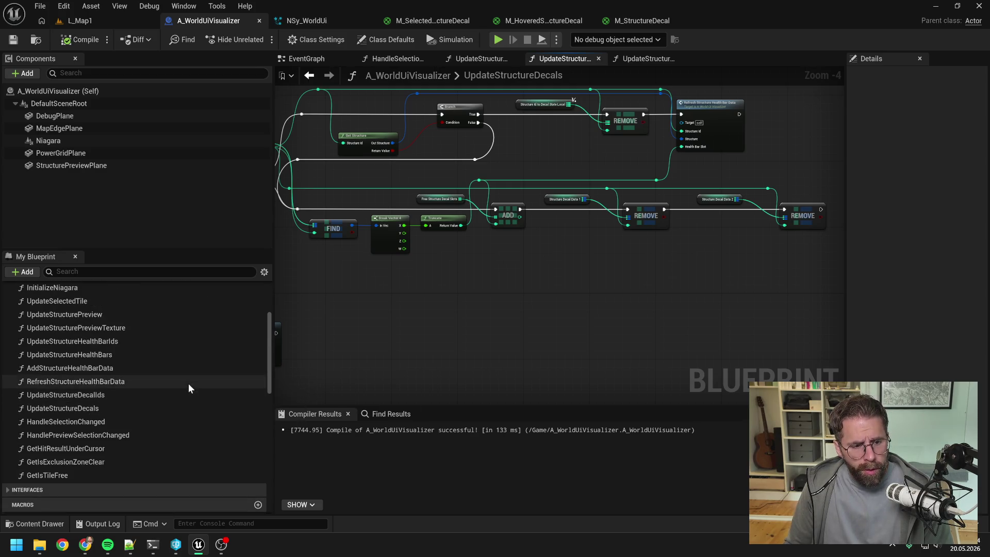
click(155, 383)
key(ctrl+w)
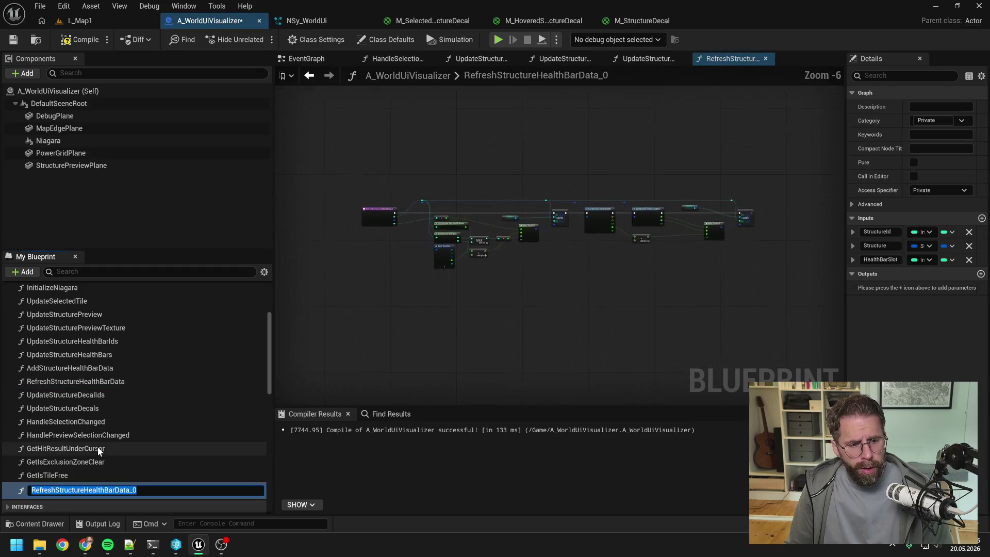